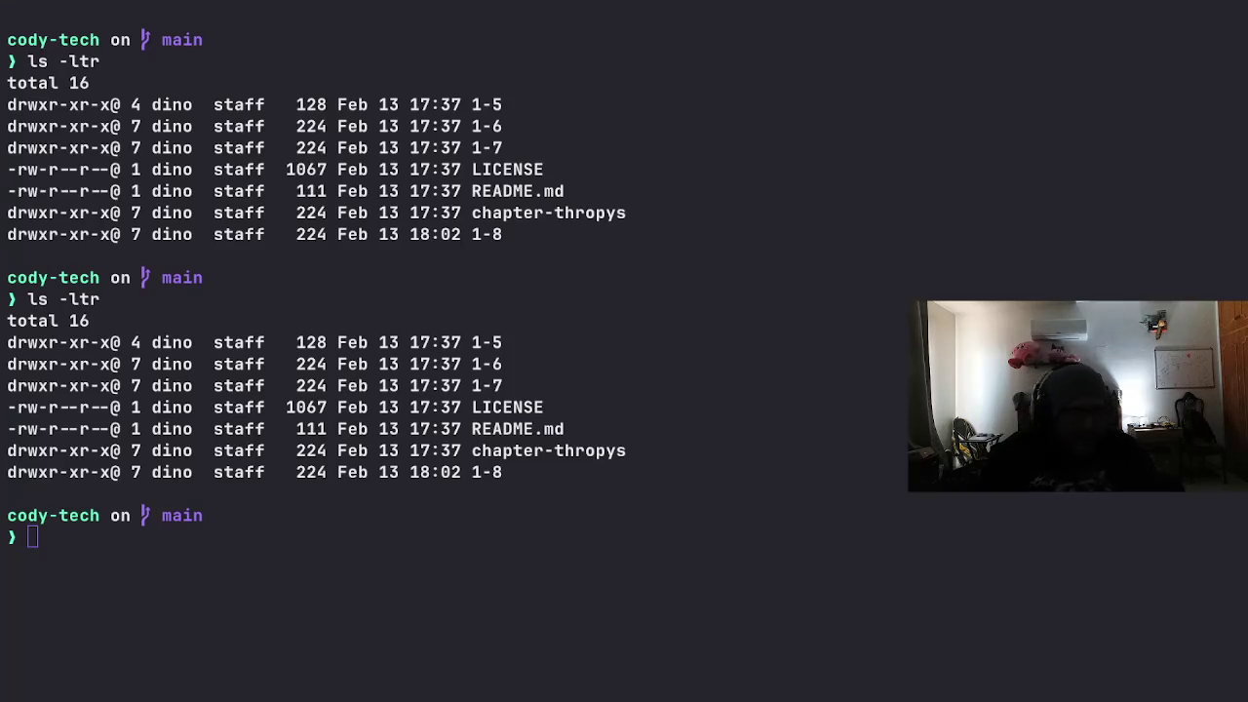
Step: Clear the screen and list the folder in long format, oldest entries first, with ls -ltr
text(clear)
key(Return)
text(ls -ltr)
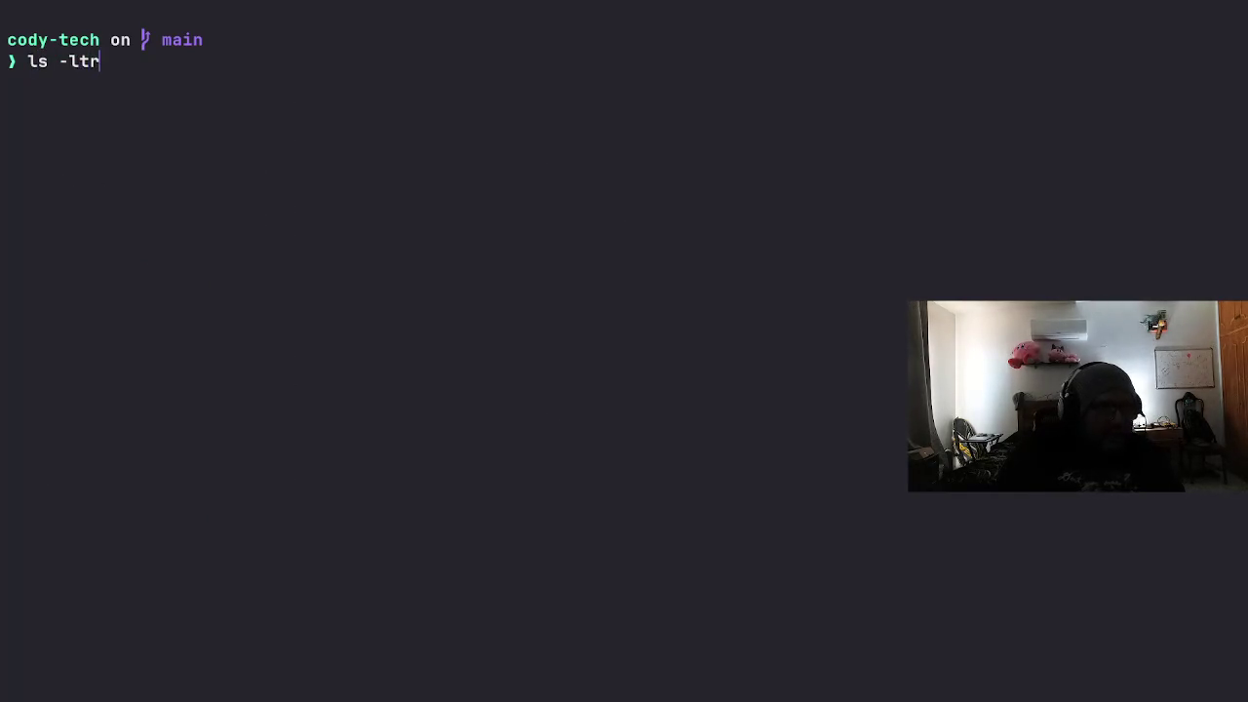
key(Return)
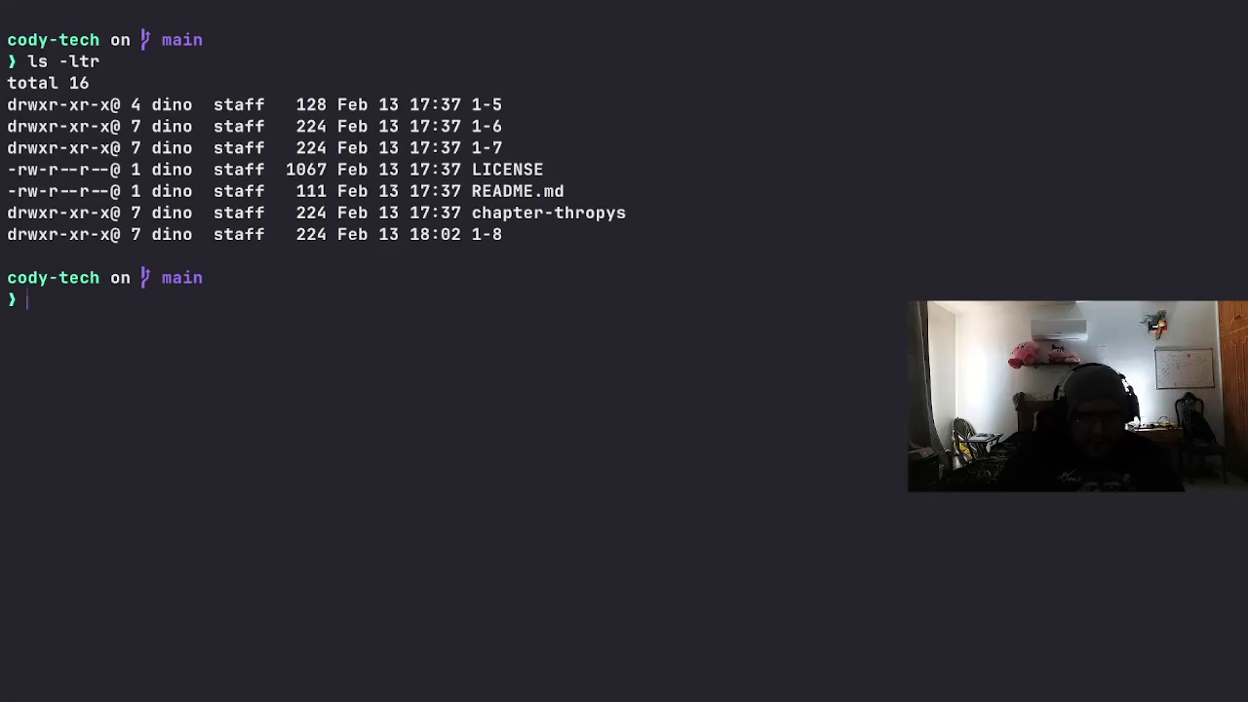
Step: Create an empty test.sh file with touch
text(touchn)
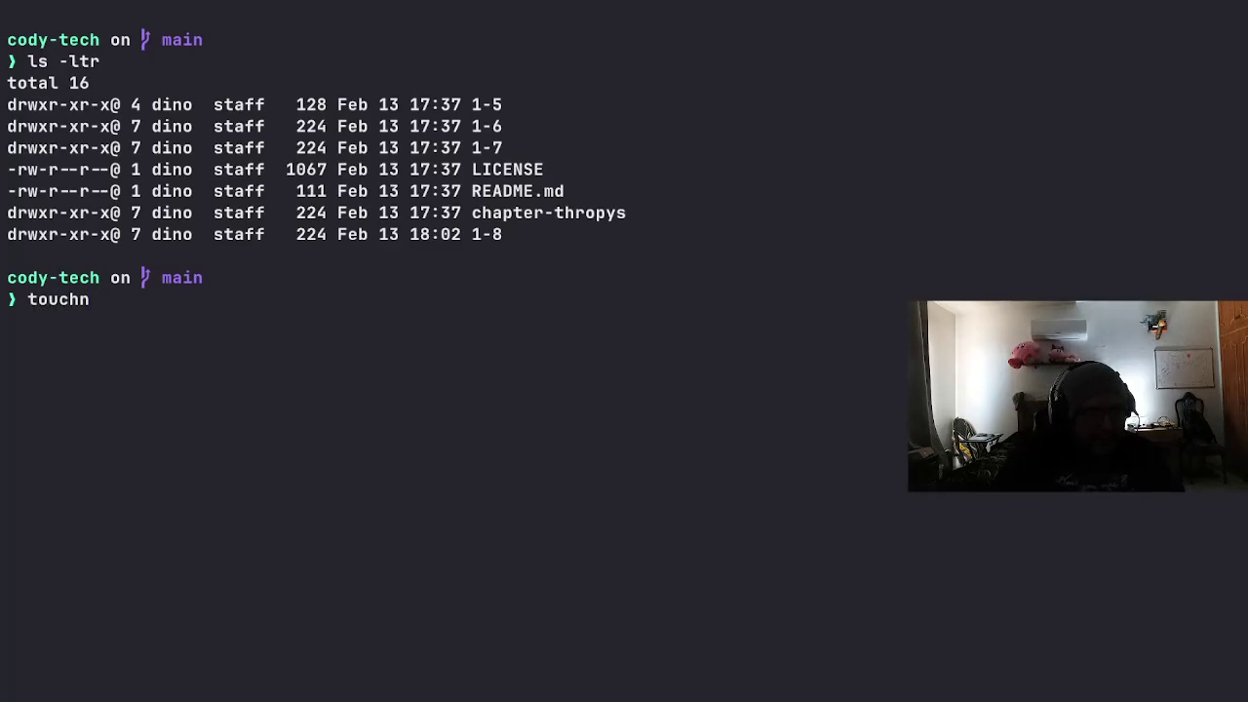
key(BackSpace)
text(test.sh)
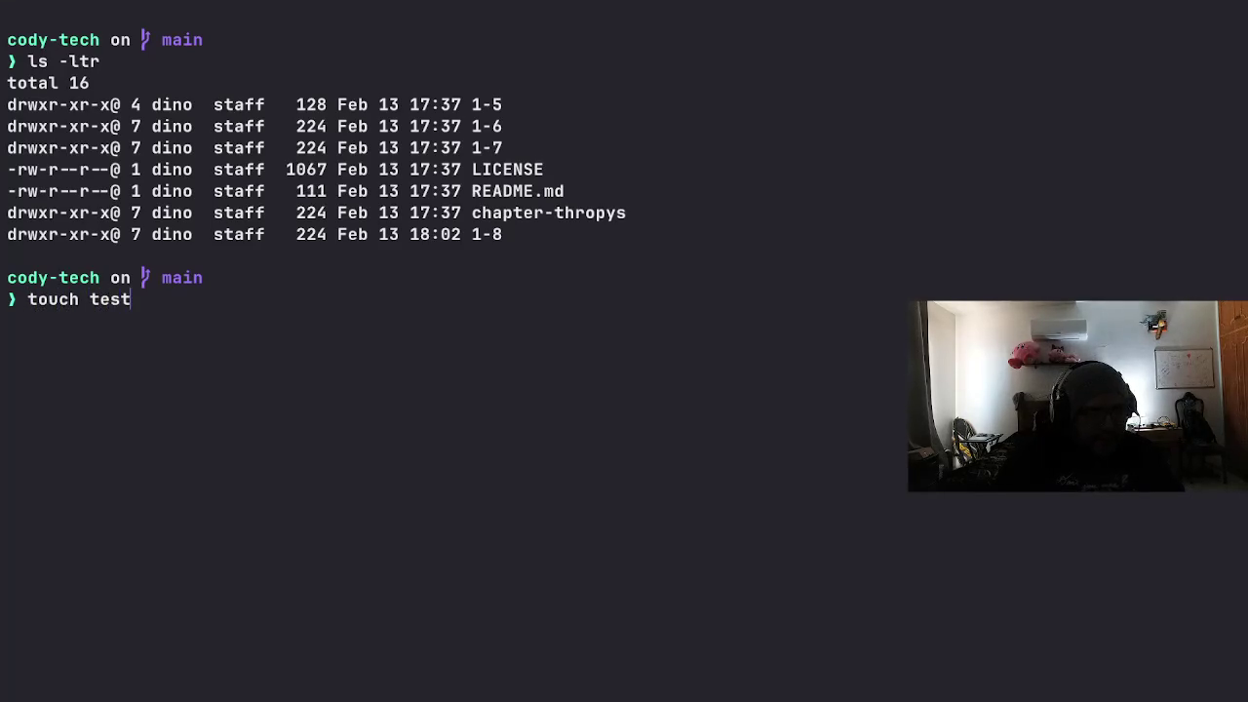
key(Return)
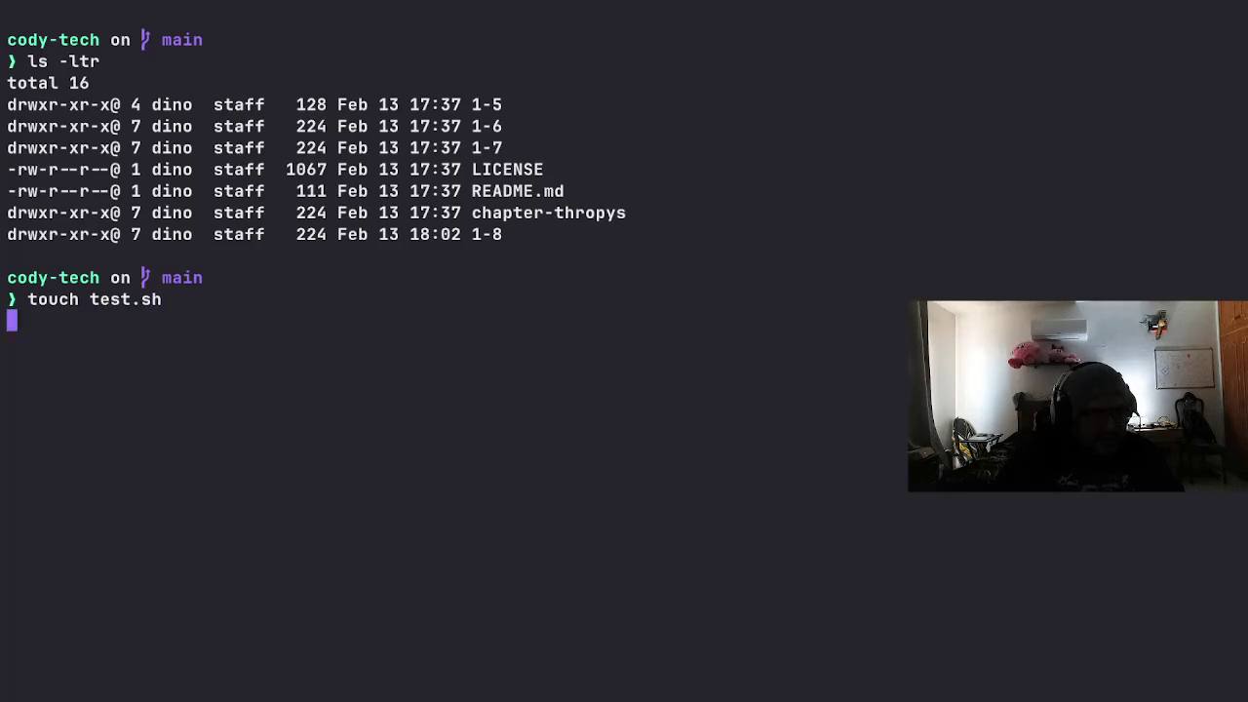
Step: Open test.sh in Neovim with the n alias
text(n .)
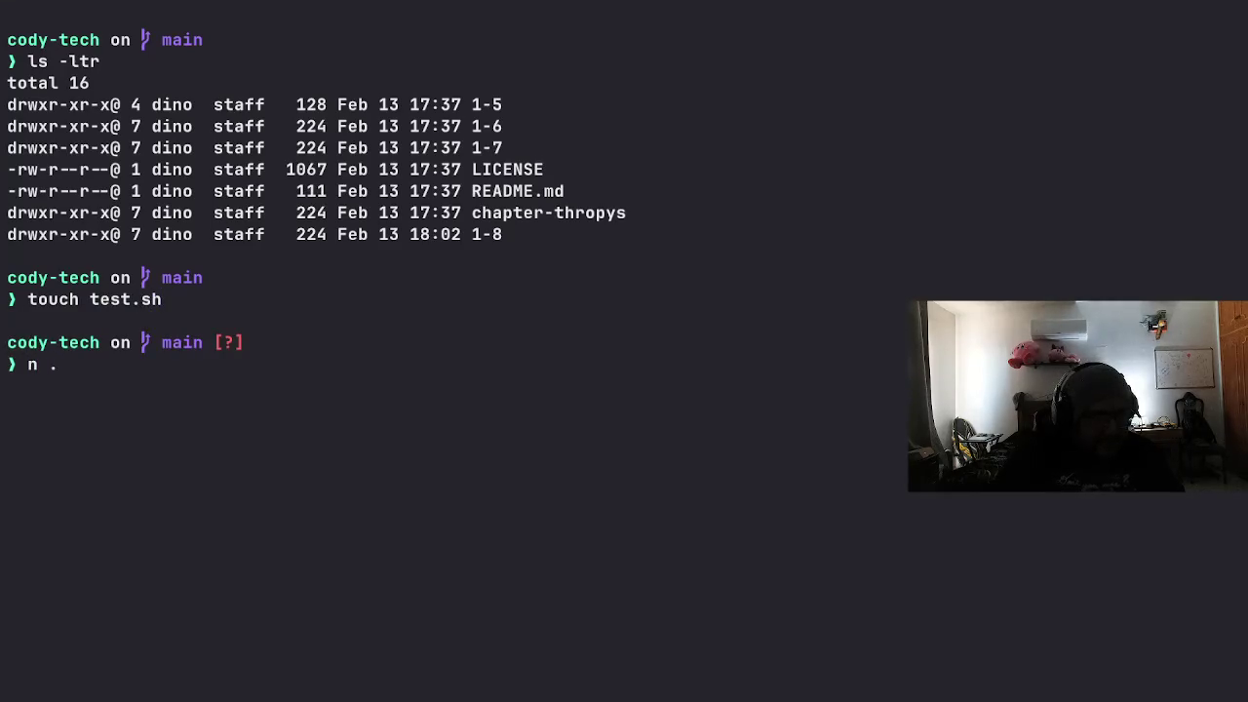
key(BackSpace)
text(tou)
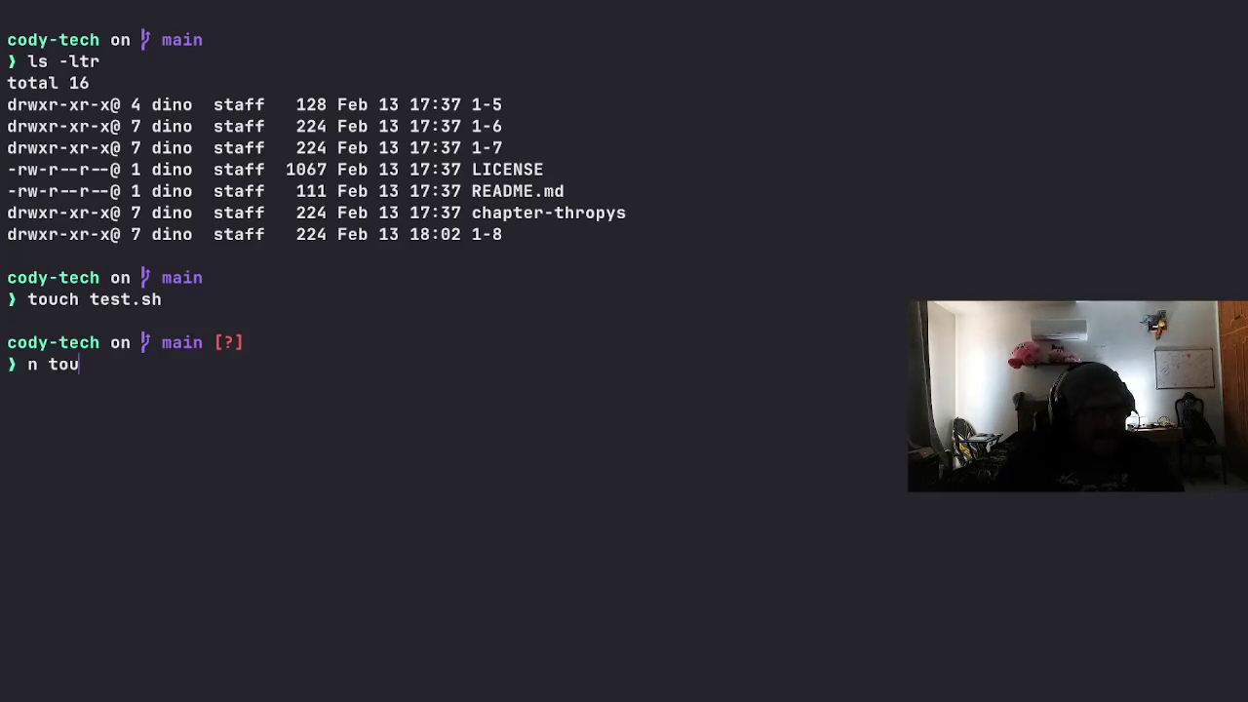
text(hc)
key(BackSpace)
key(BackSpace)
key(BackSpace)
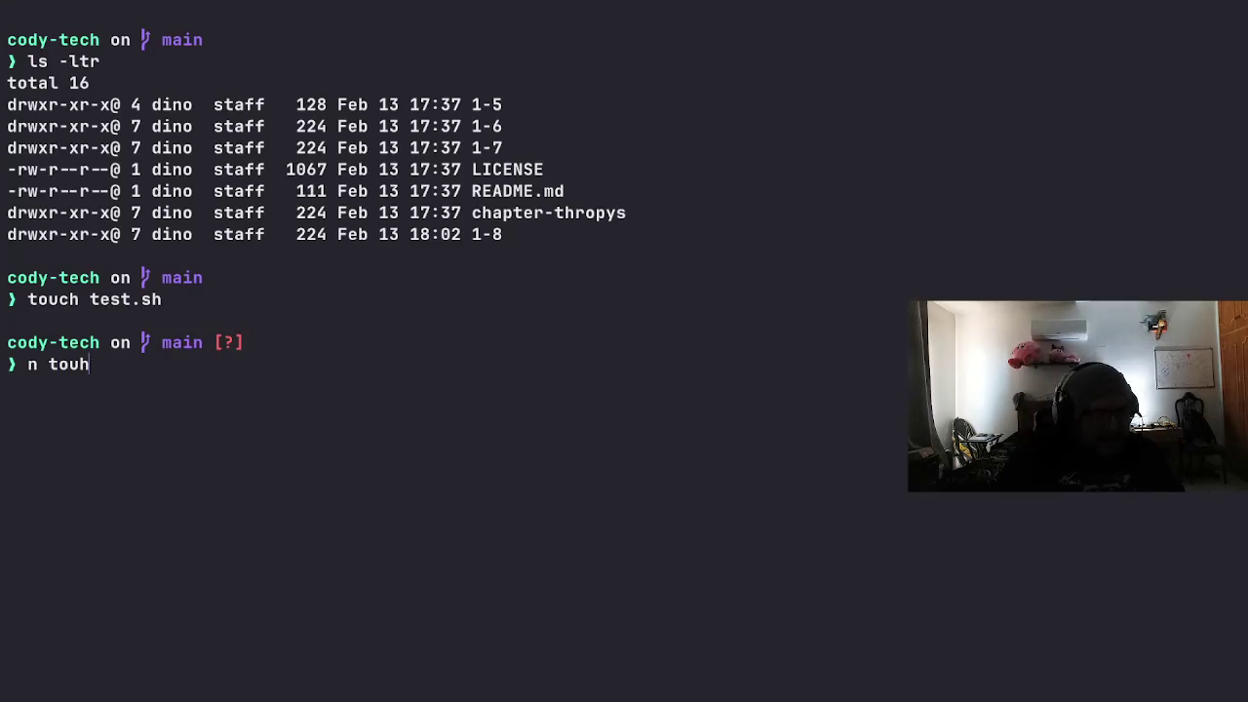
text(tou)
key(BackSpace)
key(BackSpace)
key(BackSpace)
text(test.sh)
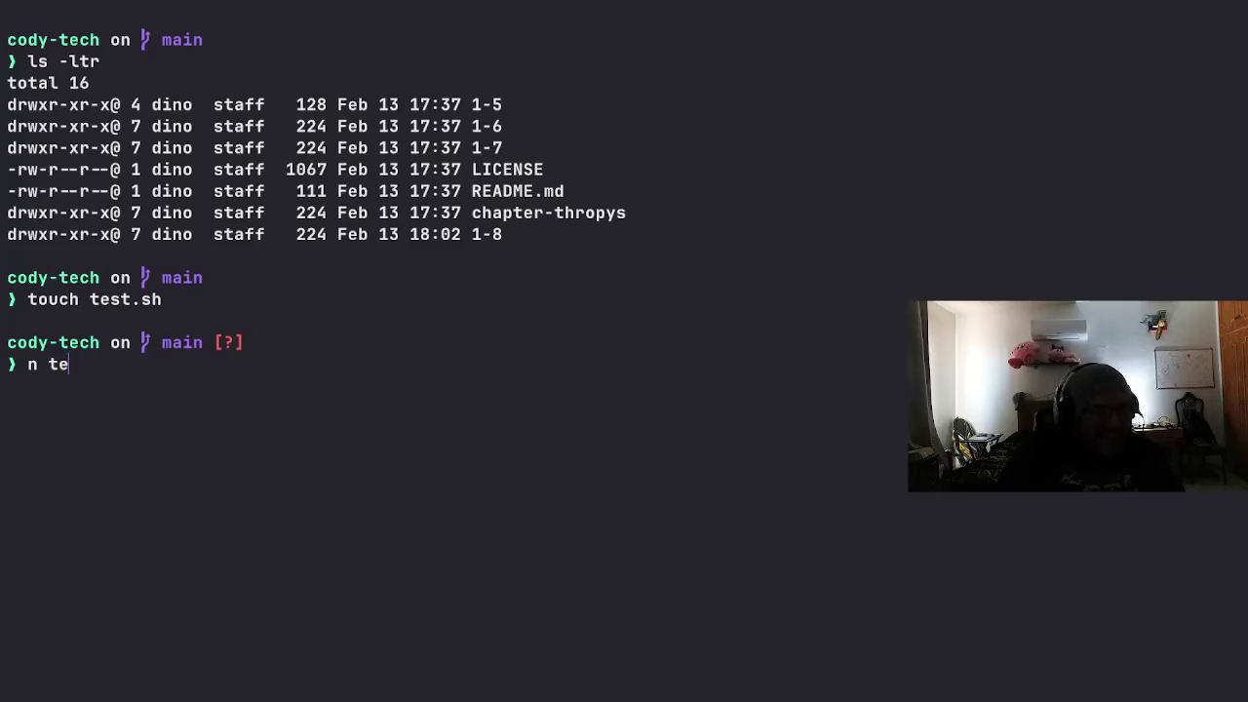
key(Return)
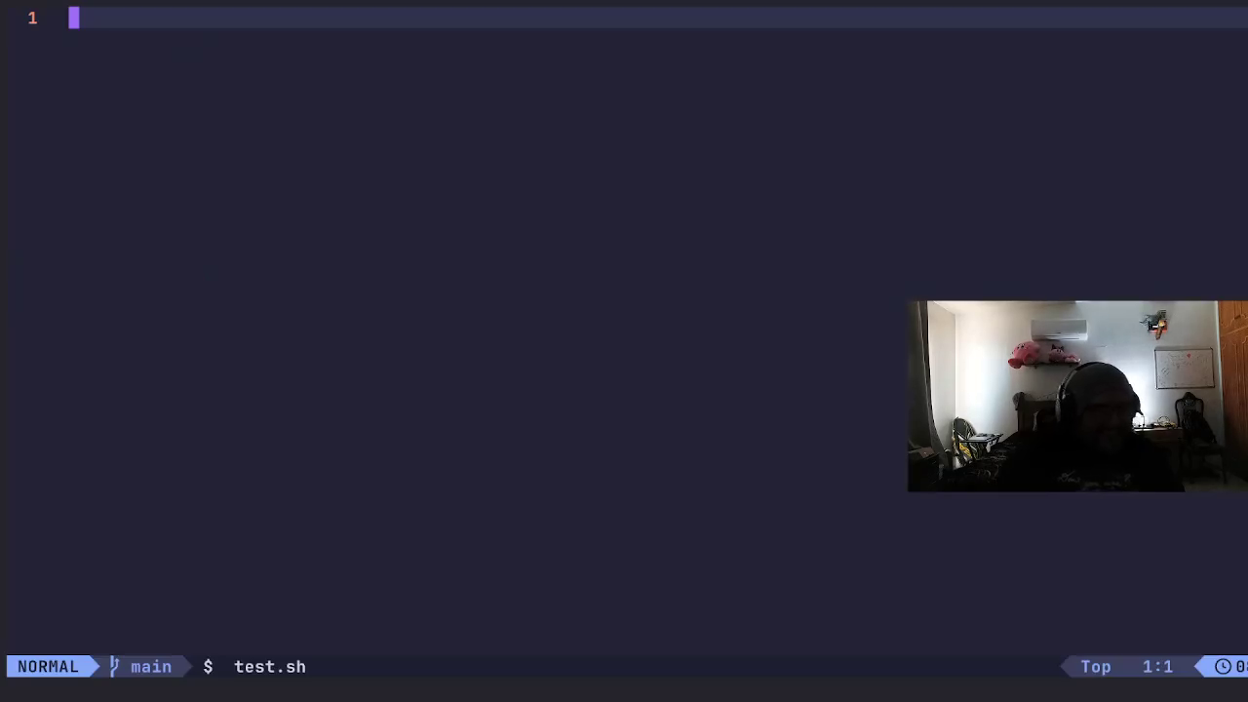
Step: Insert echo "message" via the echo snippet, then save and quit with :wqall
text(i)
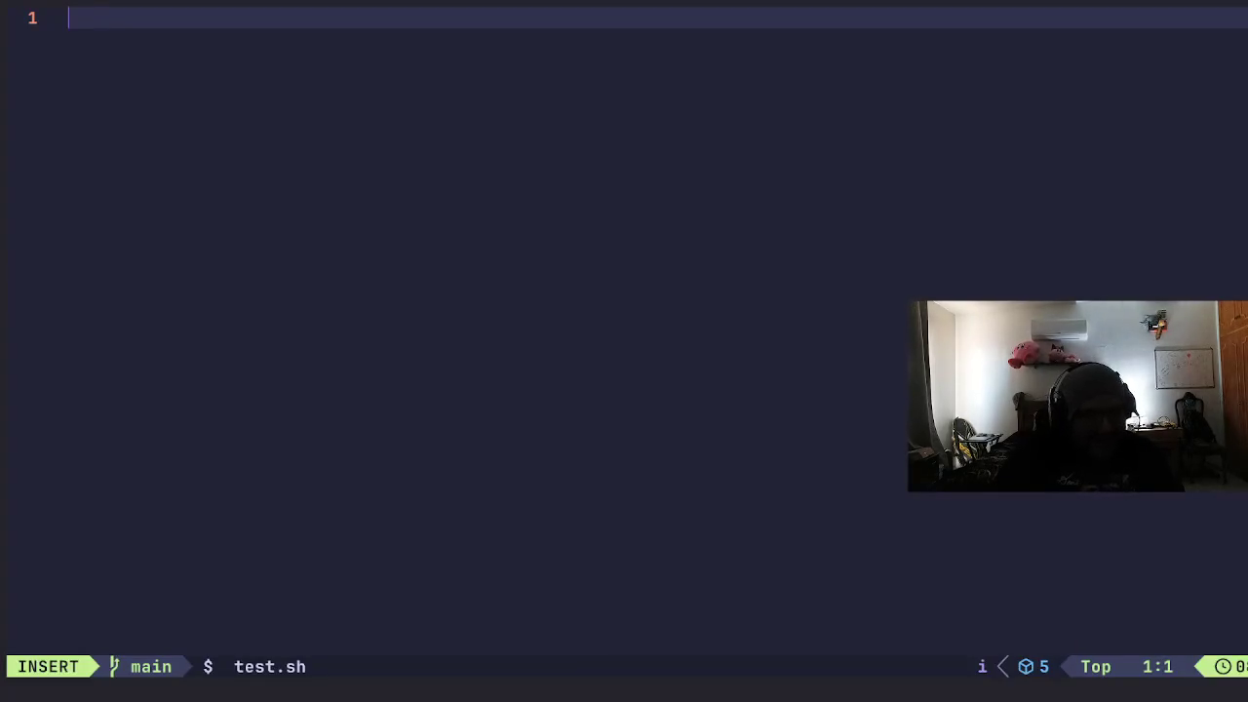
text(echo)
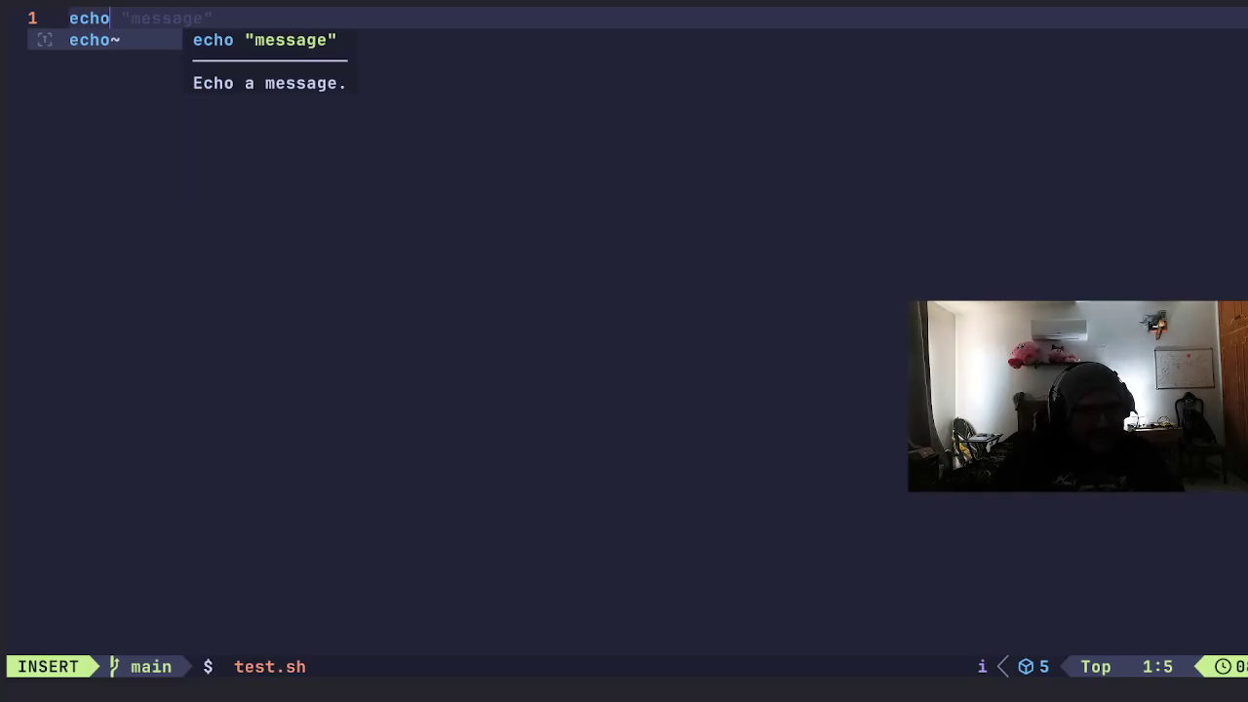
key(Return)
key(Right)
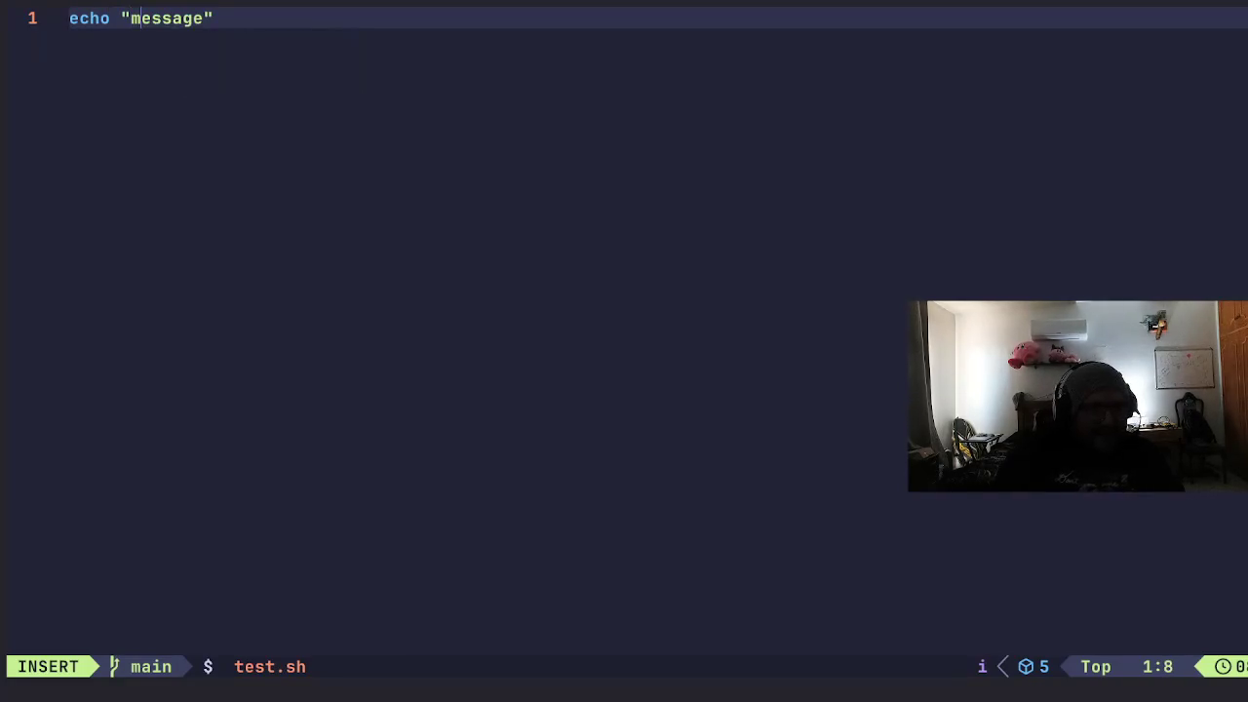
key(Escape)
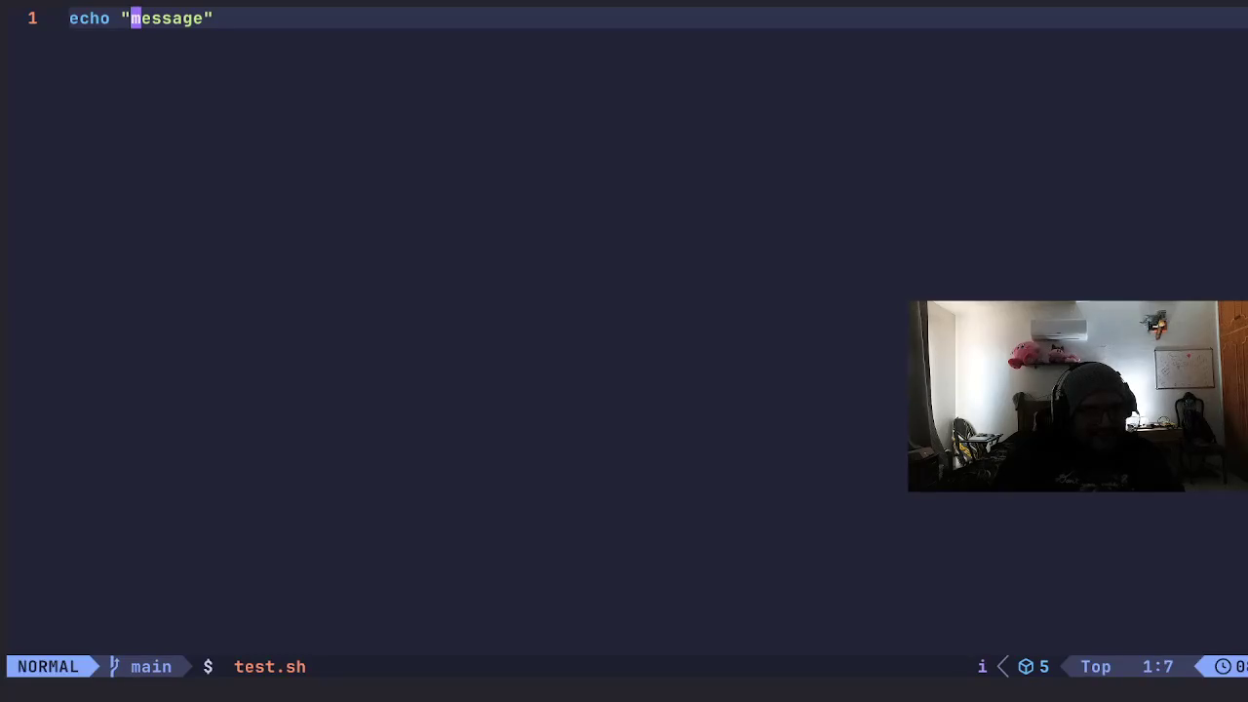
key(shift+semicolon)
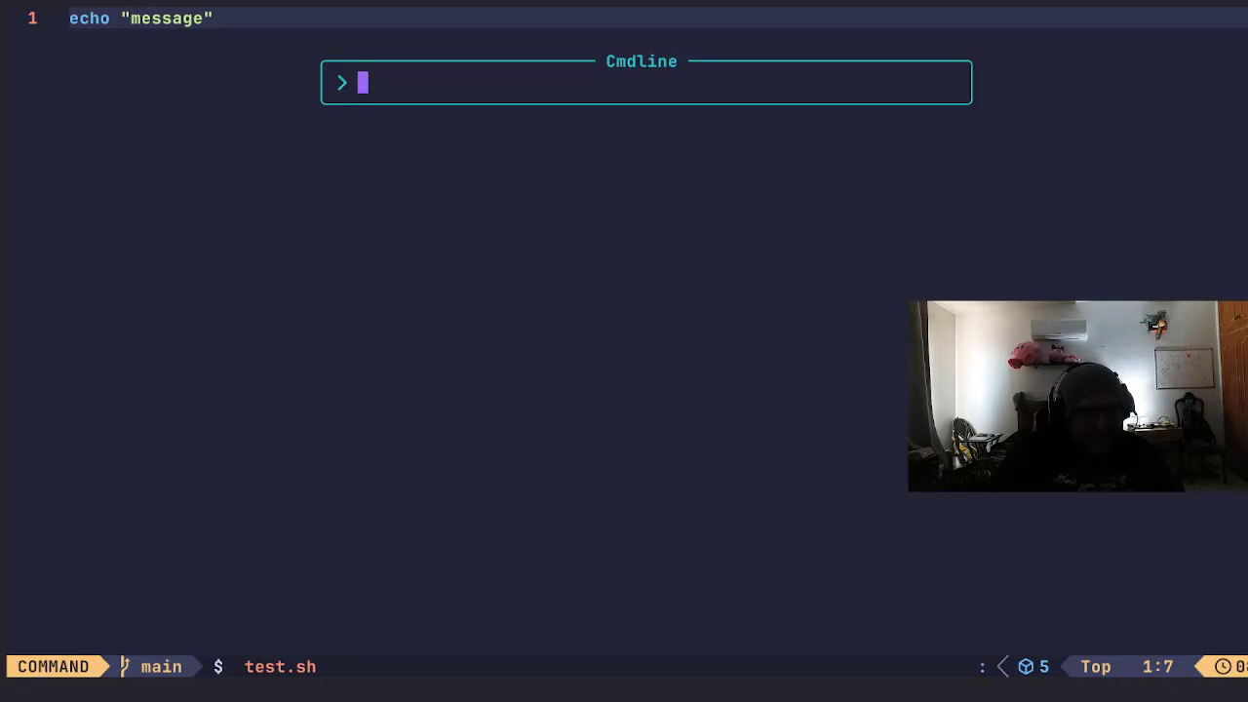
text(wqall)
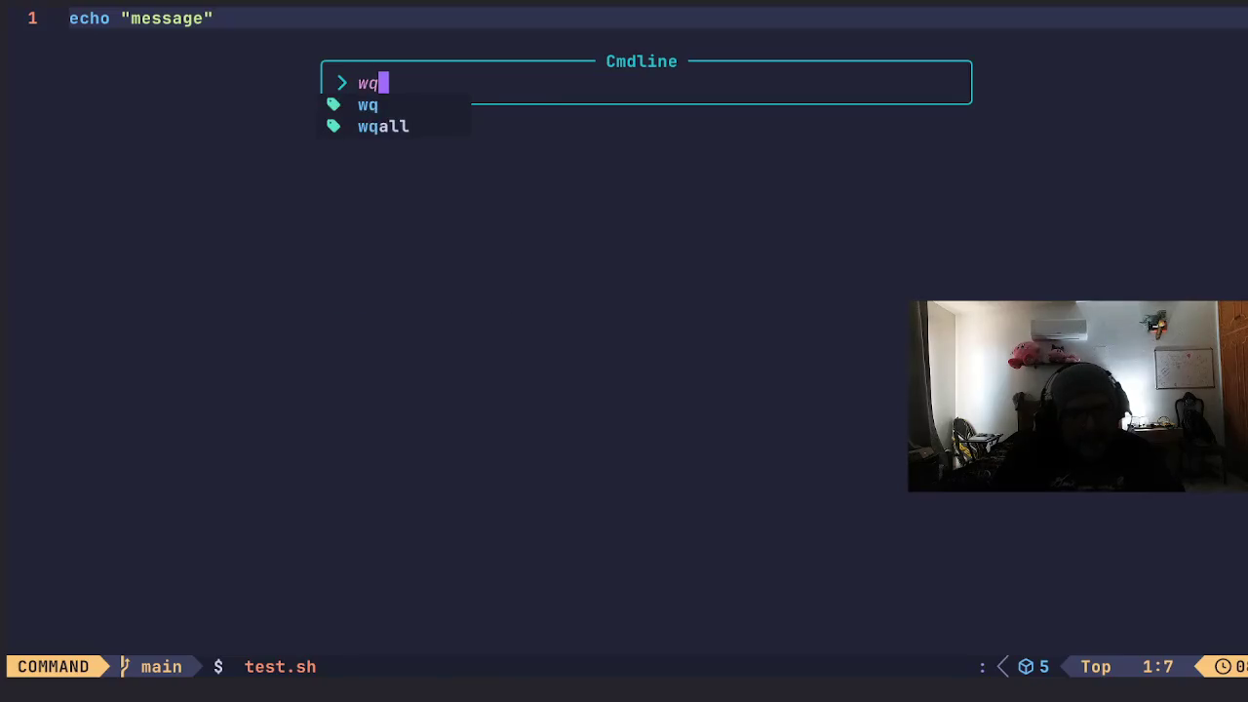
key(Return)
Step: Clear the screen and list all files, including hidden ones, with ls -la
text(clear)
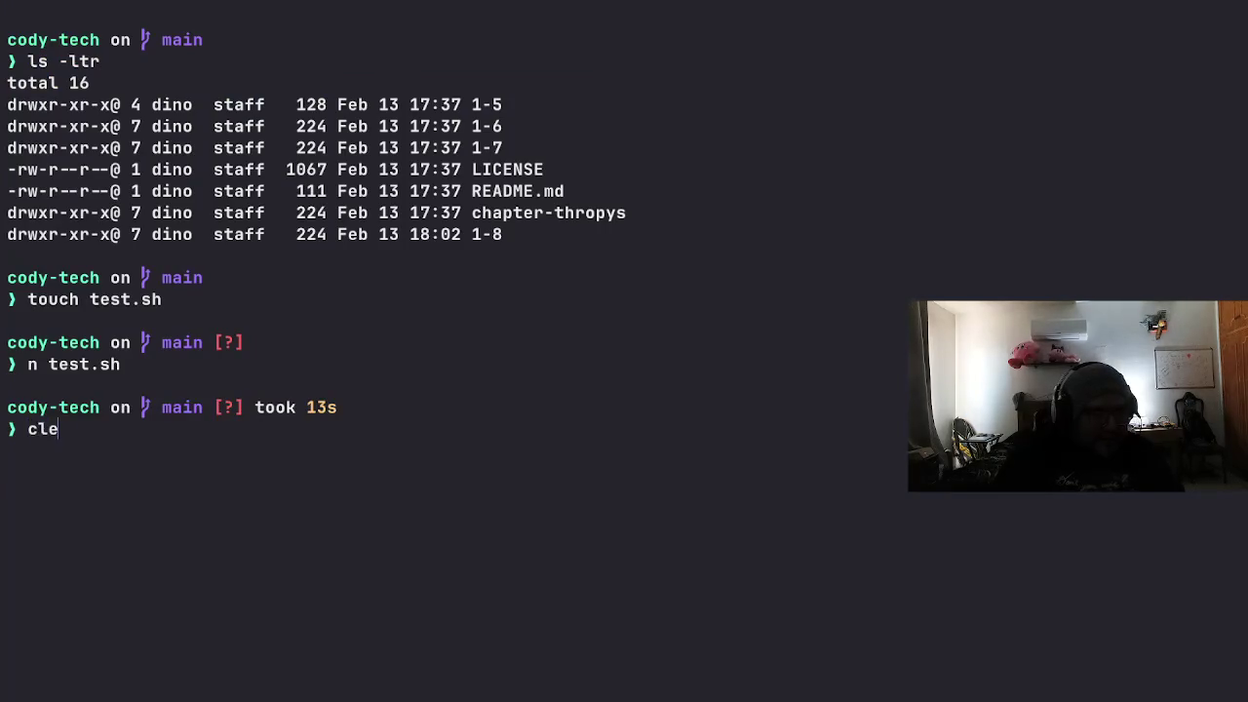
key(Return)
text(ls -la)
key(Return)
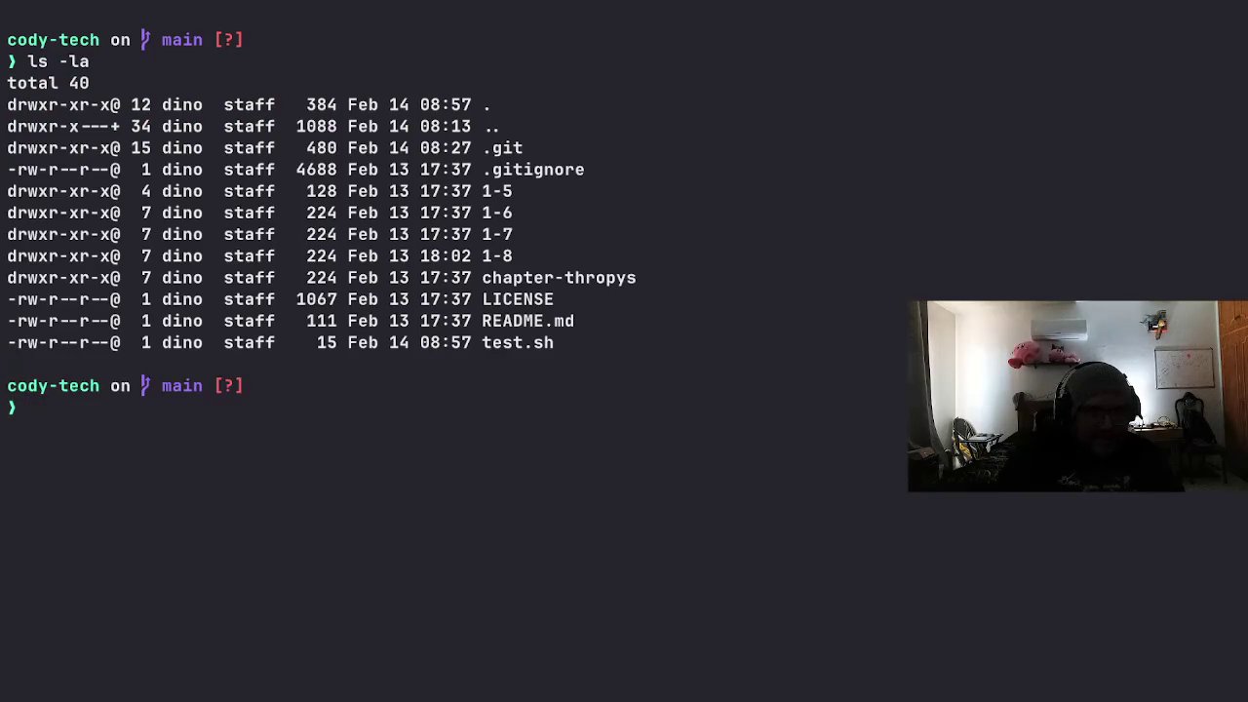
Step: Run test.sh with bash so it prints message
text(bash )
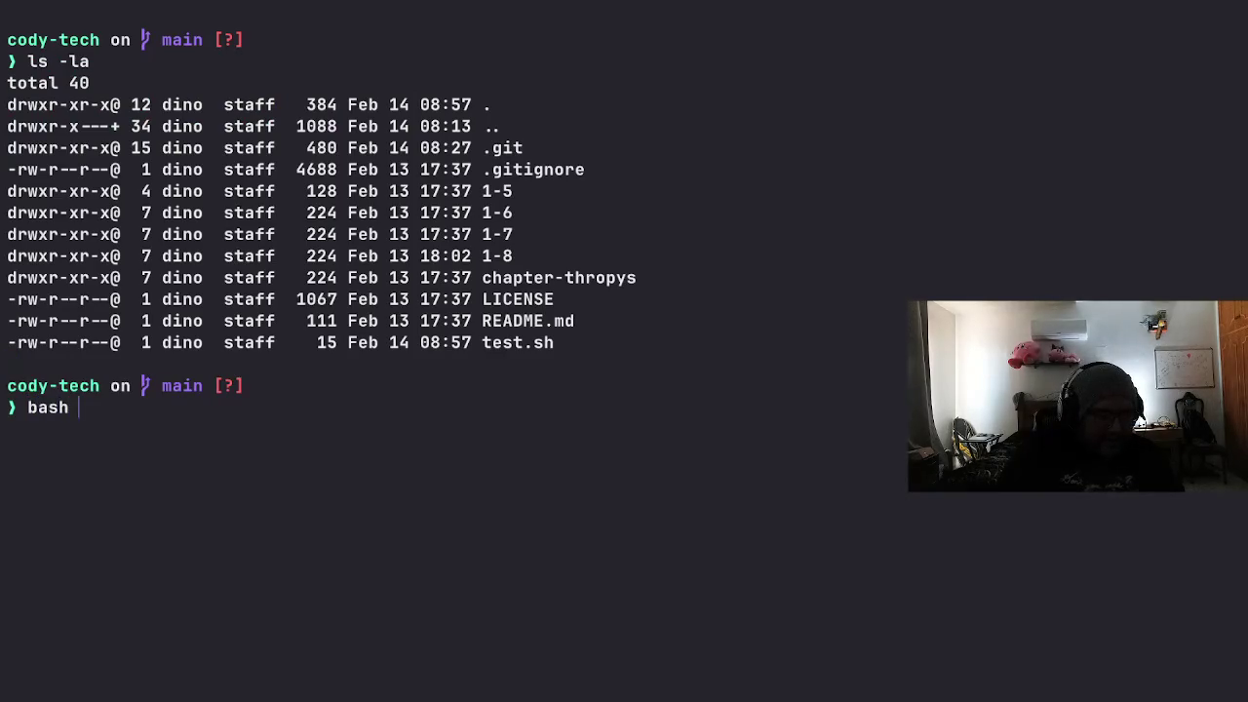
text(test)
key(Tab)
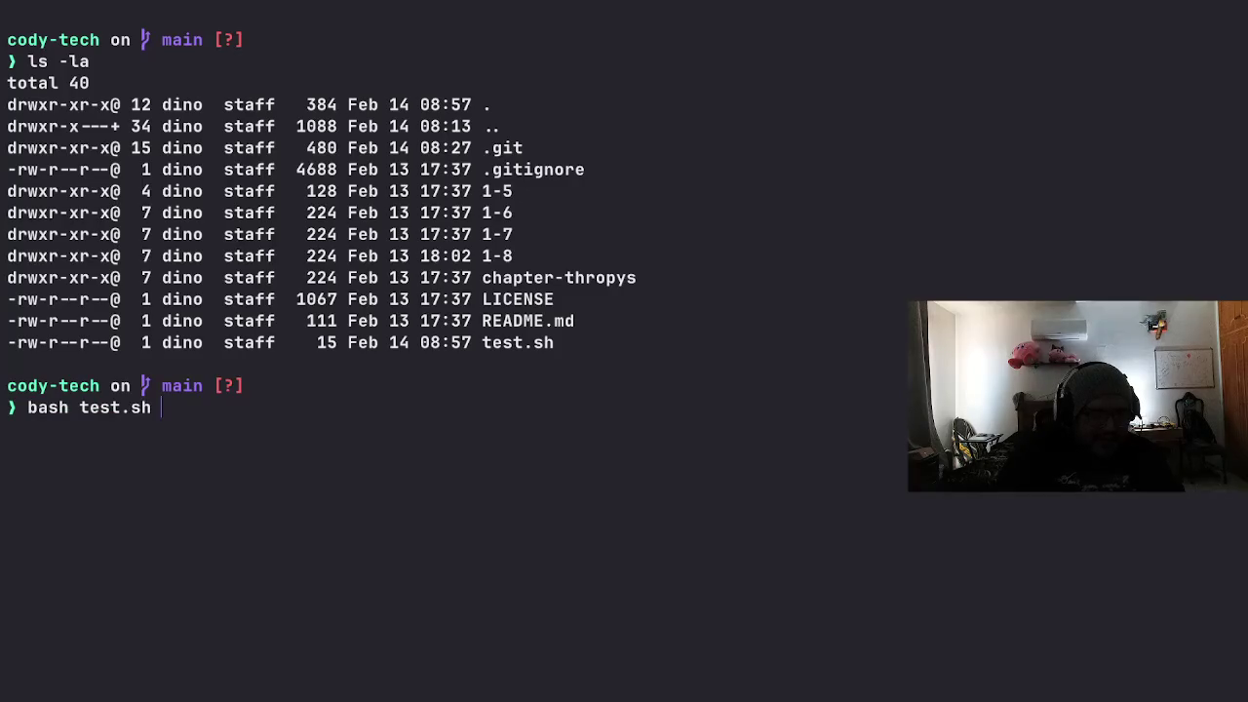
key(Return)
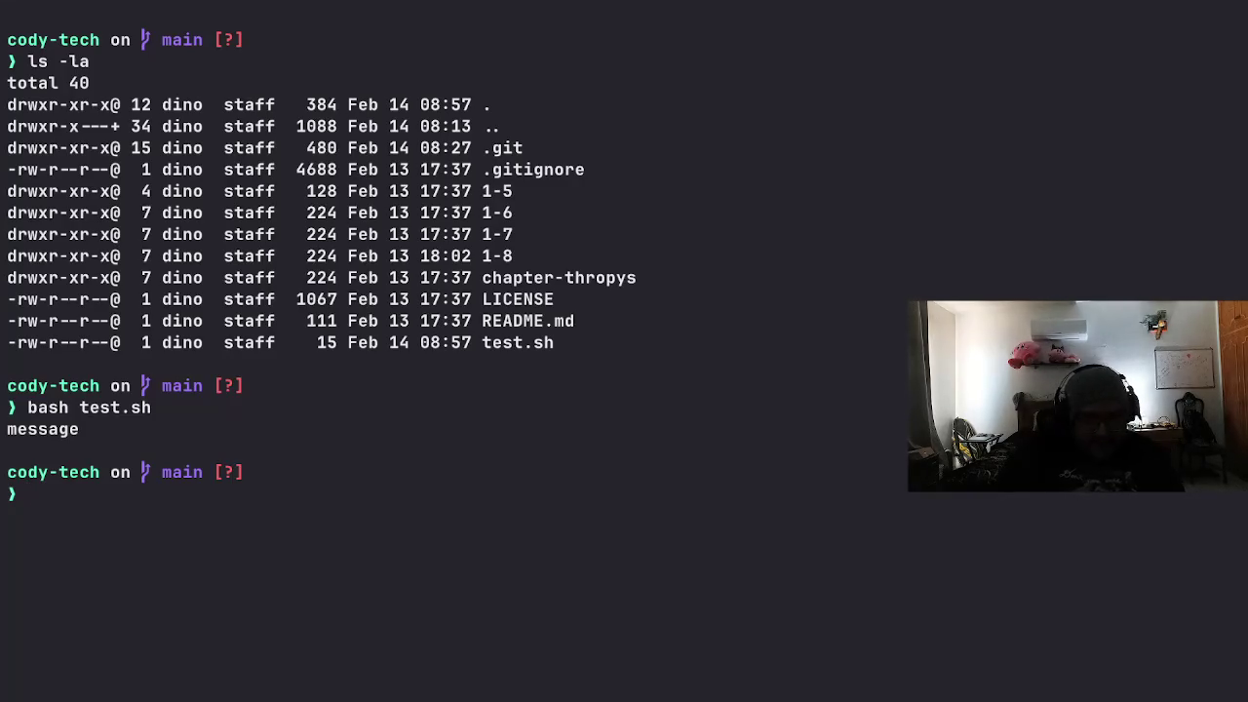
text(chmod +)
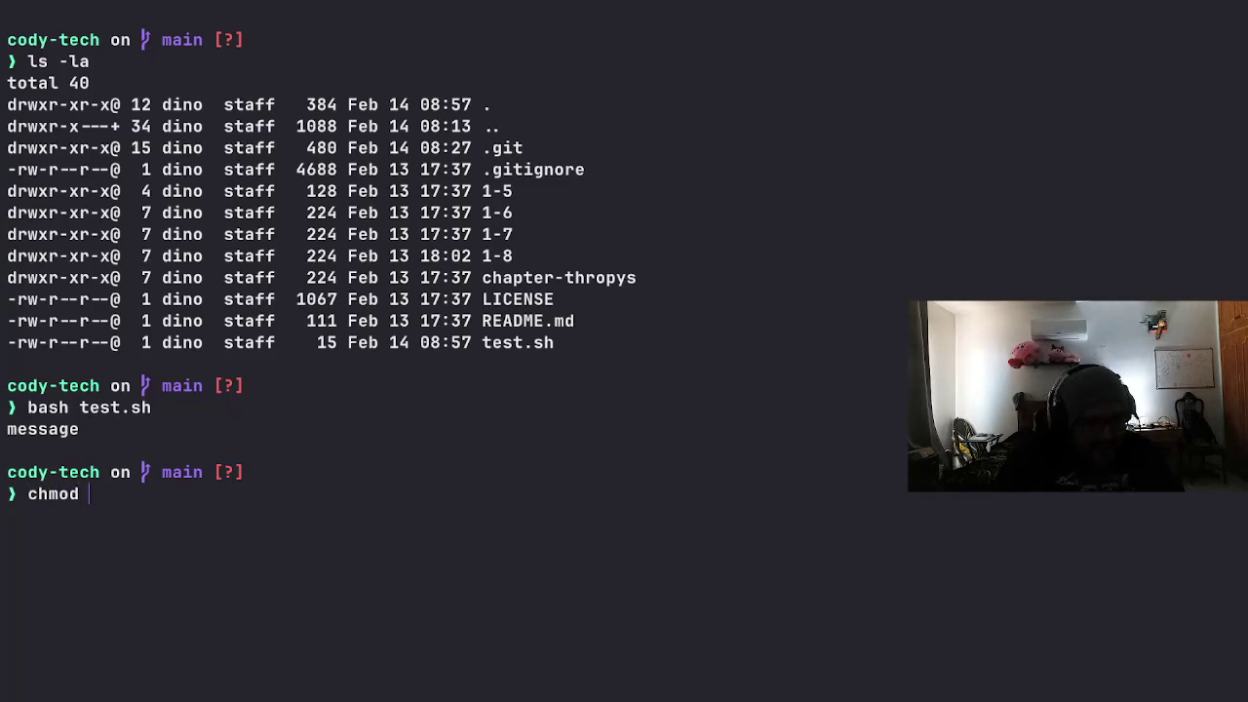
text(x)
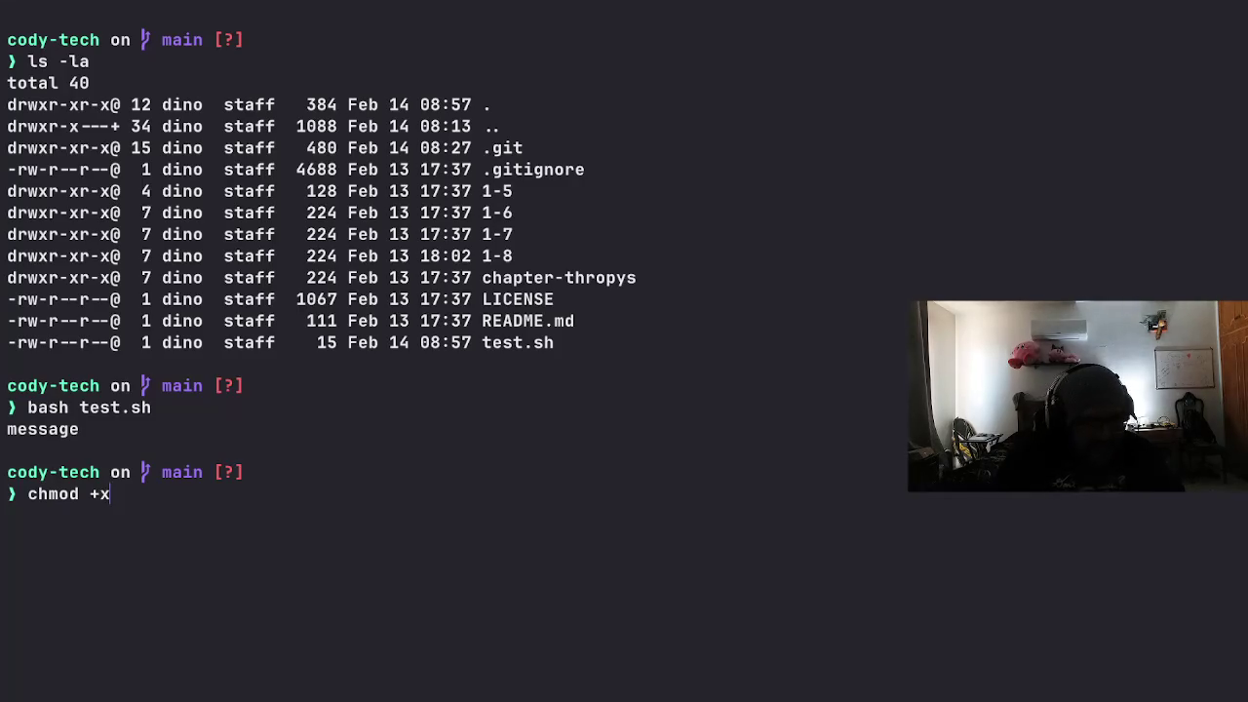
Step: Discard the drafted chmod 777 and 600 commands and run ls -l test.sh, showing -rw-r--r--
key(BackSpace)
key(BackSpace)
key(BackSpace)
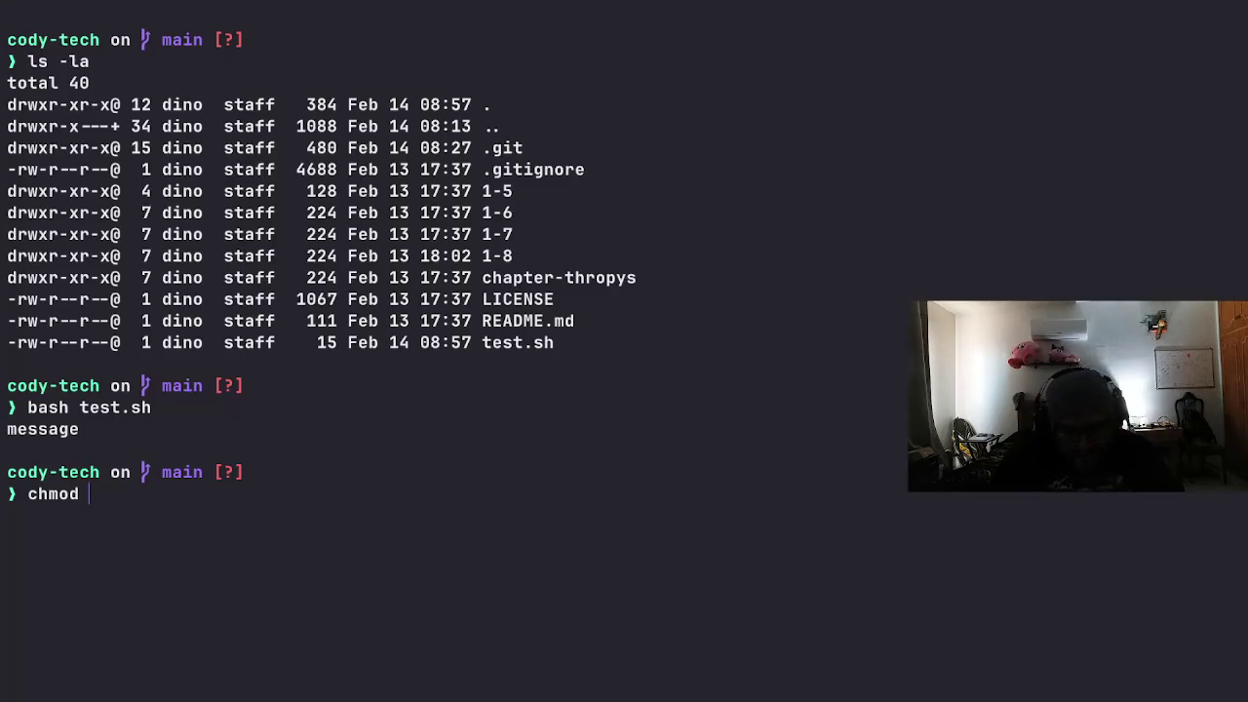
text(777)
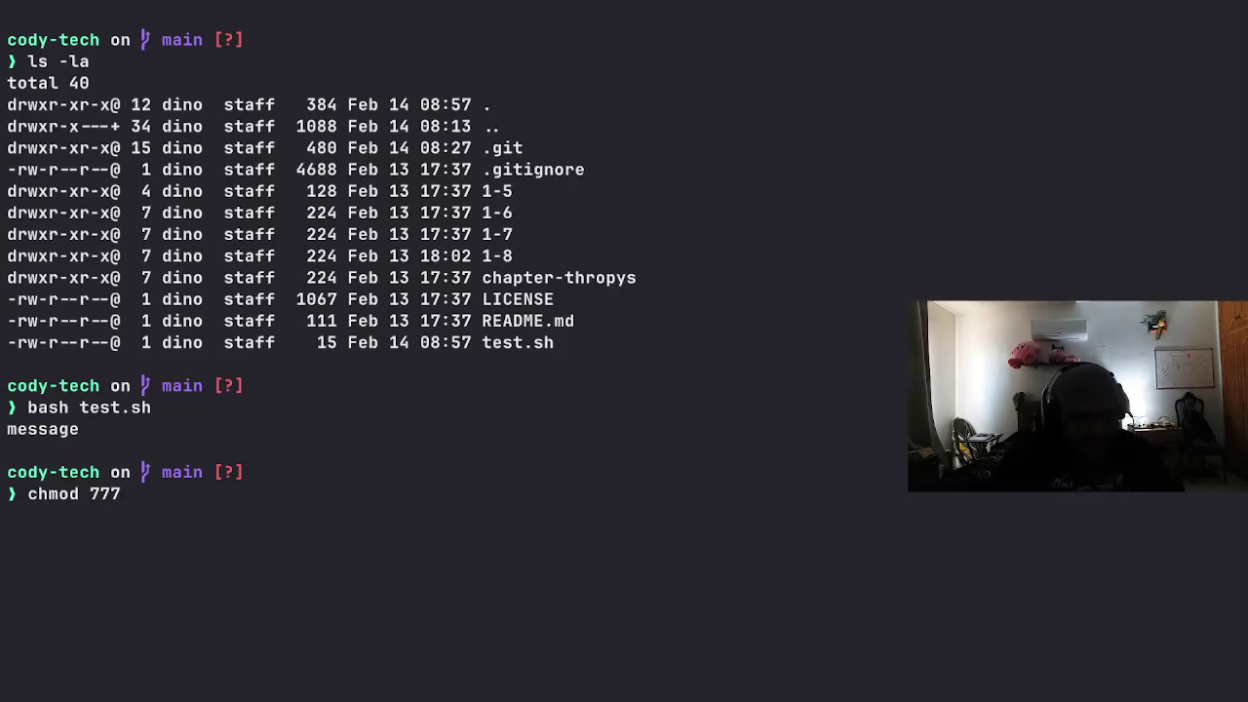
text( test.sh)
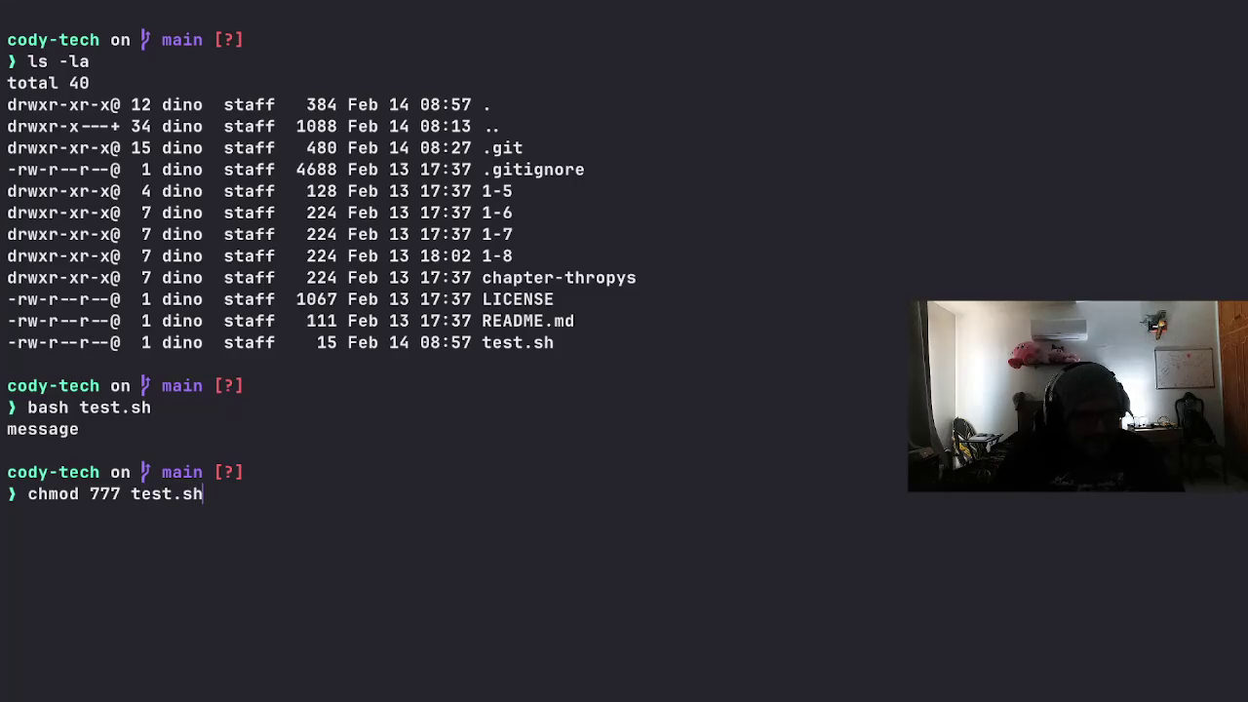
key(BackSpace)
key(BackSpace)
key(BackSpace)
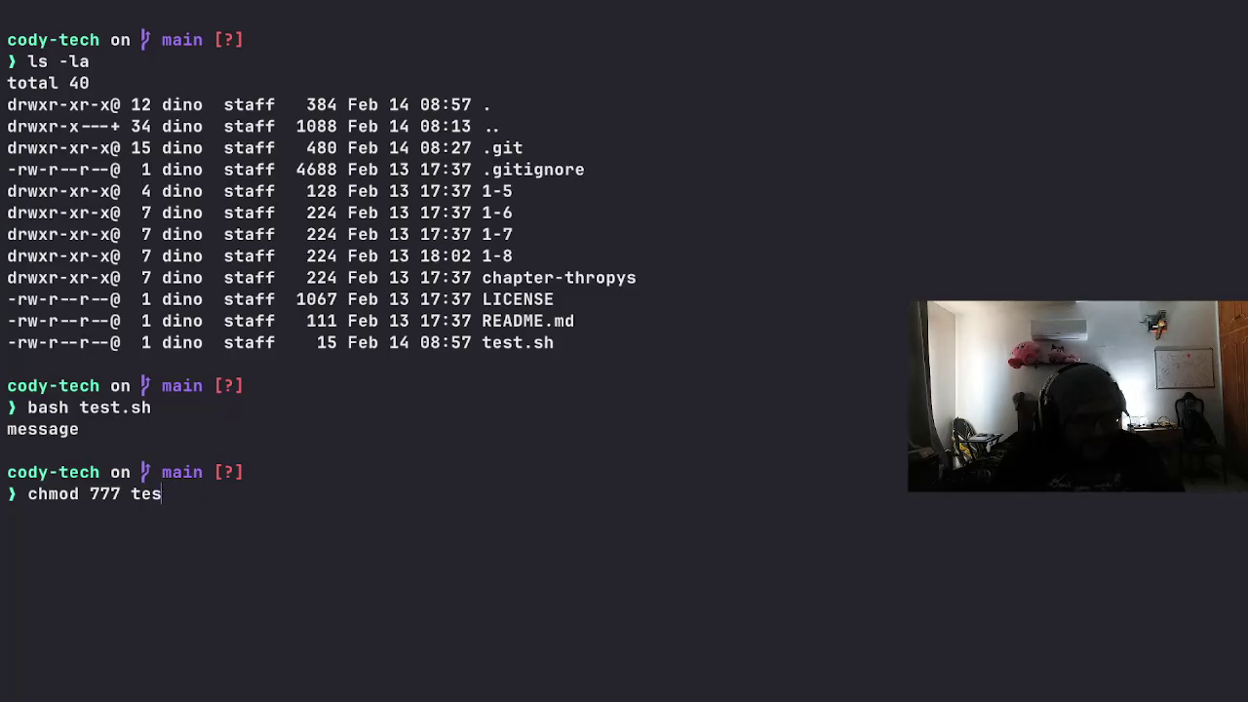
key(BackSpace)
text(chmod )
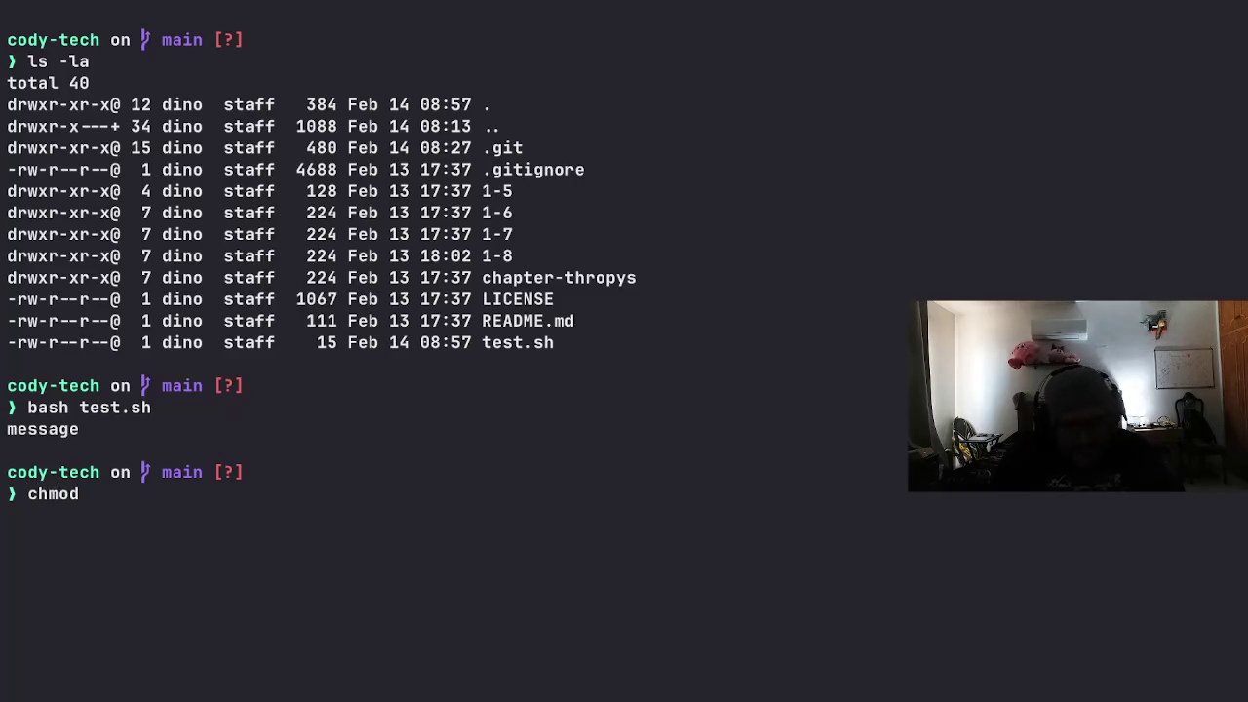
text(600)
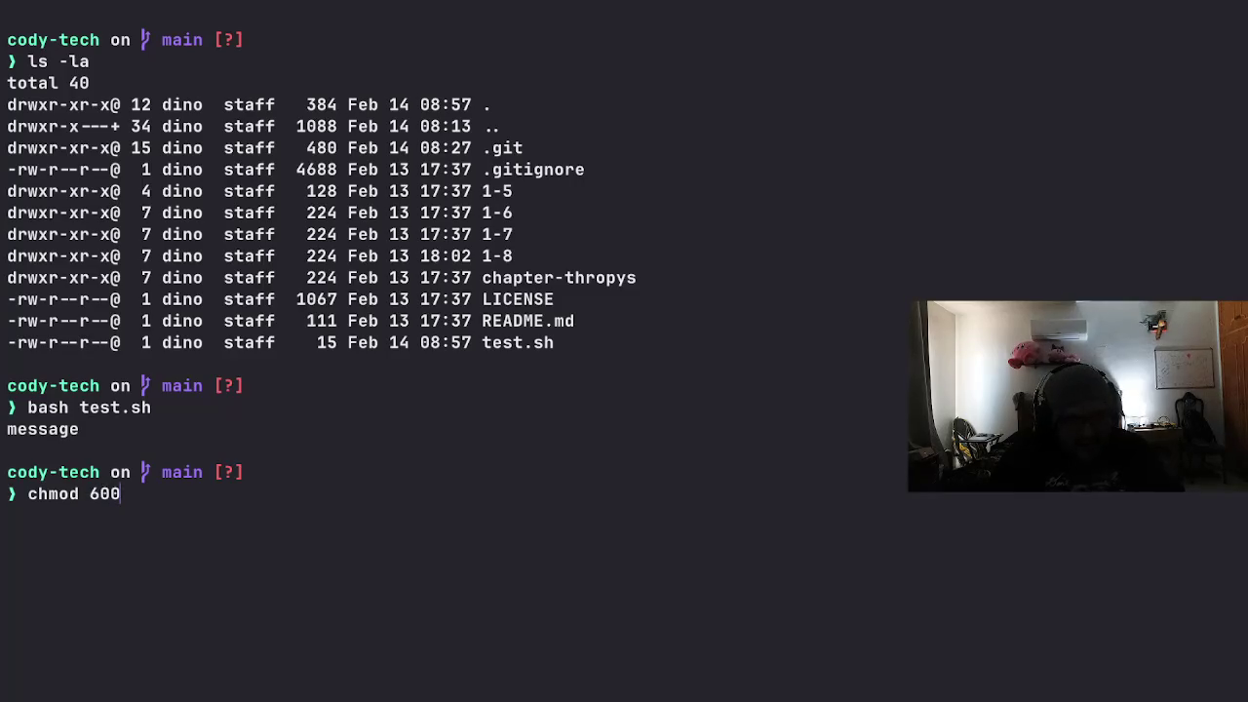
key(BackSpace)
key(BackSpace)
key(BackSpace)
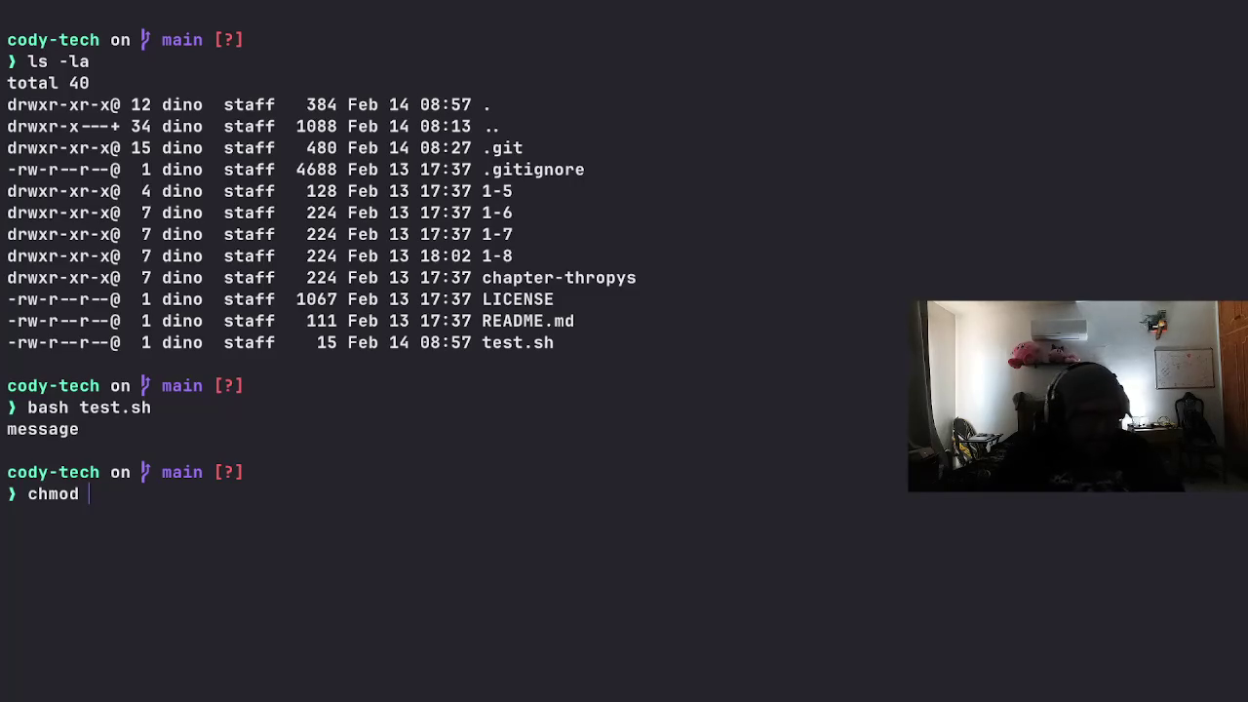
key(BackSpace)
key(BackSpace)
key(BackSpace)
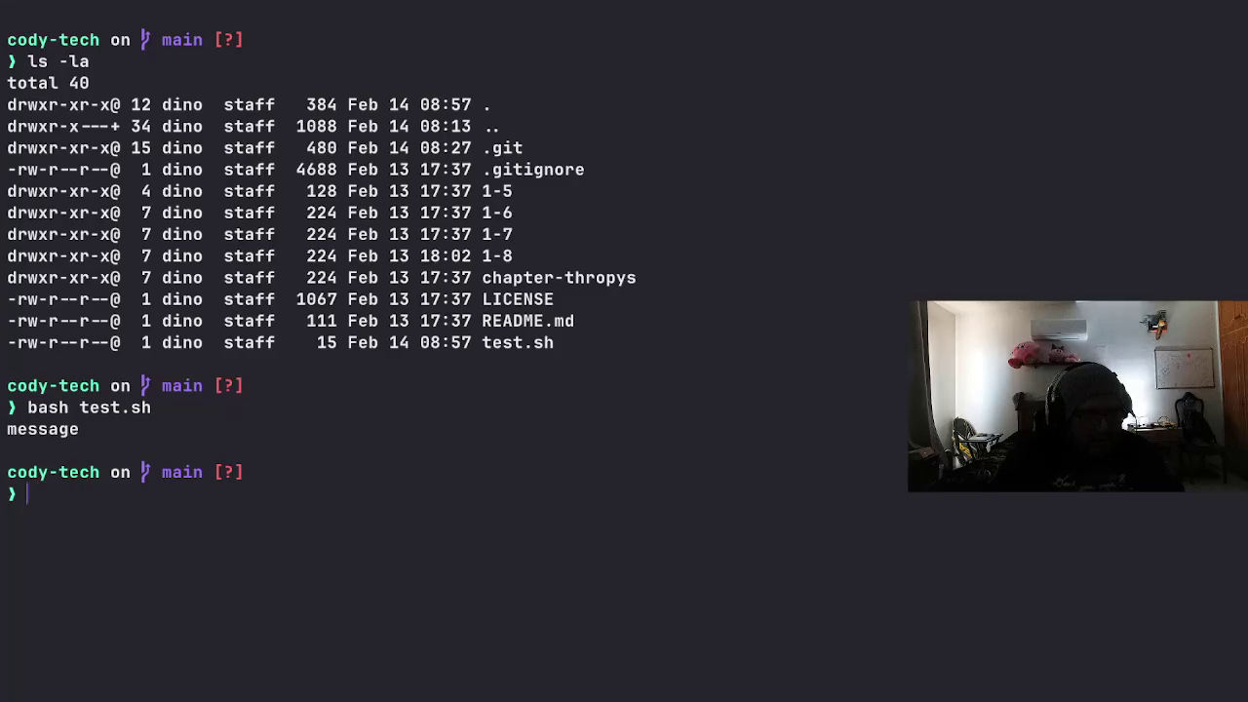
text(ls)
key(BackSpace)
key(BackSpace)
text(s -l test.sh)
key(Return)
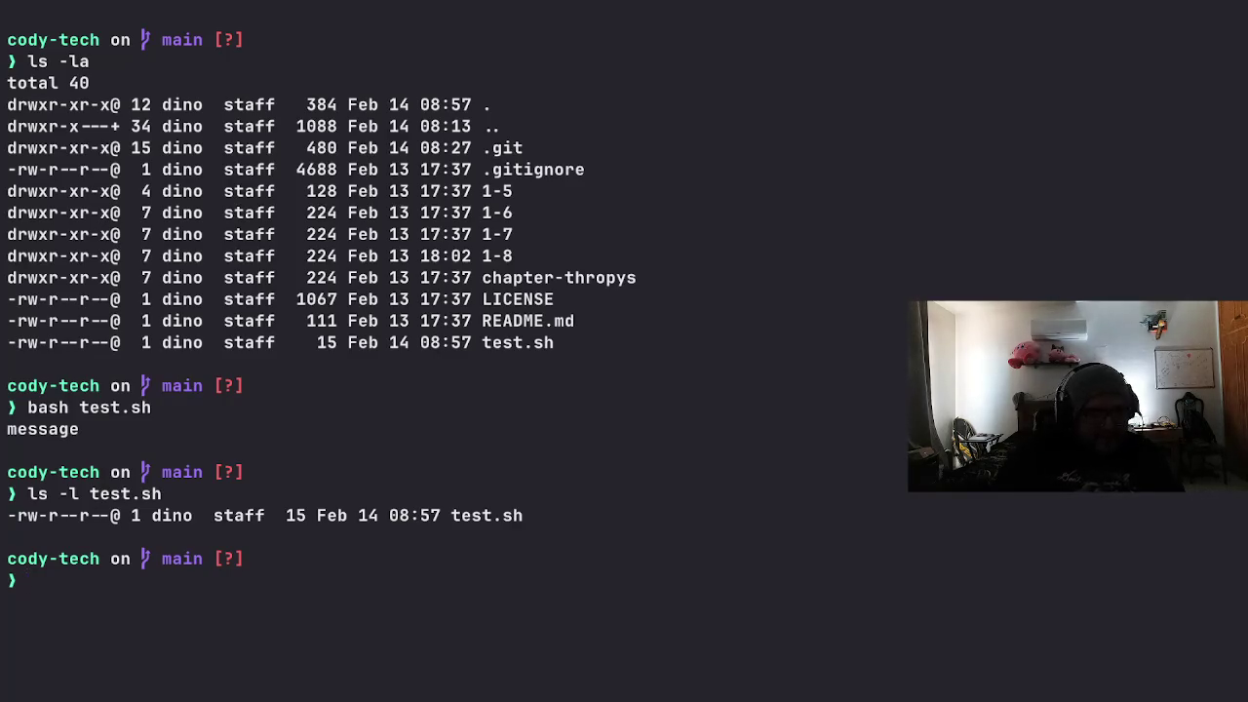
Step: Run chmod +x test.sh, then rerun ls -l test.sh to confirm -rwxr-xr-x
key(Up)
key(Up)
key(Up)
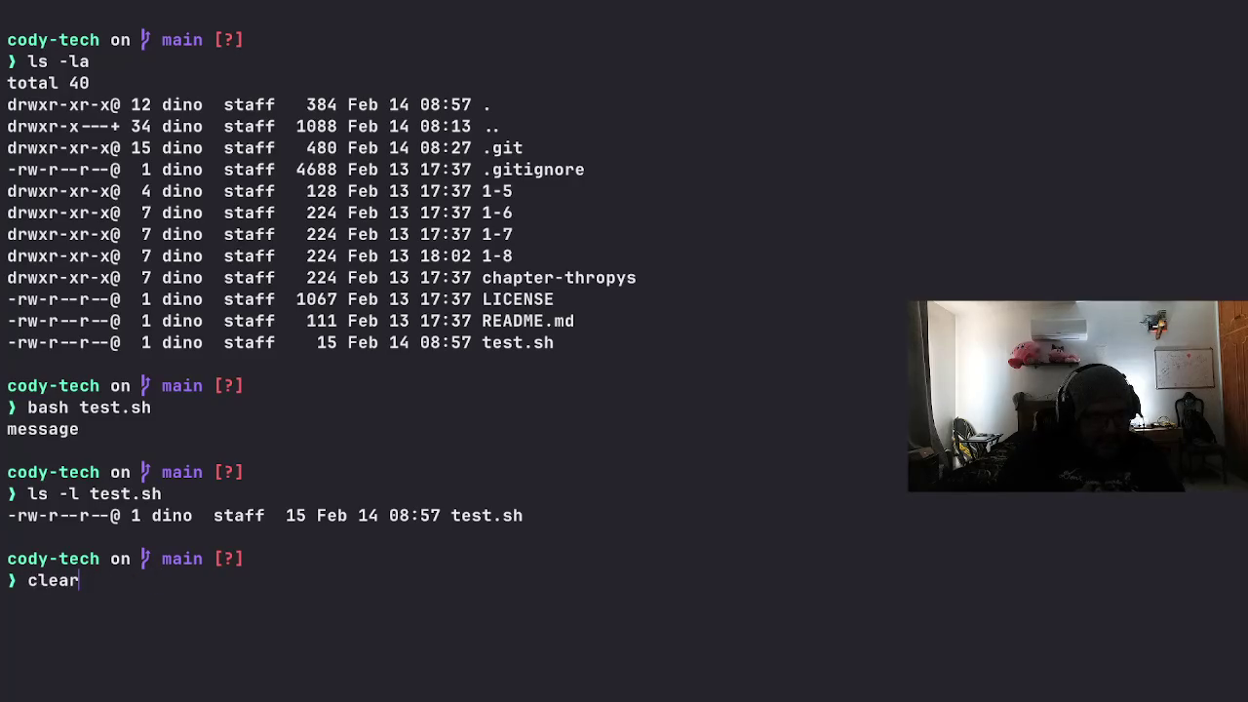
key(Down)
key(Down)
key(Down)
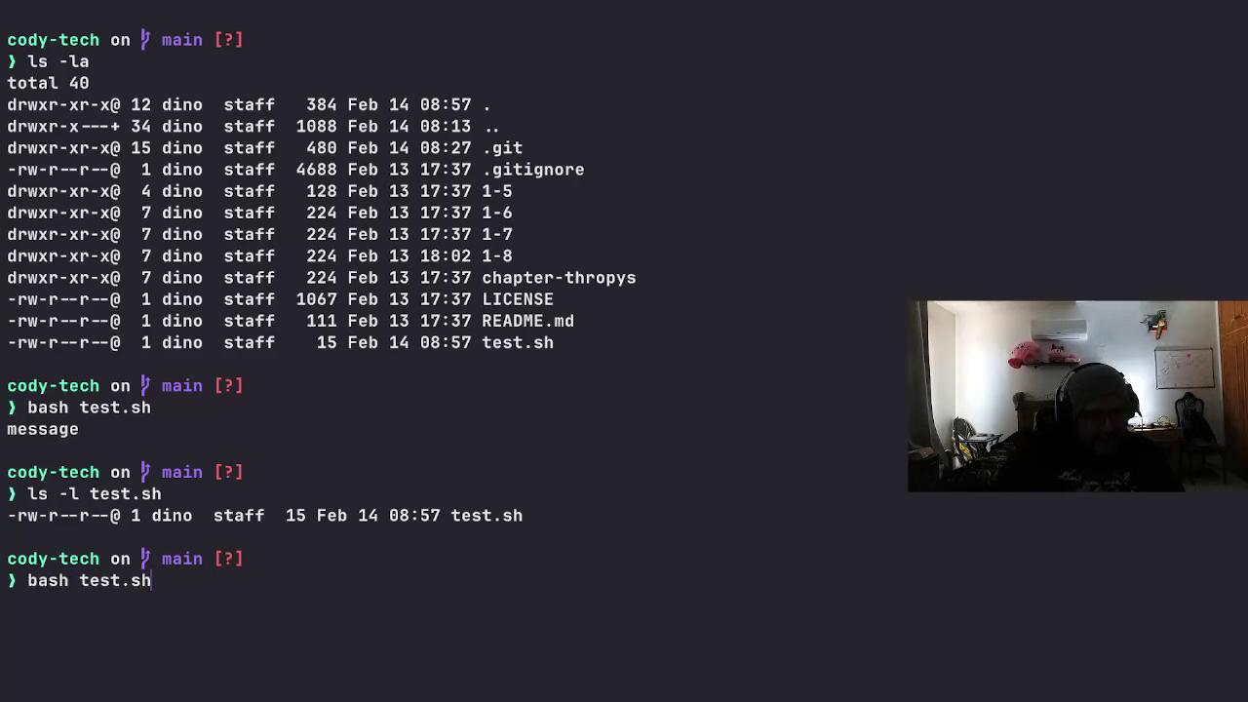
text(ch)
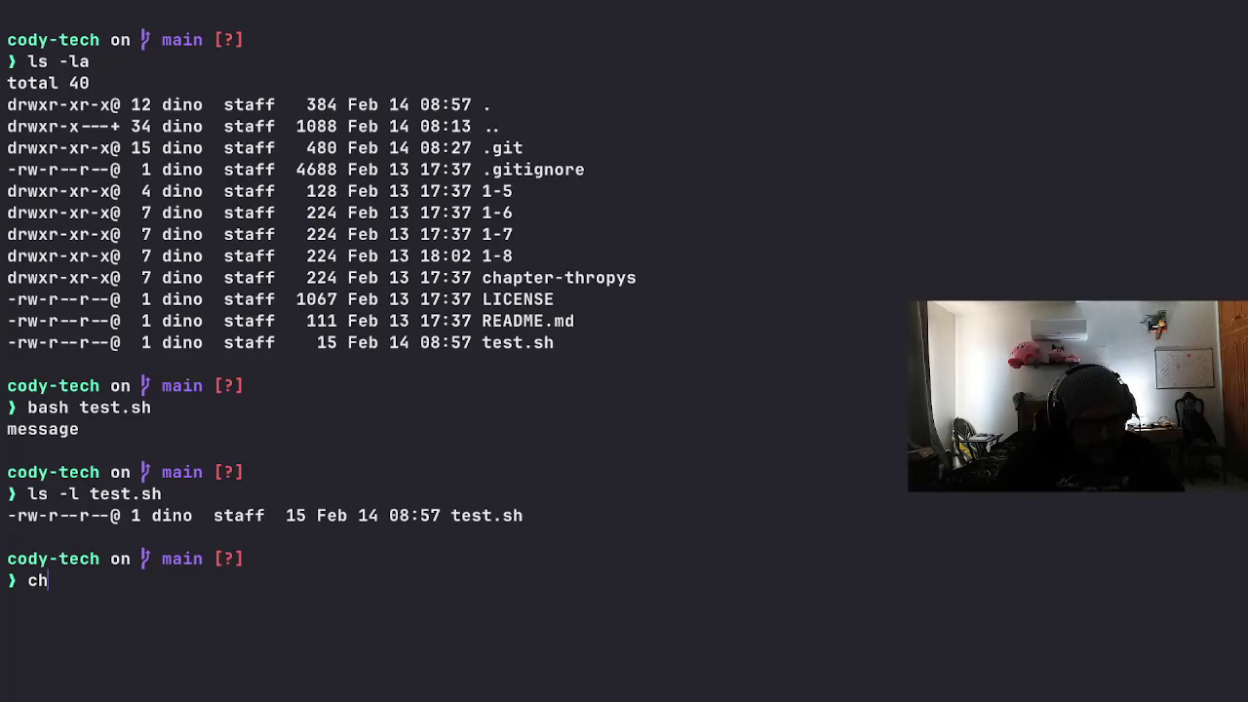
text(mod +x)
key(BackSpace)
text(x test.sh)
key(Return)
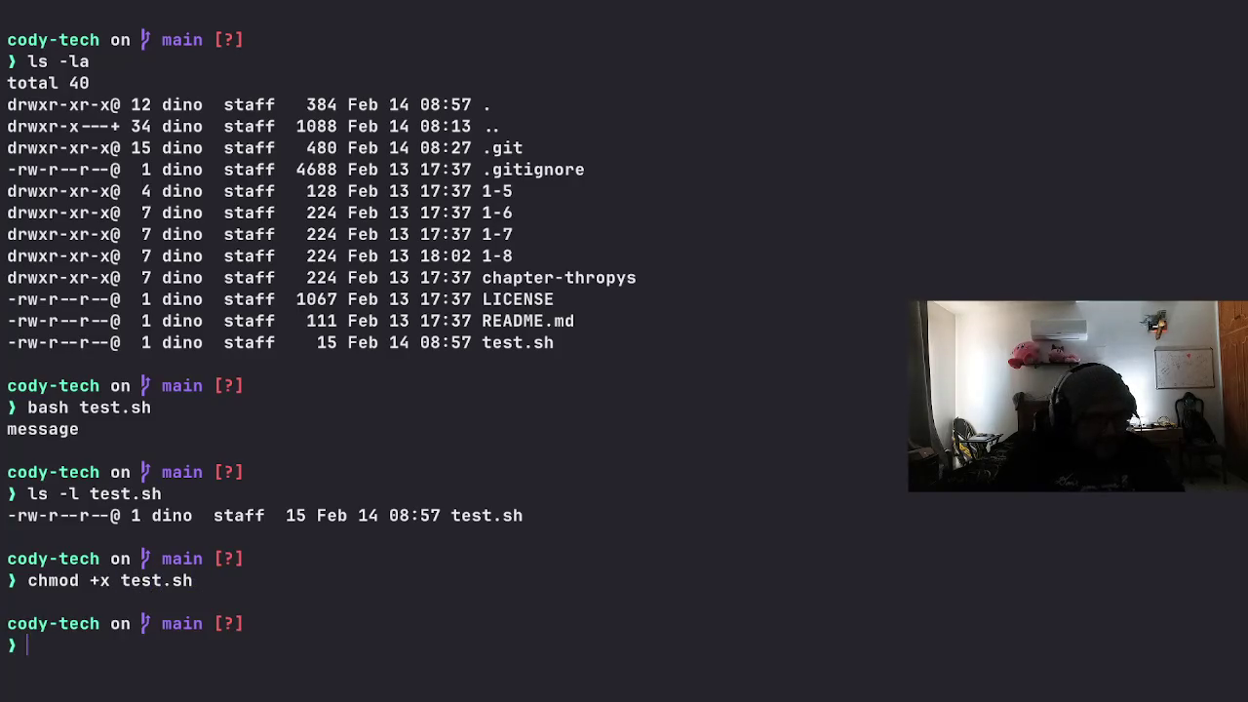
key(Up)
key(Up)
key(Up)
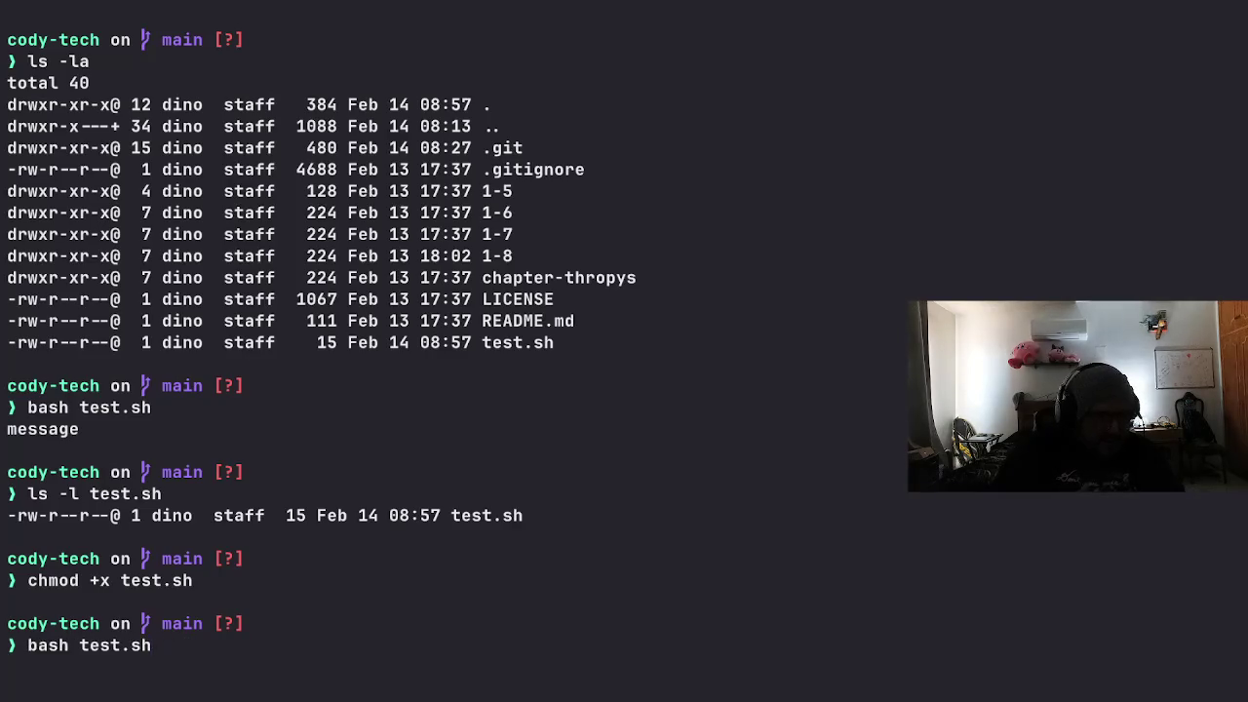
key(Return)
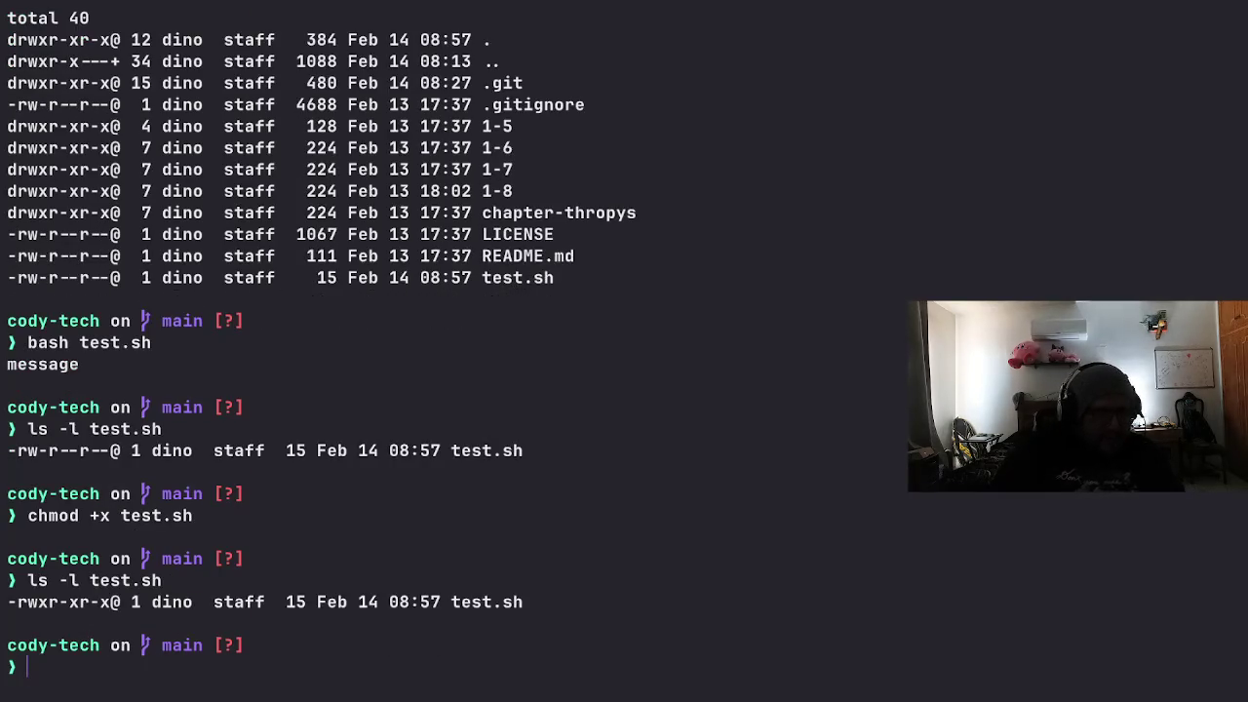
drag(7, 450, 109, 451)
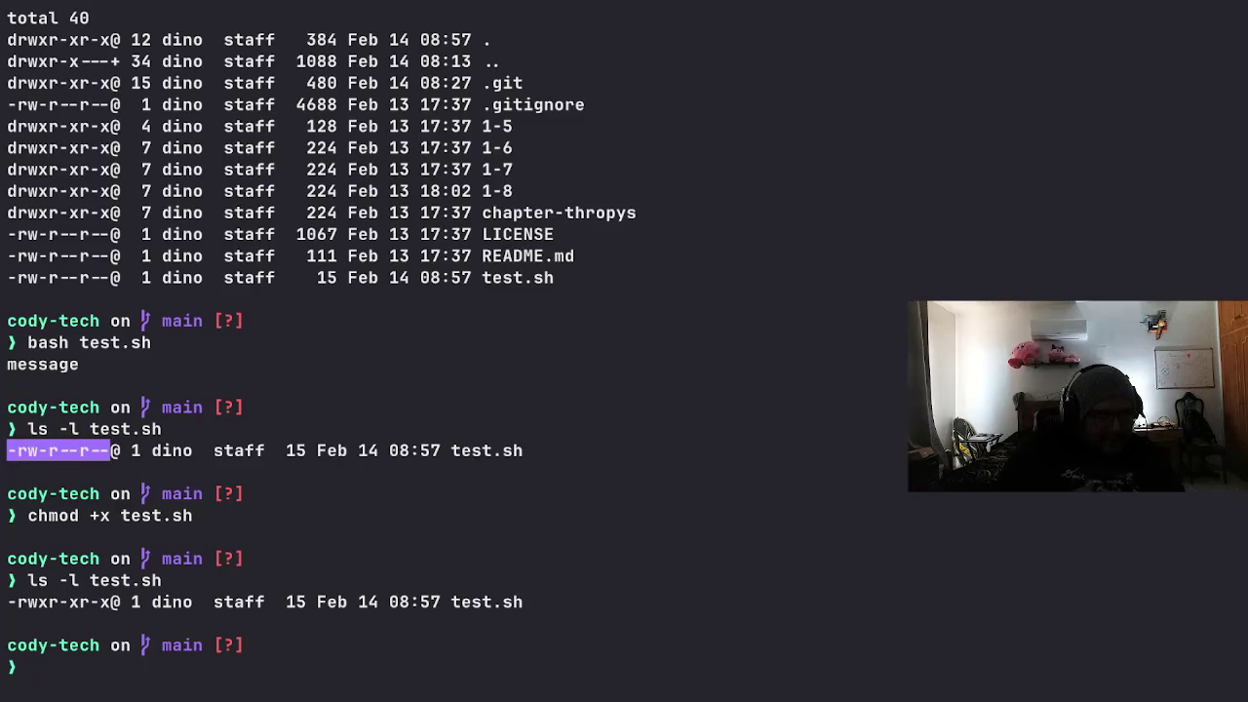
click(110, 450)
drag(7, 601, 111, 601)
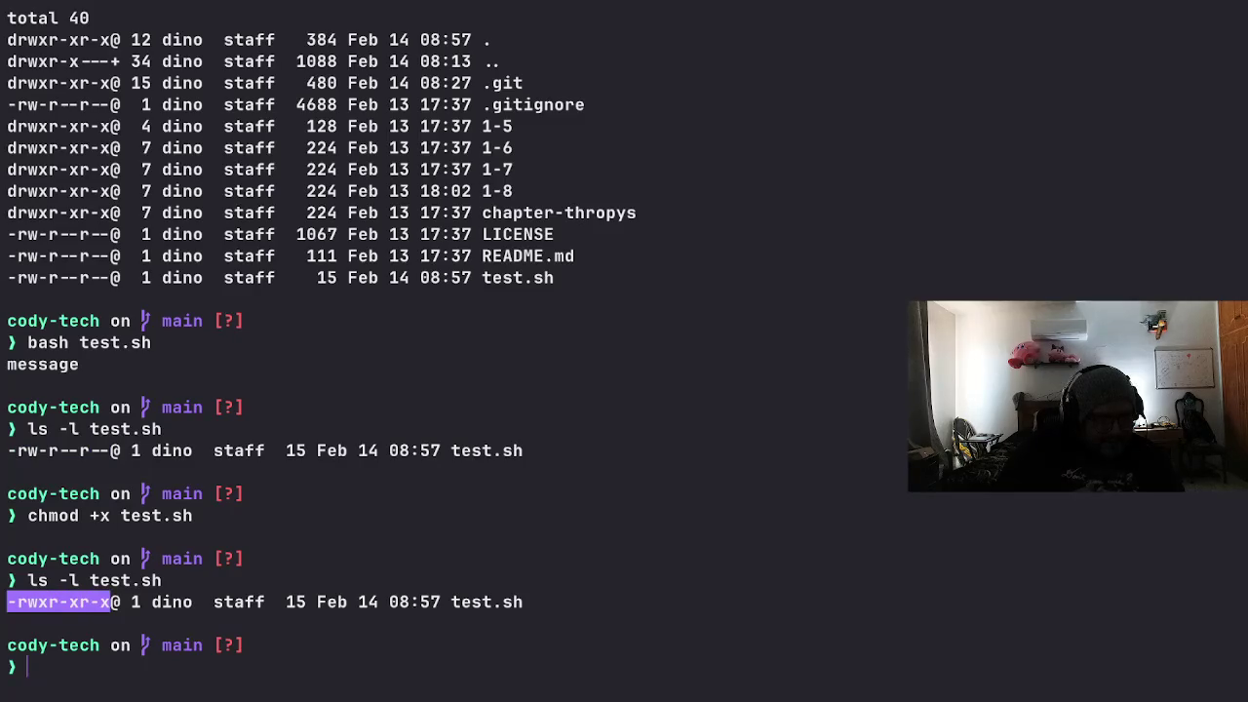
click(111, 602)
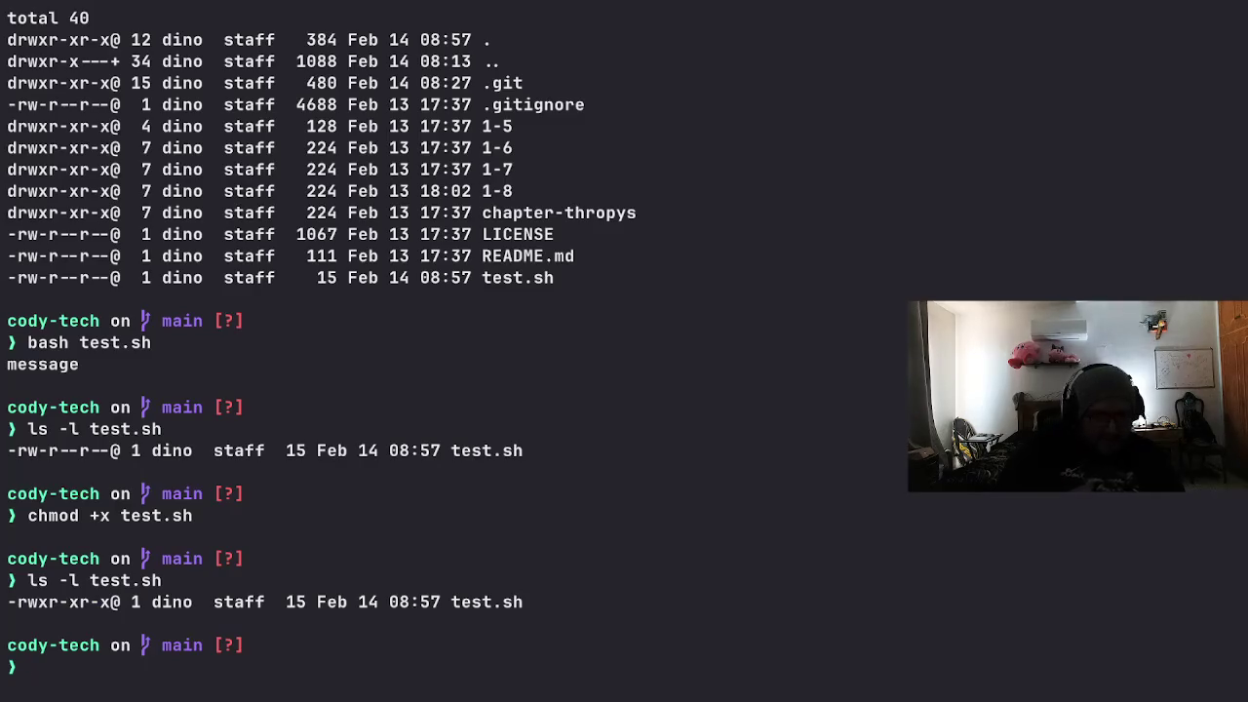
text(clear)
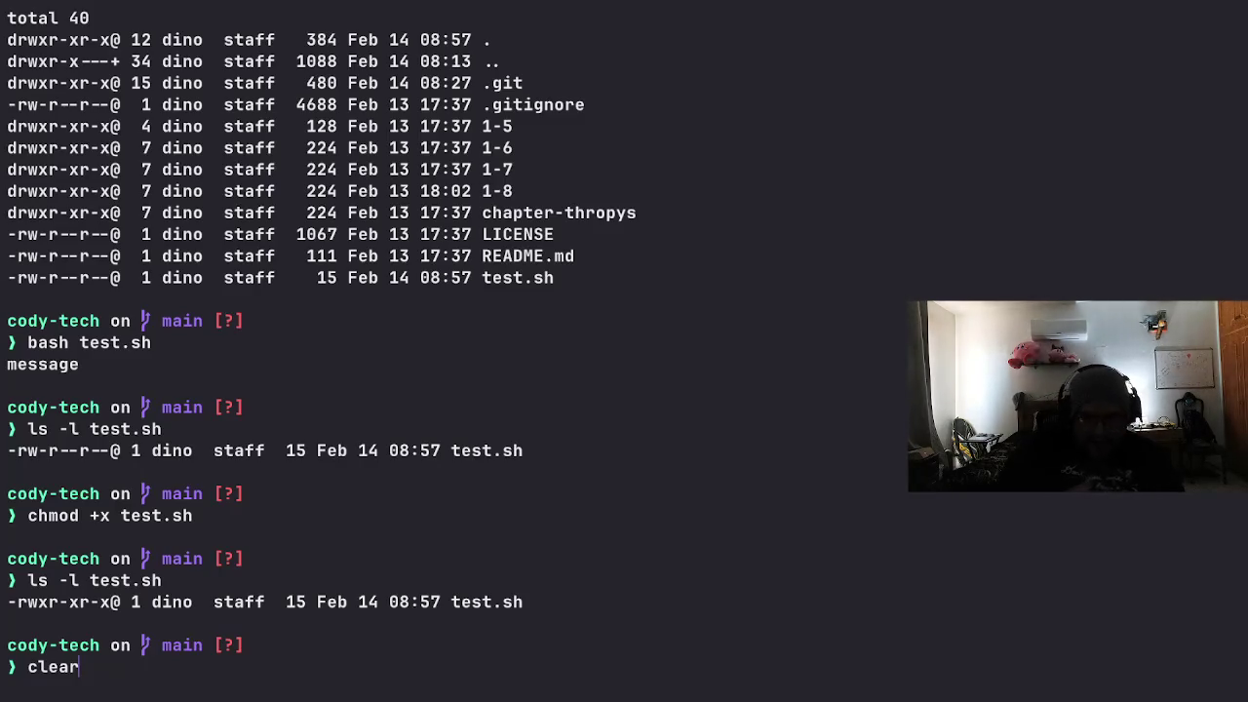
Step: Delete test.sh with rm -rf test.sh, then clear the screen
key(BackSpace)
key(BackSpace)
key(BackSpace)
key(BackSpace)
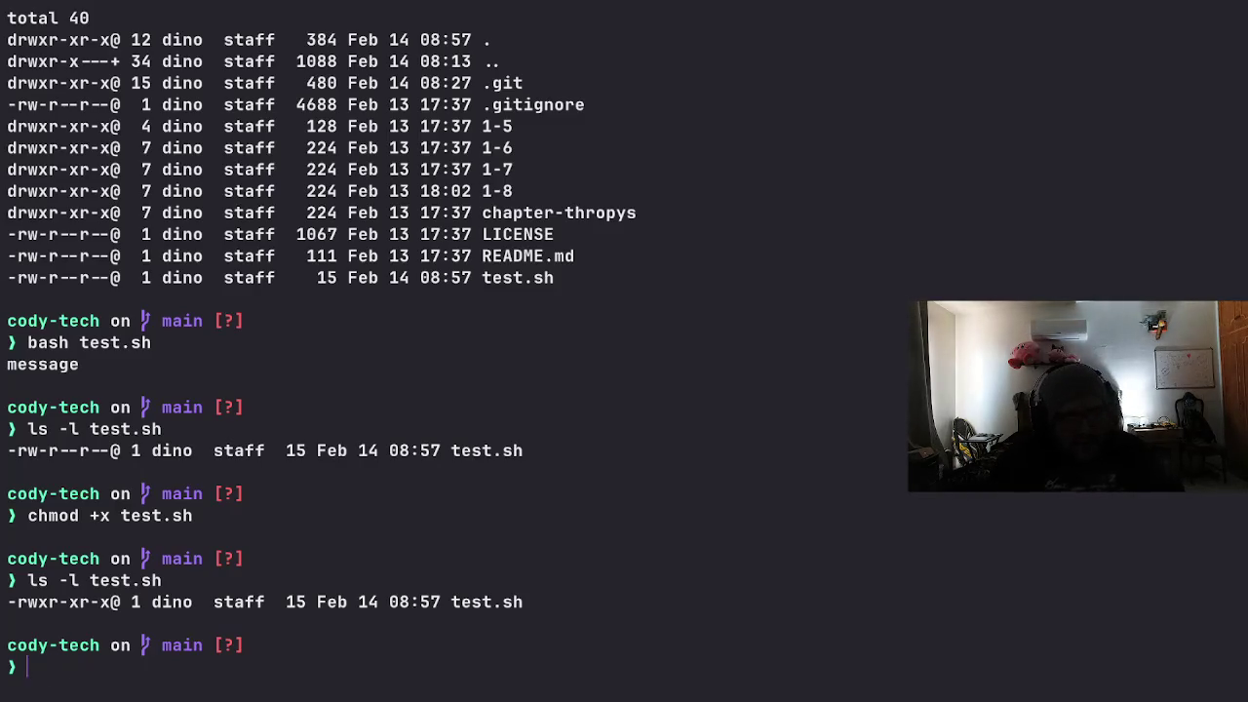
text(rm -rf test.sh)
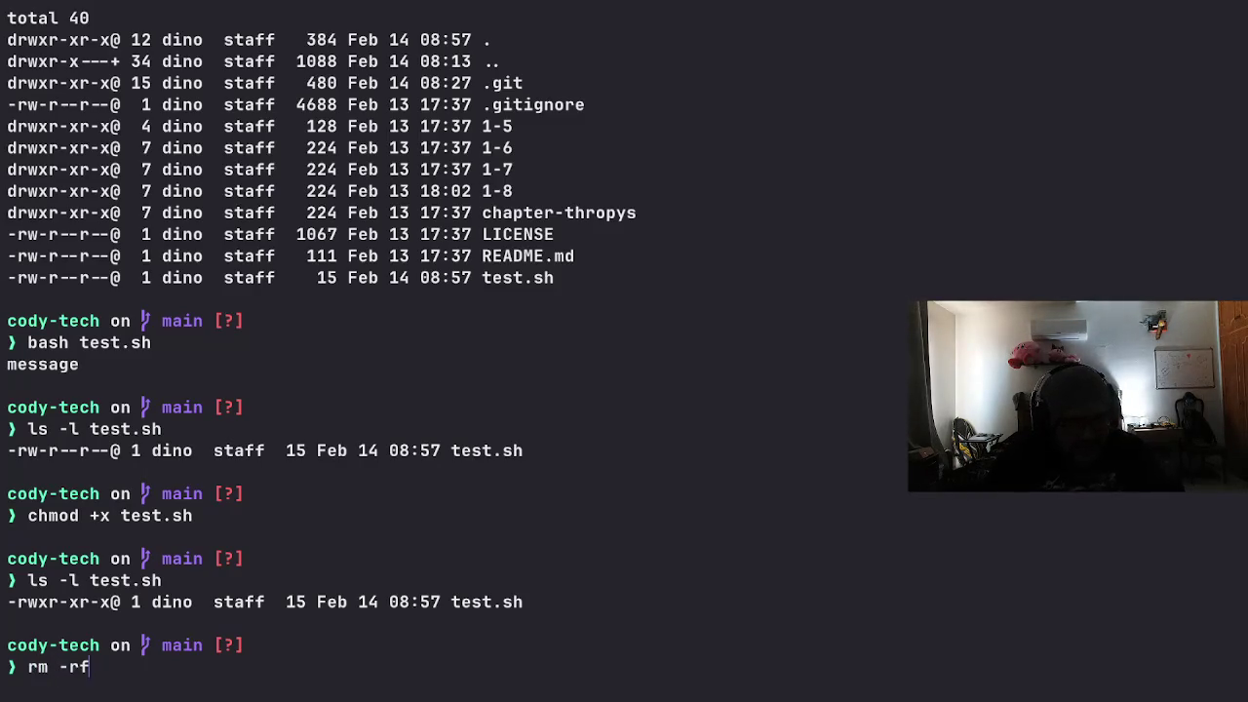
key(Return)
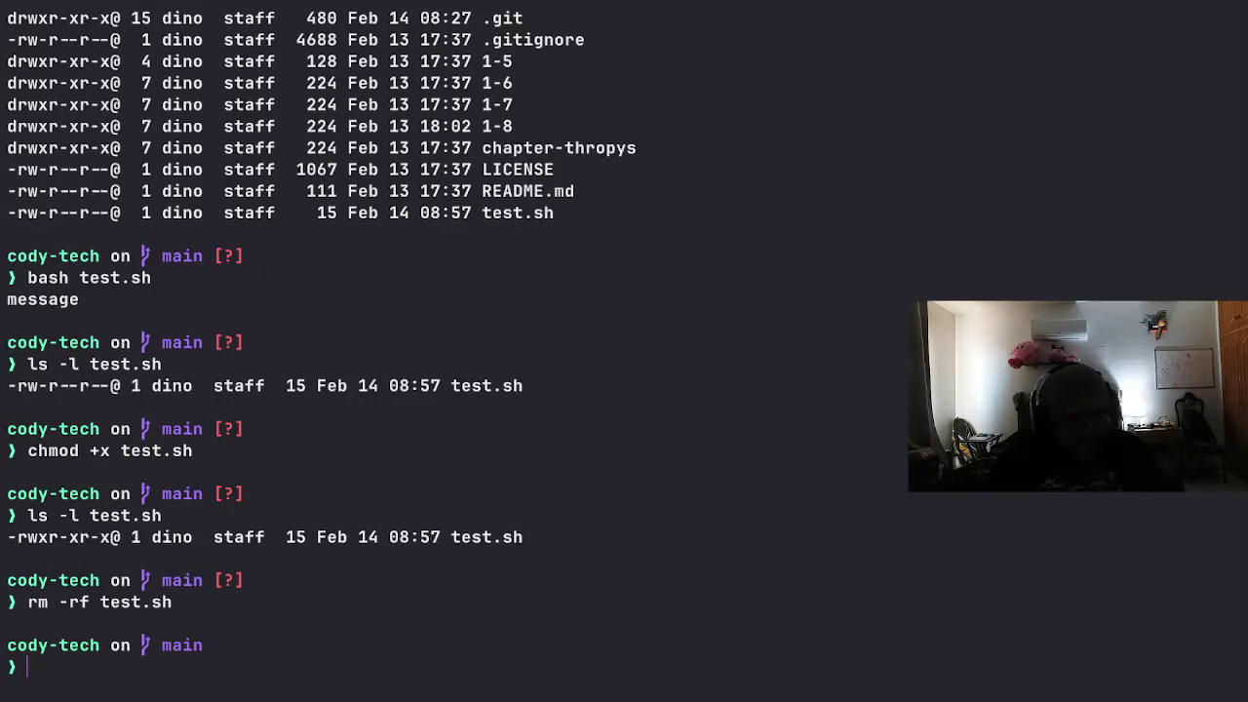
text(clear)
key(Return)
Step: Run ls -la to confirm test.sh is gone, then switch to the Medium article in Opera
text(ls -la)
key(Return)
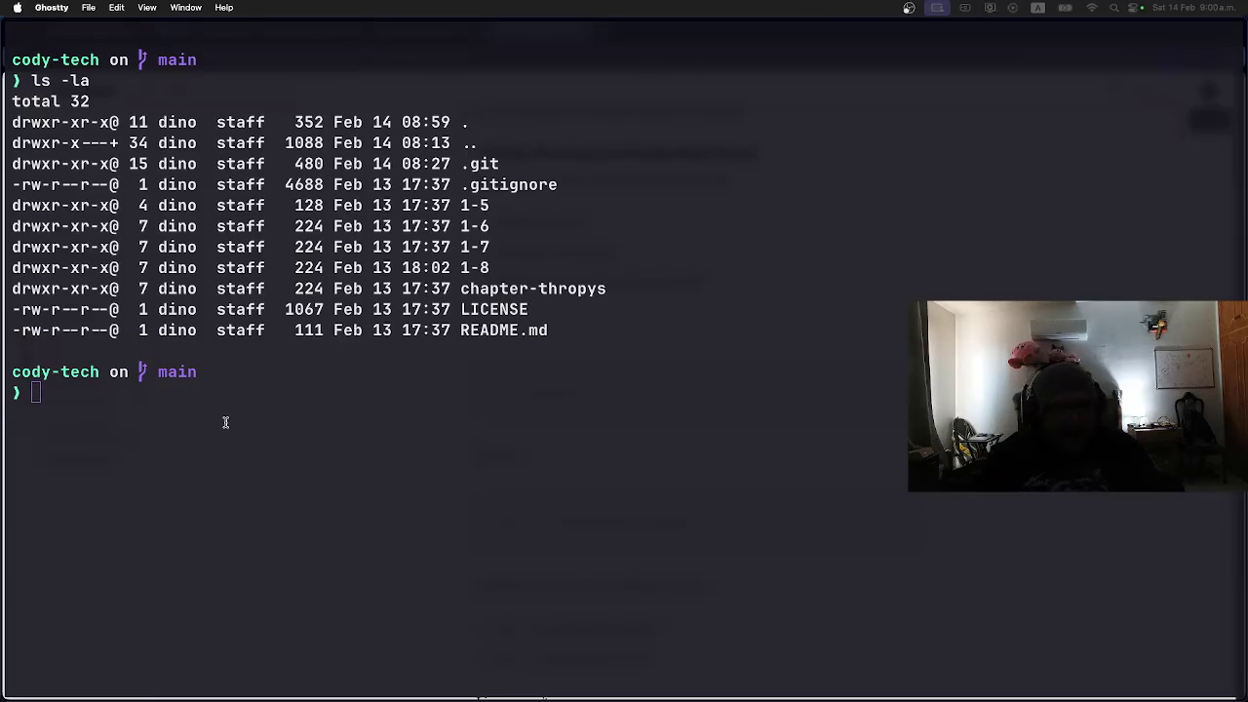
key(super+Tab)
key(super+Tab)
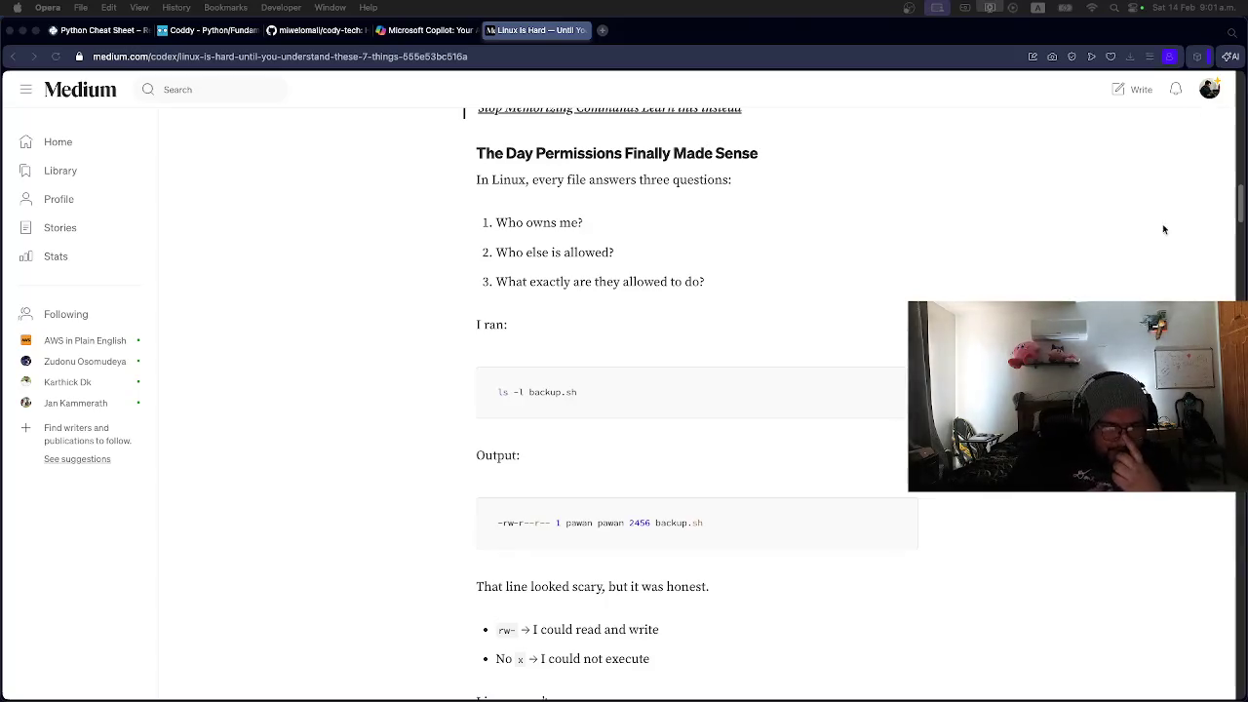
scroll(443, 360, down, 3)
scroll(443, 363, down, 2)
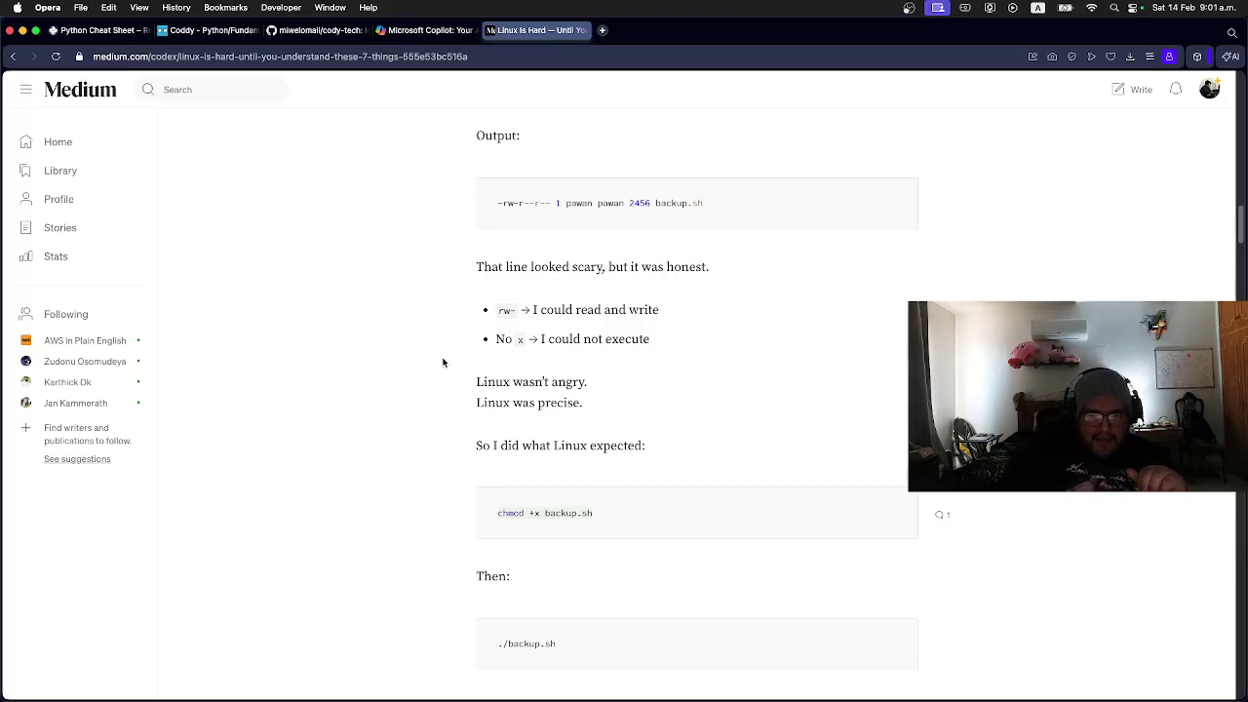
scroll(442, 362, up, 15)
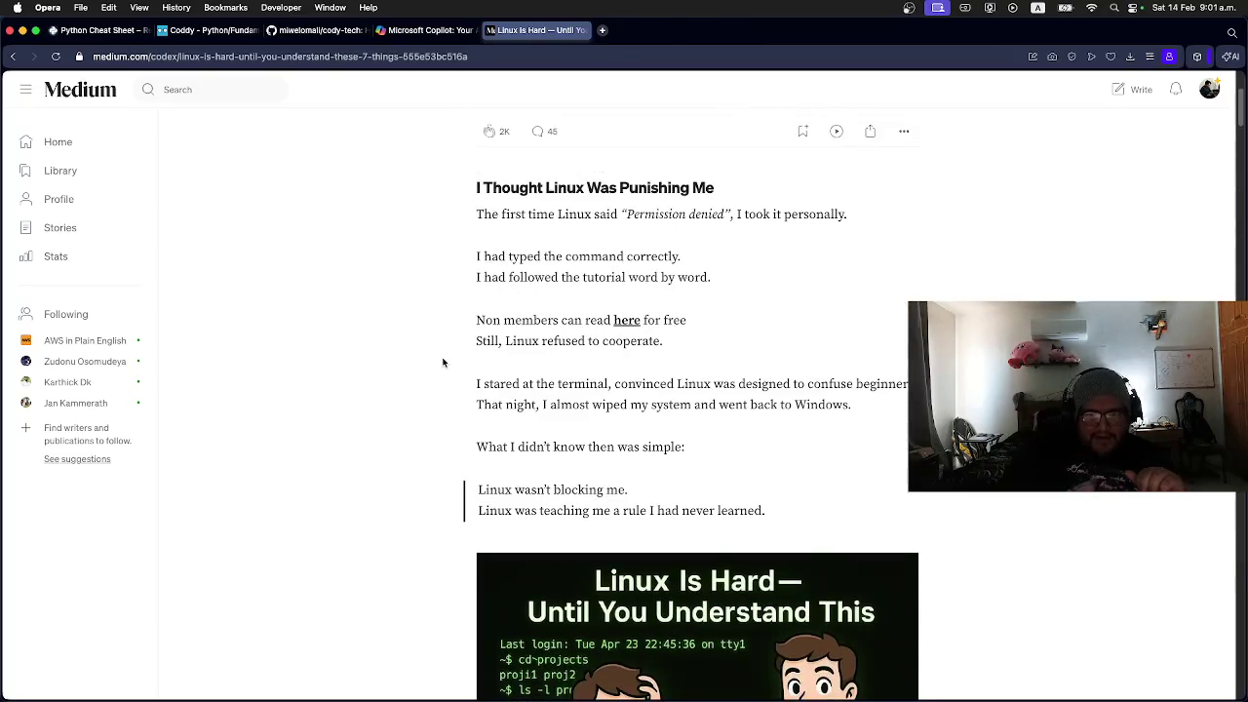
scroll(442, 362, up, 5)
scroll(443, 361, down, 12)
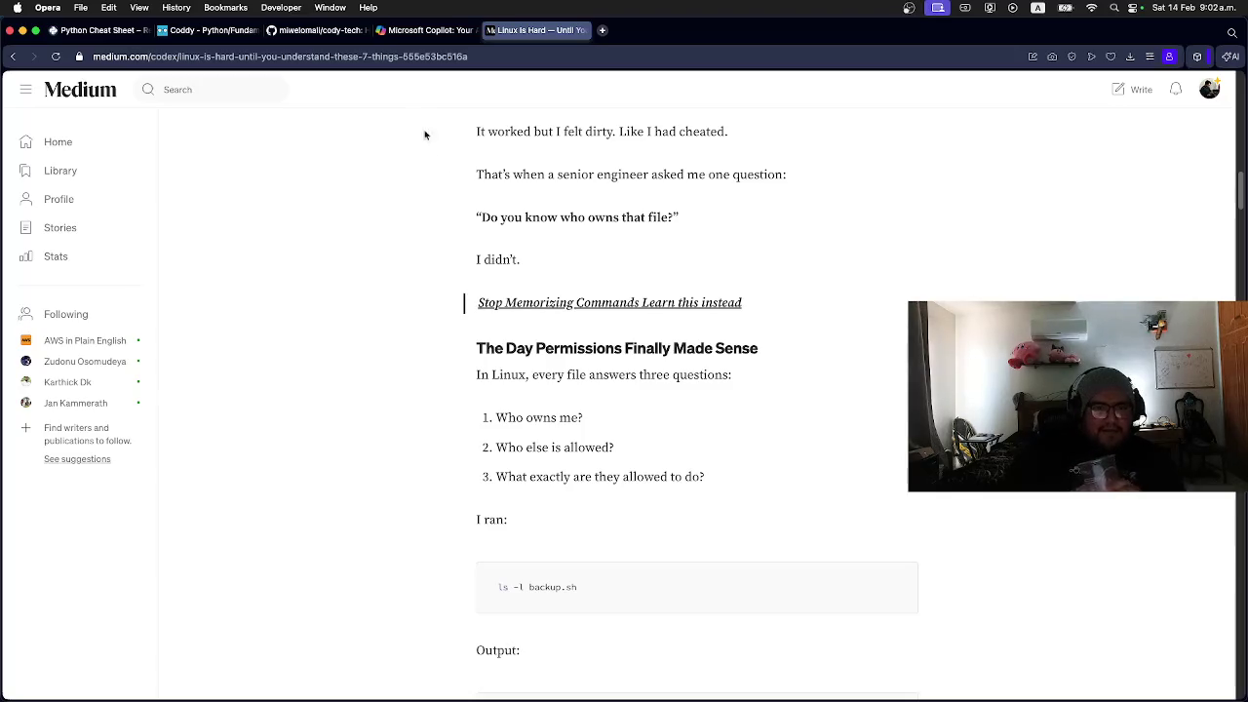
click(419, 32)
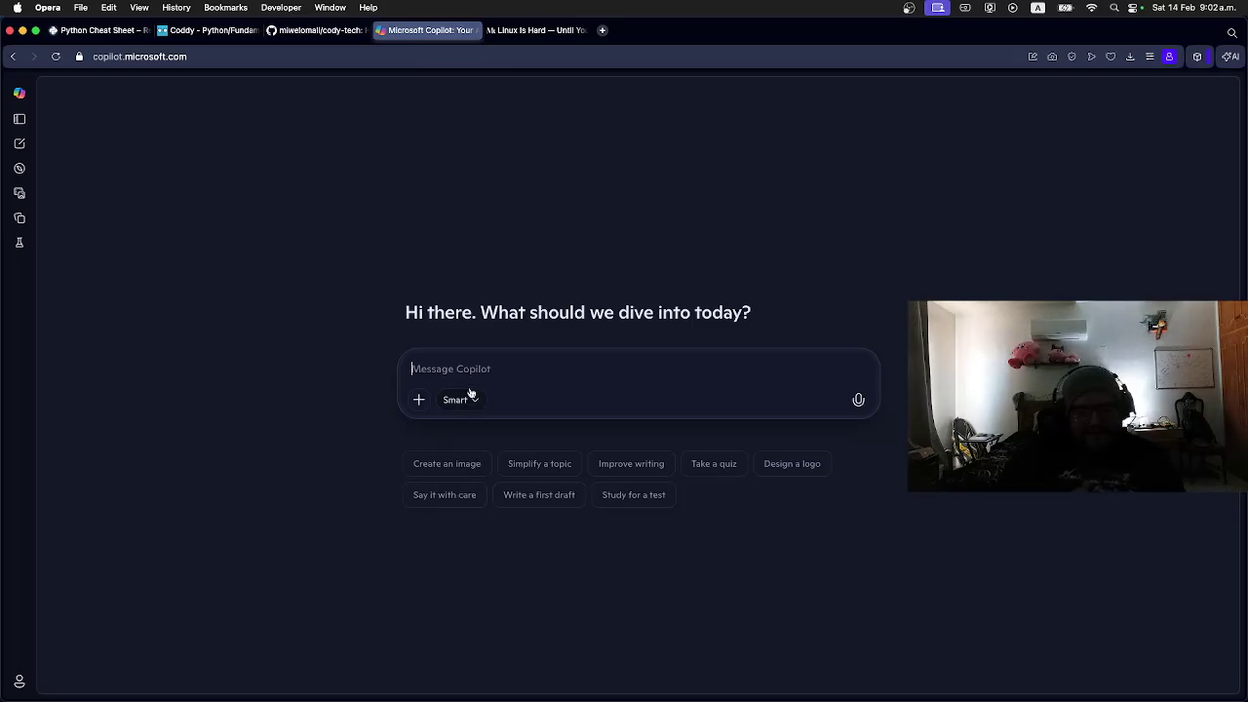
Step: Ask Copilot when Ubuntu 20 LTS was released and the Zorin OS first release date
text(when was)
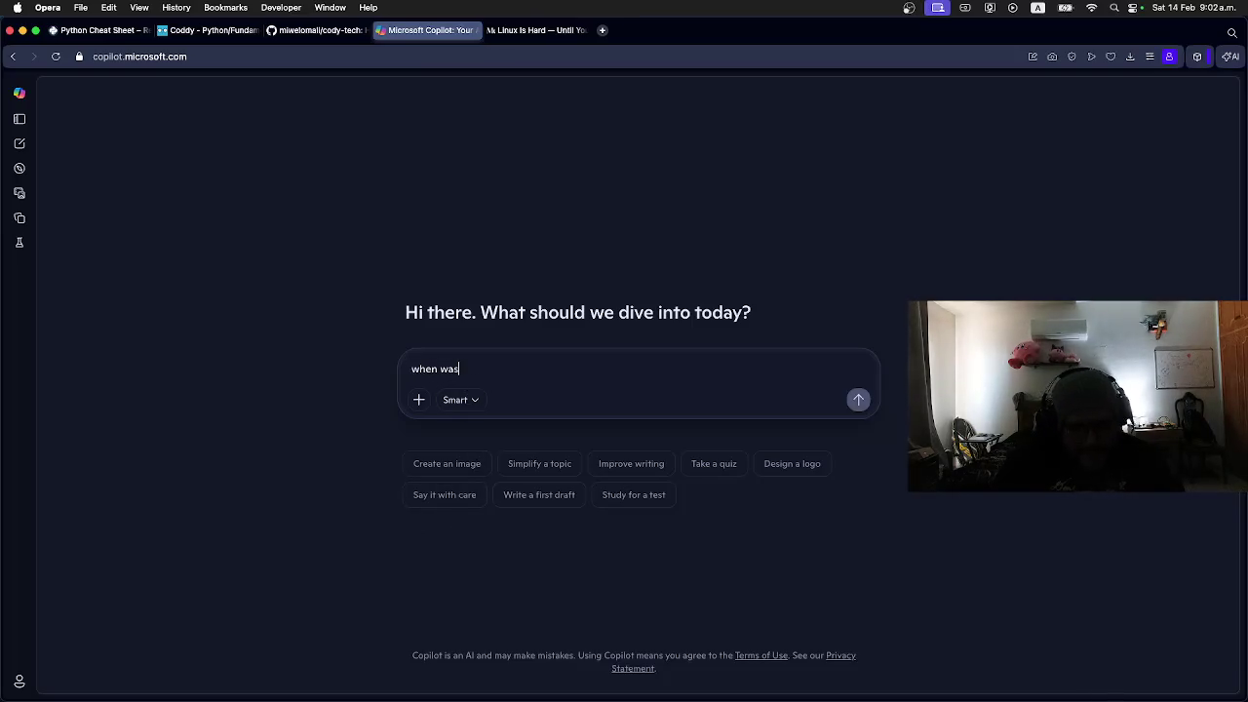
text( ubuntu 2)
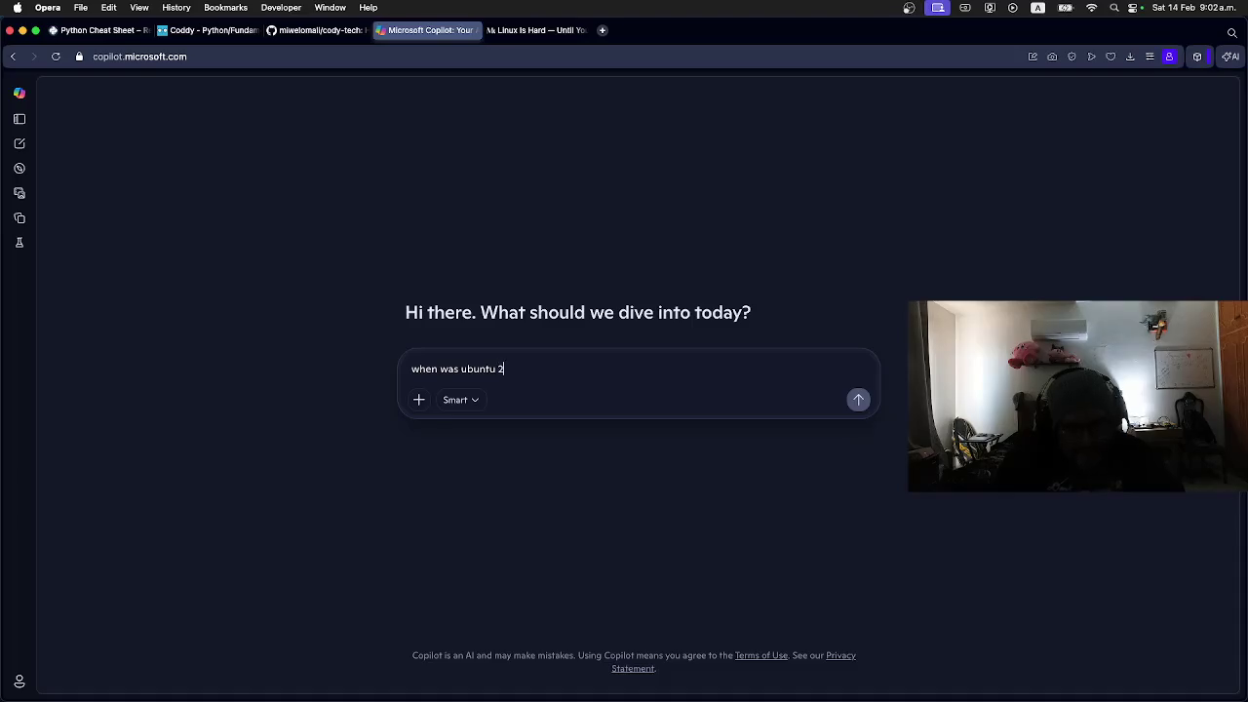
text(0 lts released)
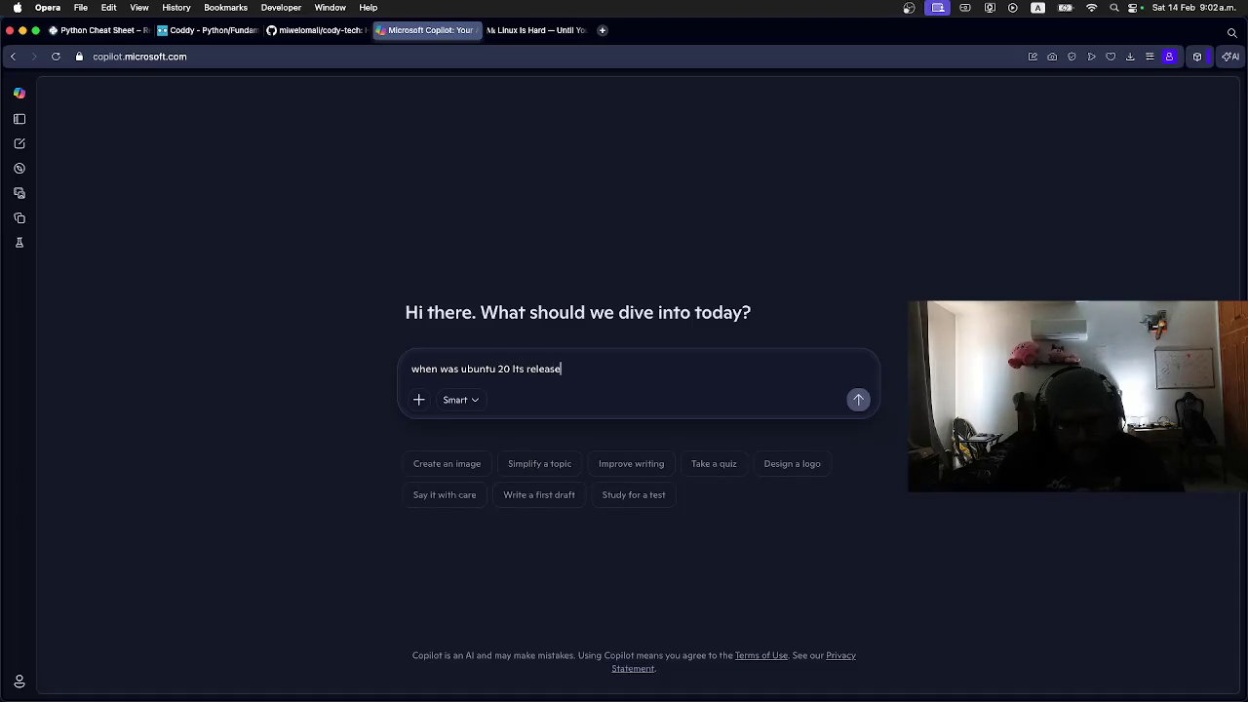
key(Return)
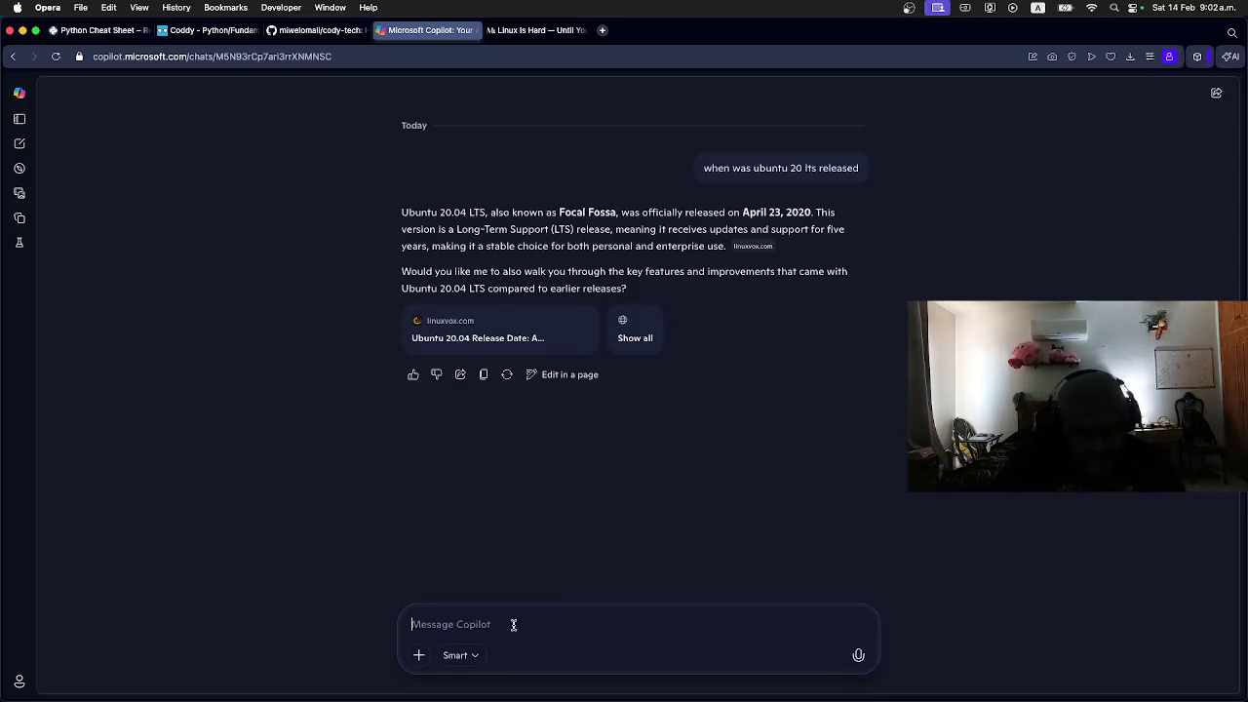
text(2)
text(orin)
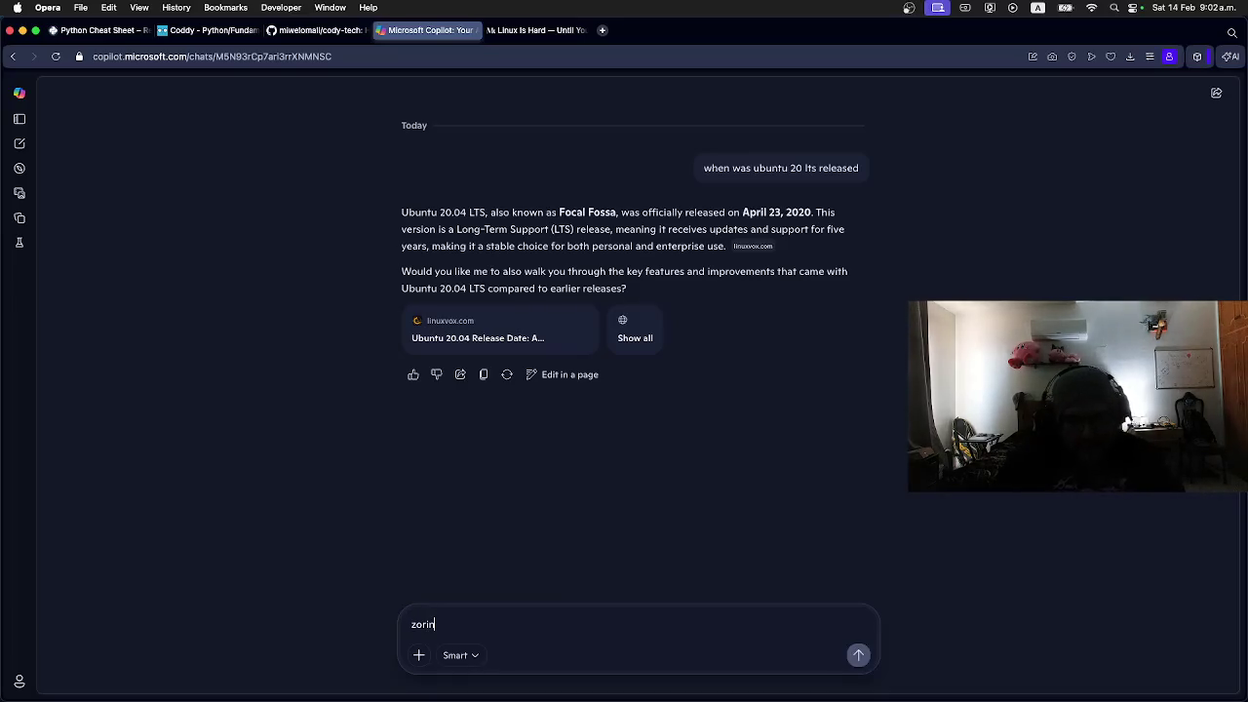
text(os)
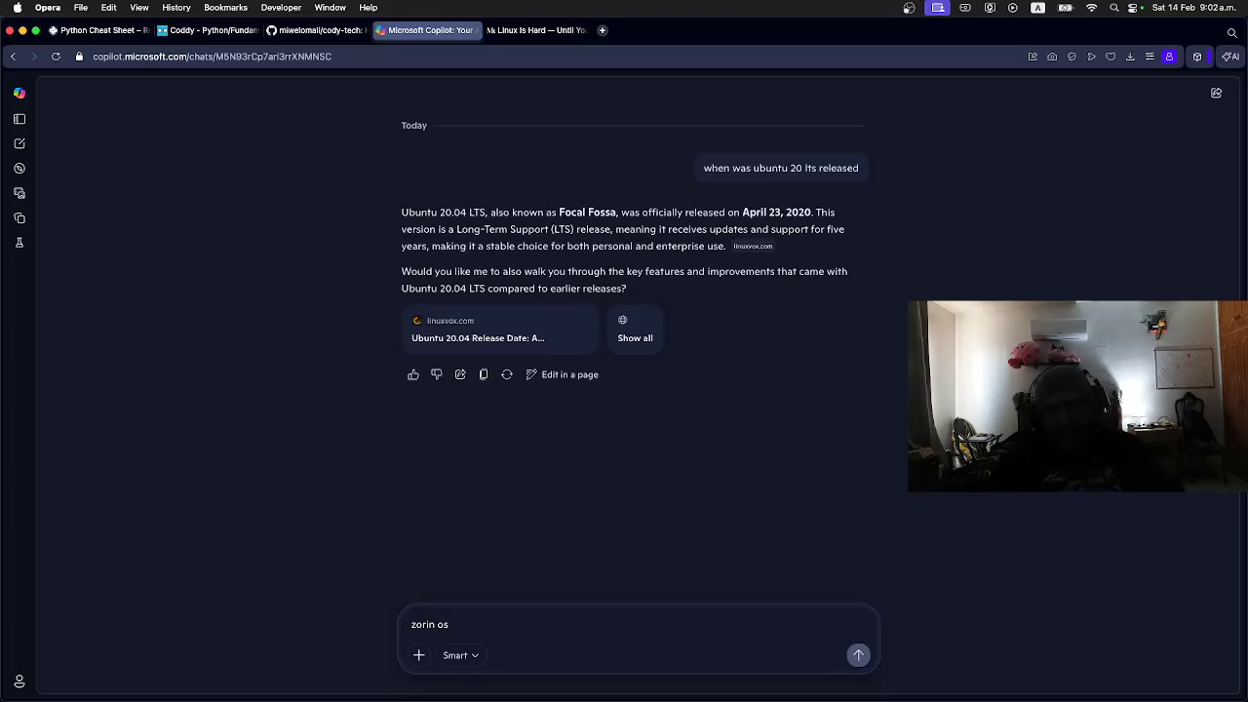
text( first release date)
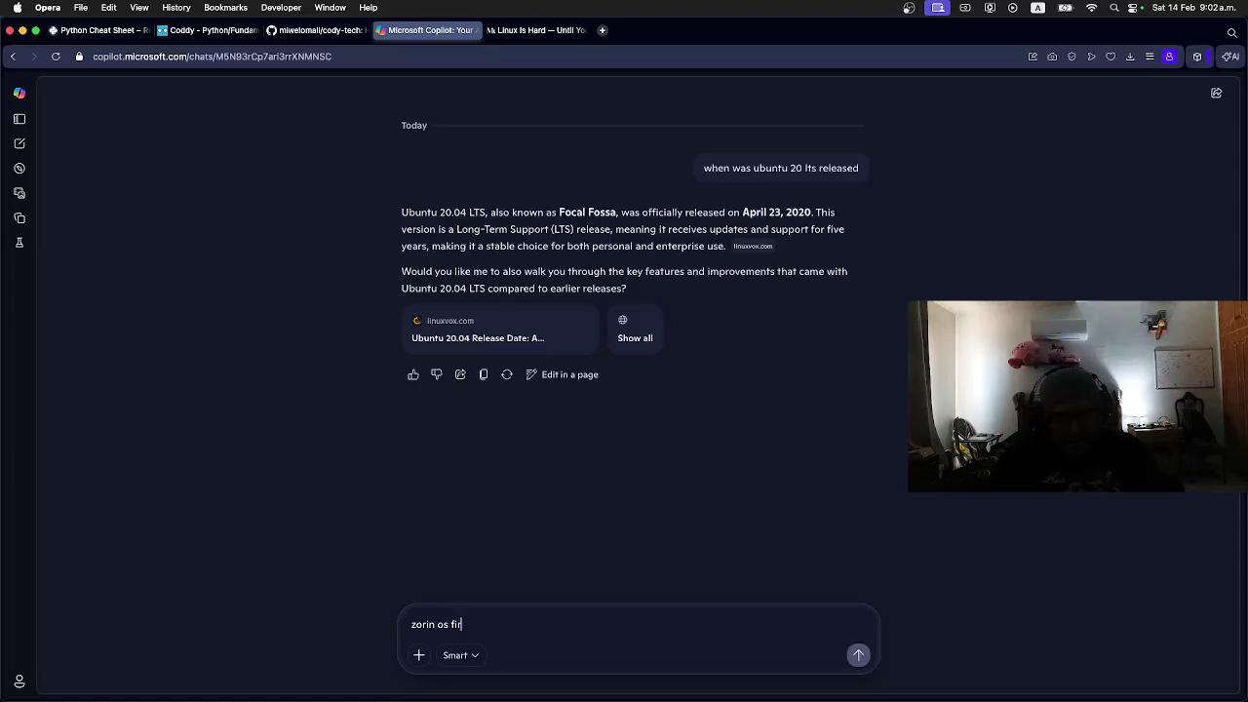
key(Return)
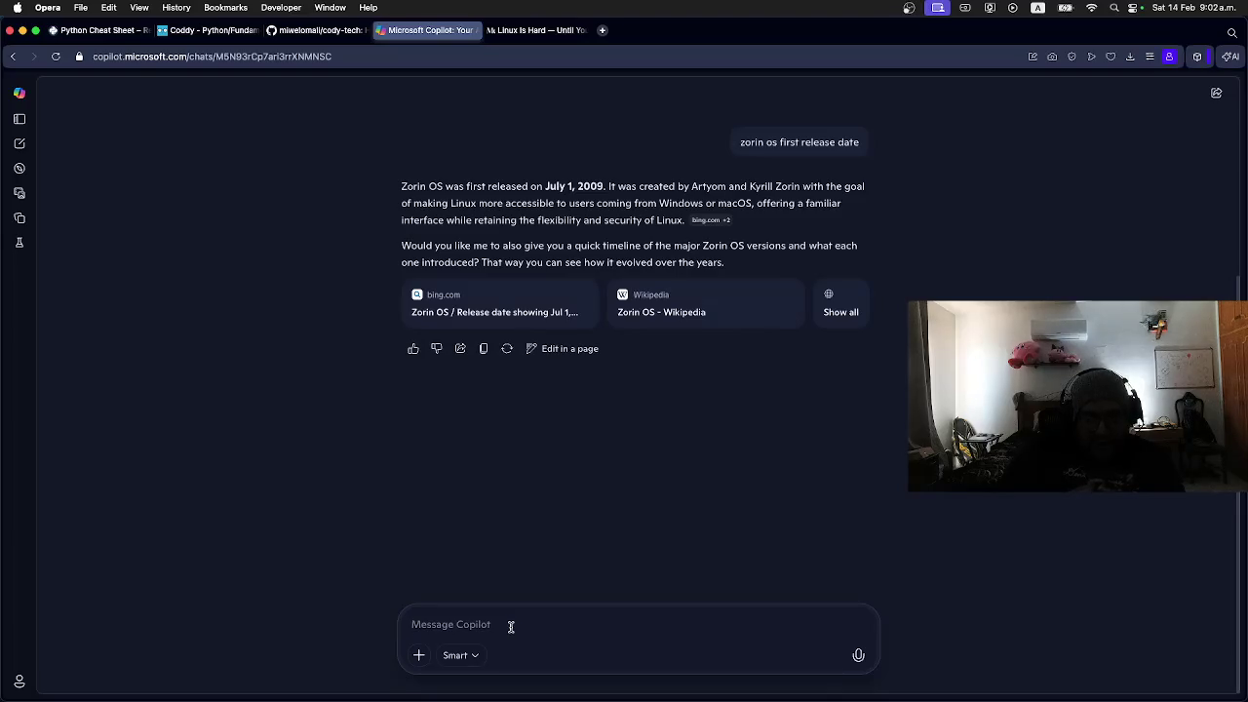
text(zorin)
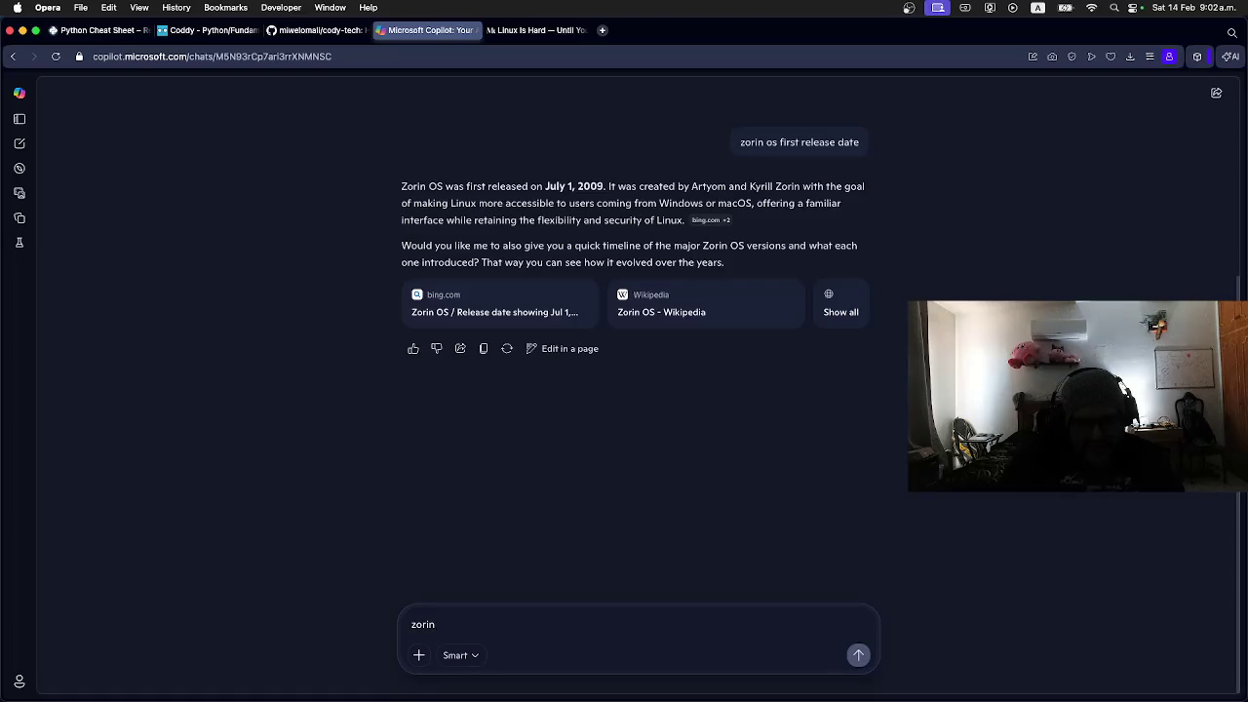
text( 10)
key(BackSpace)
Step: Search Google for 'zorin os' in a new tab and open the Zorin OS homepage
click(603, 31)
text(zorin os)
key(Return)
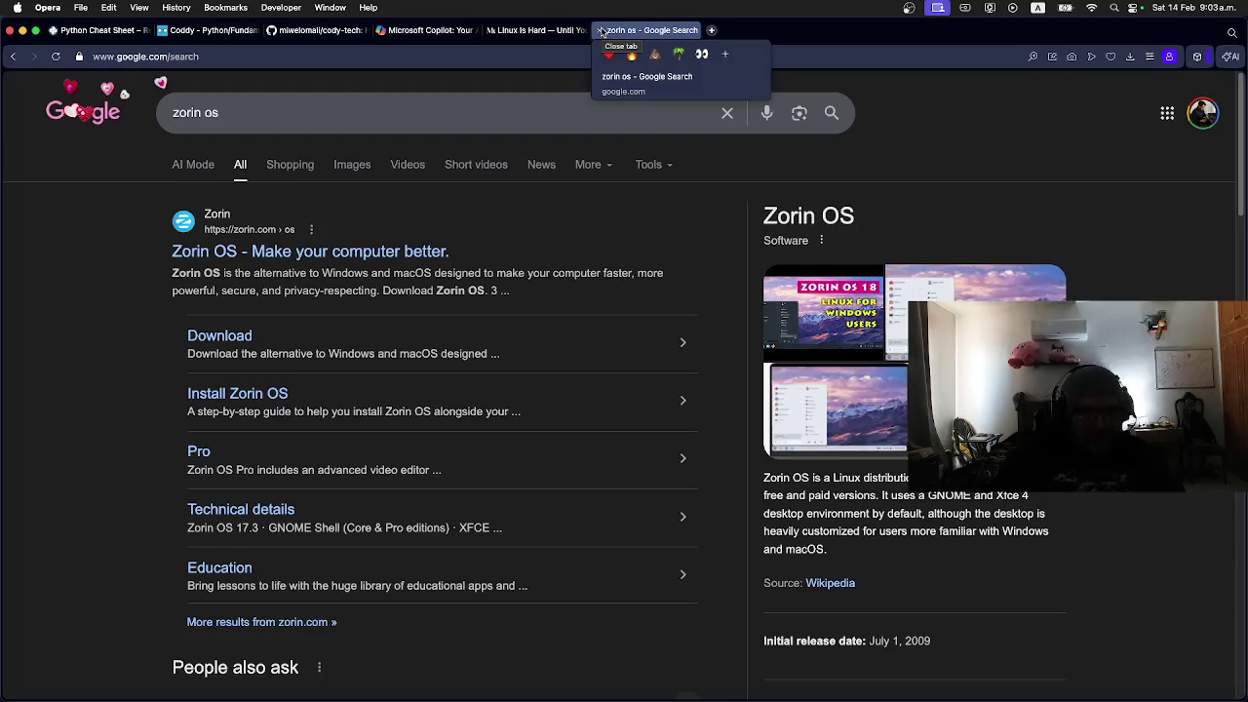
click(306, 251)
Step: Scroll through the Zorin OS overview page
scroll(344, 300, down, 5)
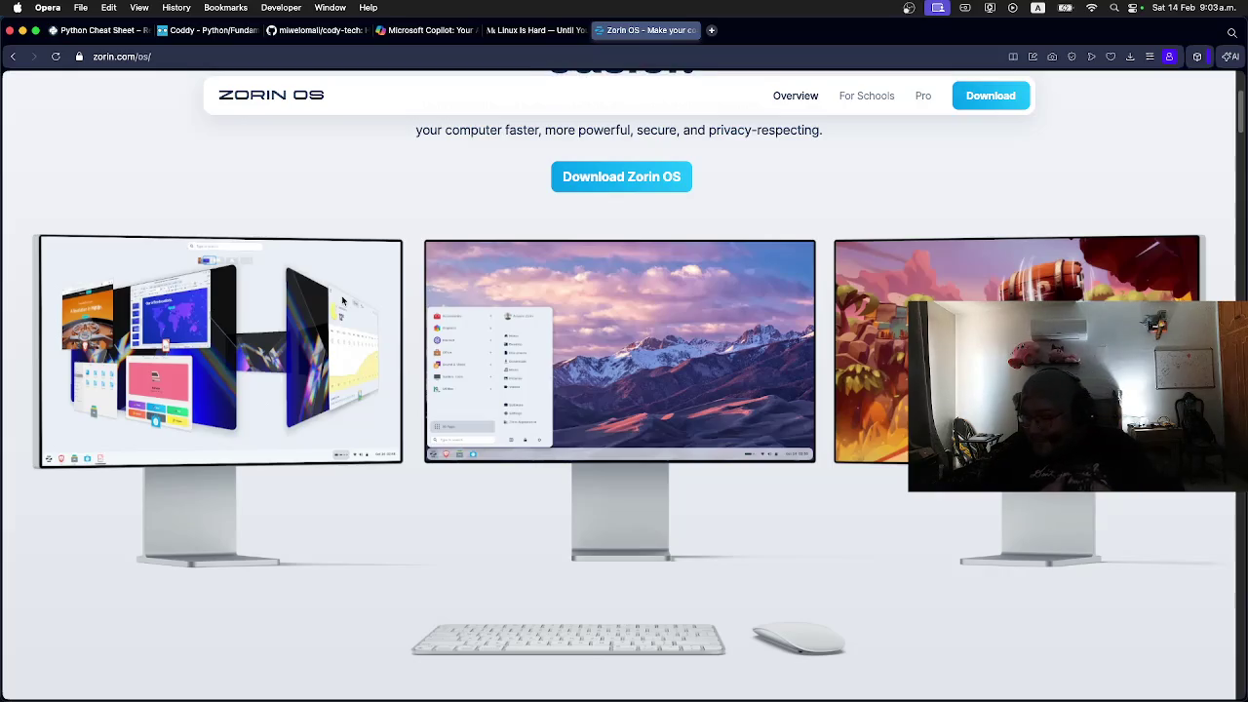
scroll(341, 301, up, 3)
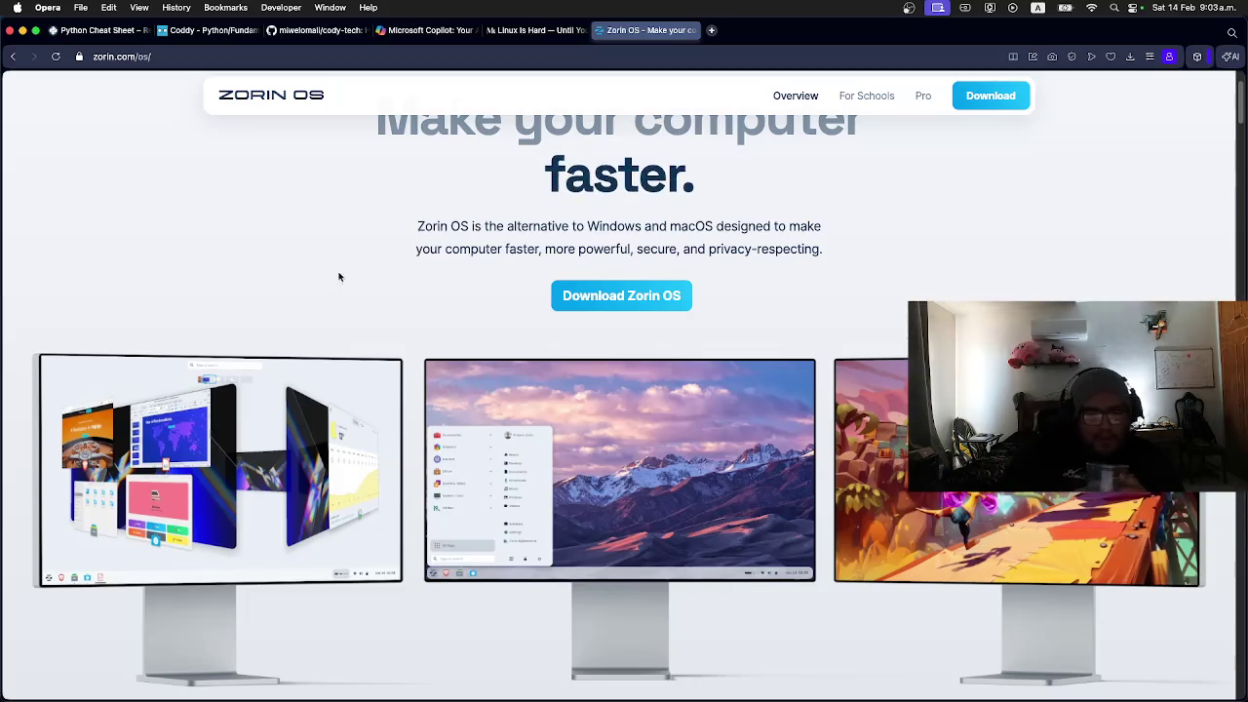
scroll(331, 311, down, 1)
scroll(331, 311, down, 10)
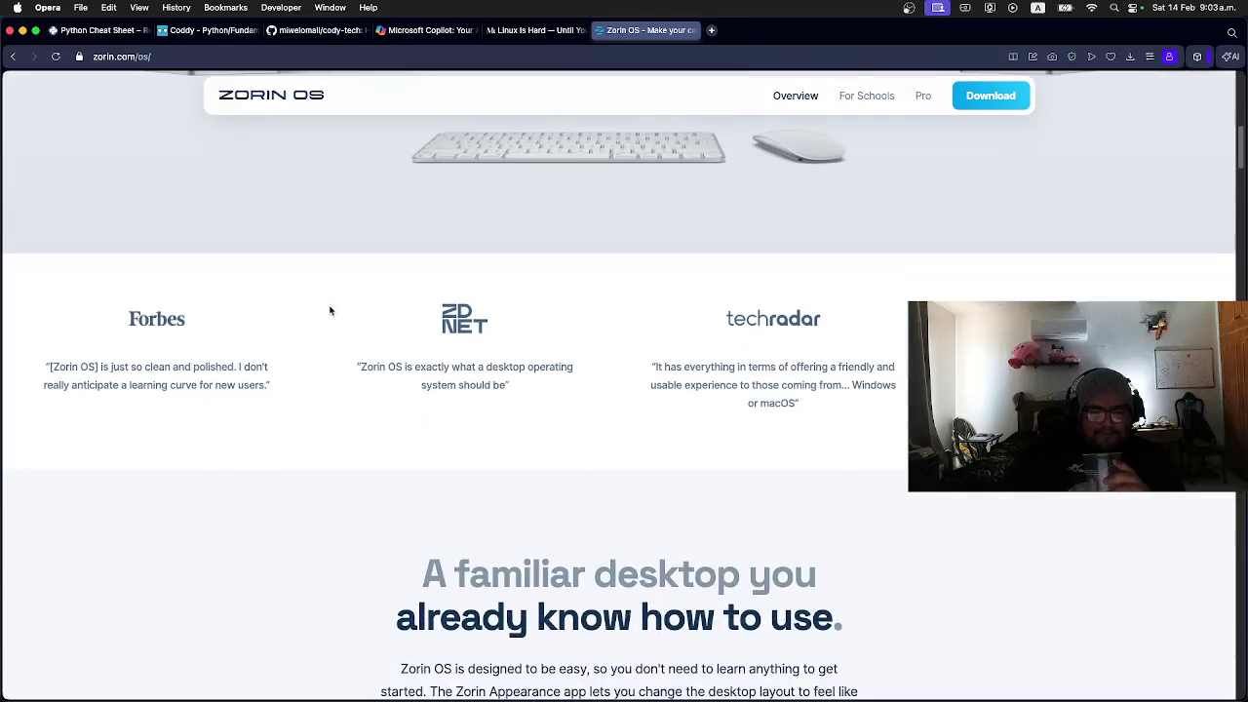
scroll(327, 310, up, 15)
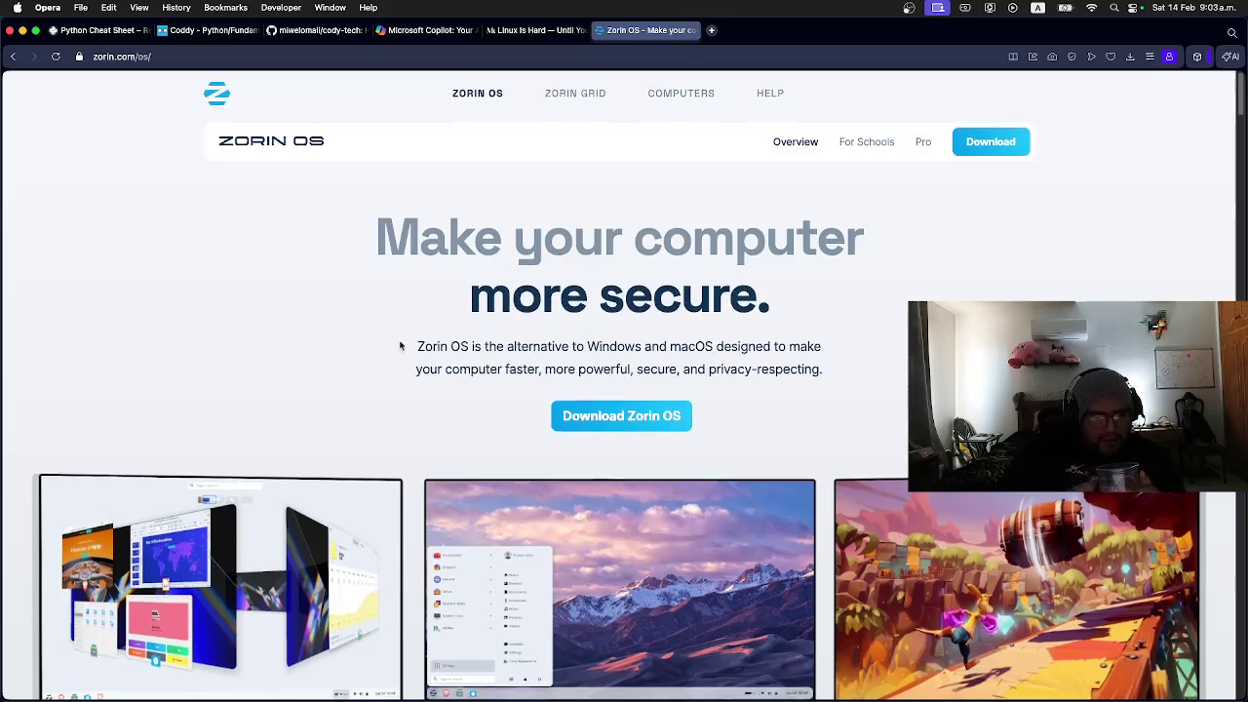
scroll(477, 363, down, 1)
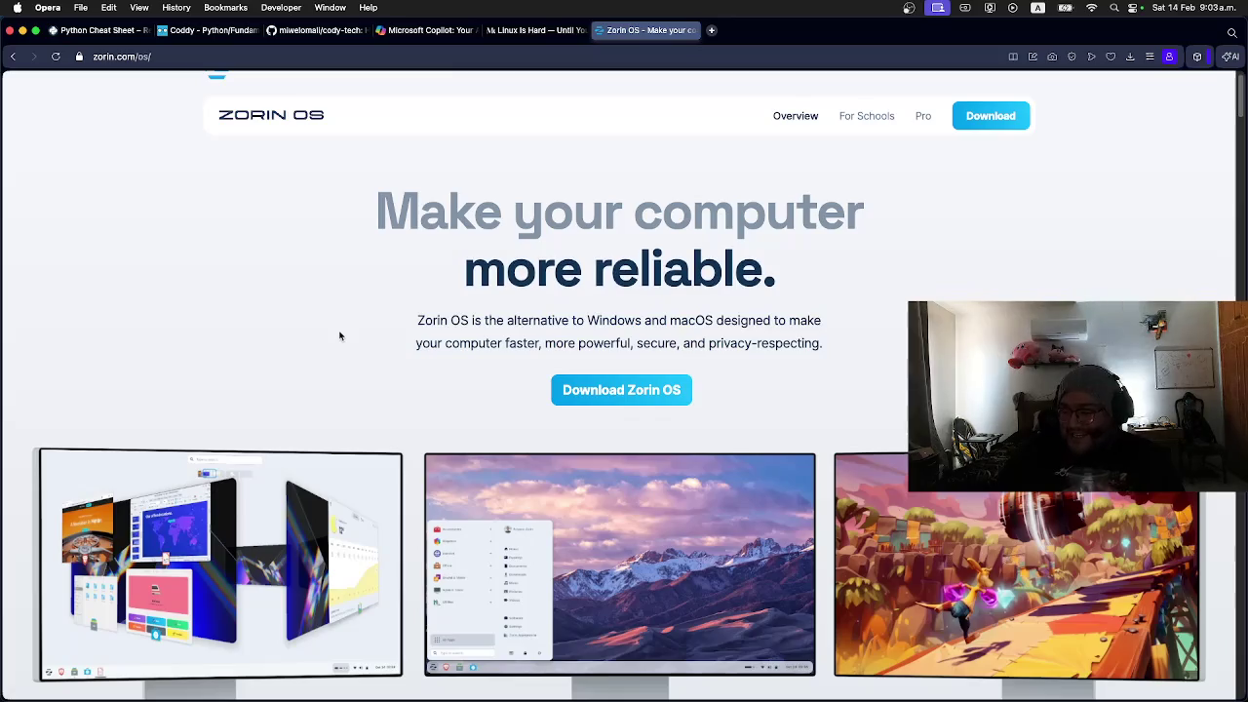
scroll(335, 335, down, 10)
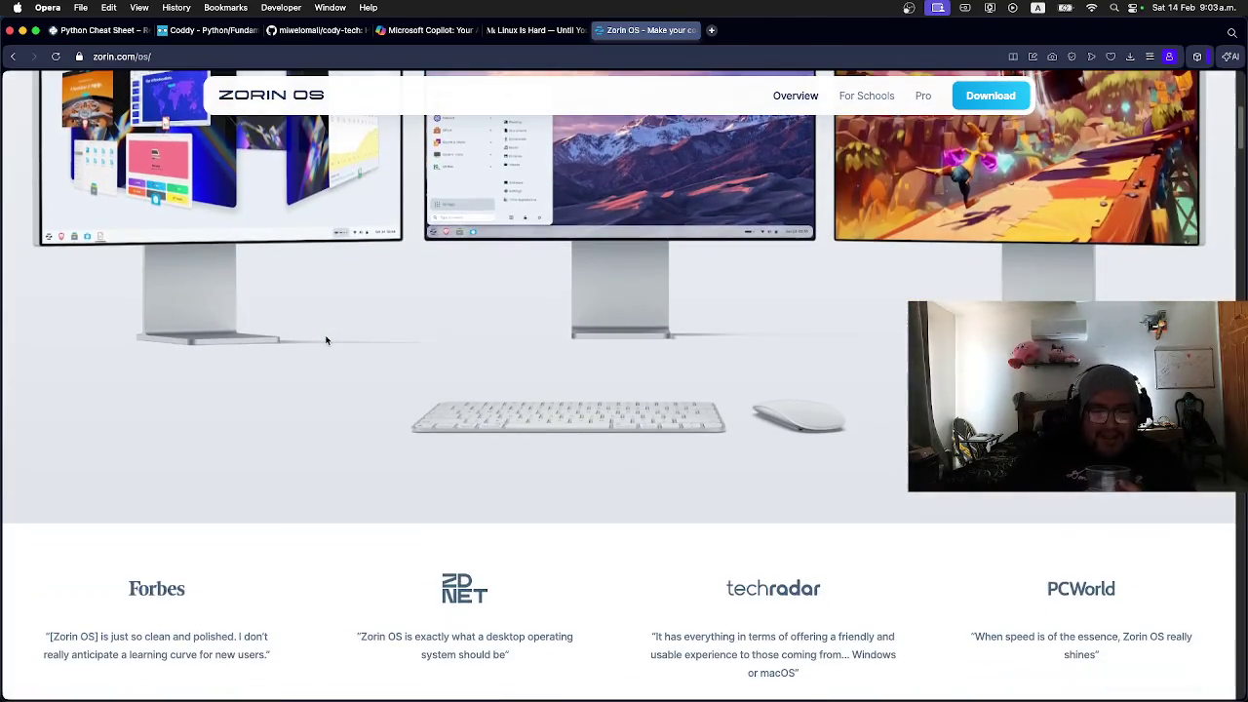
scroll(325, 341, down, 9)
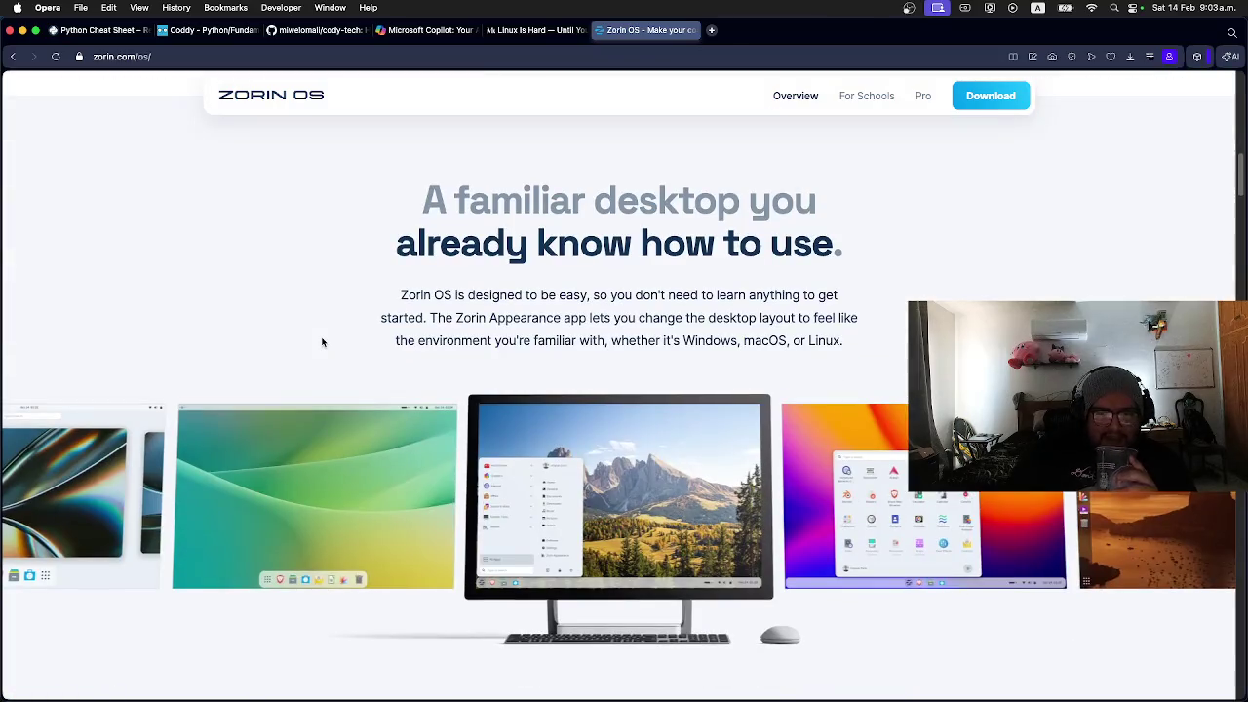
scroll(321, 342, down, 10)
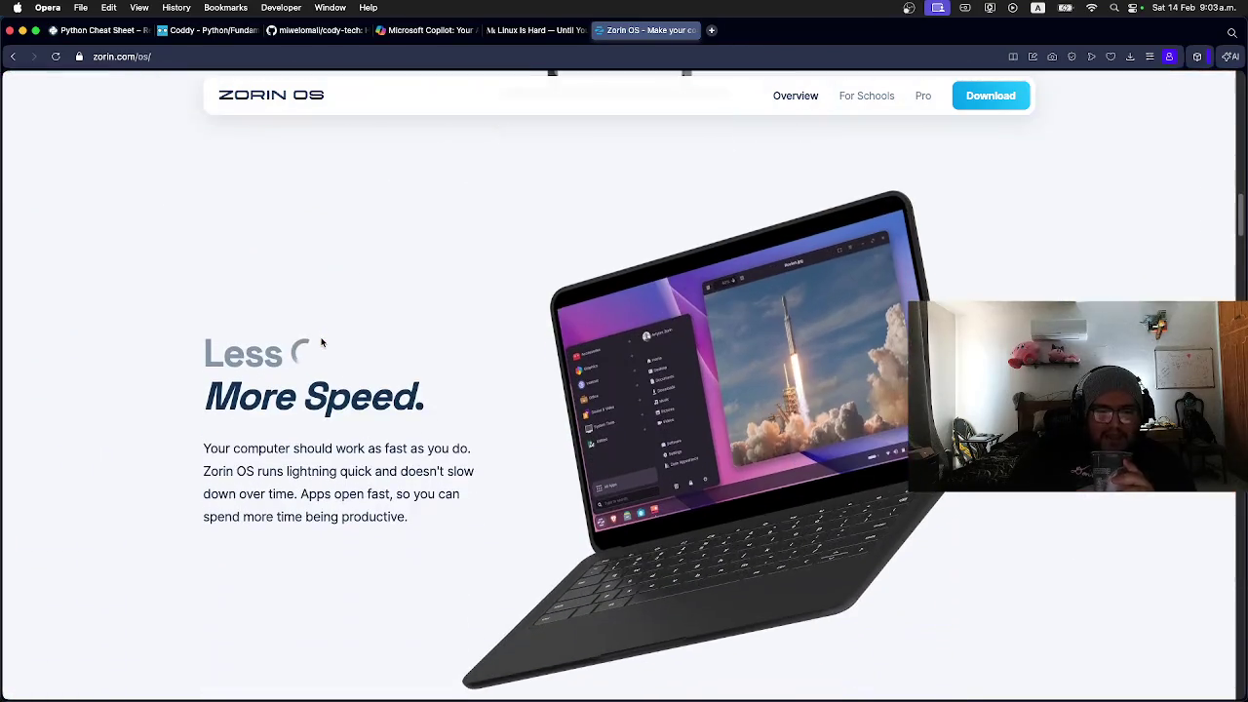
scroll(322, 341, down, 19)
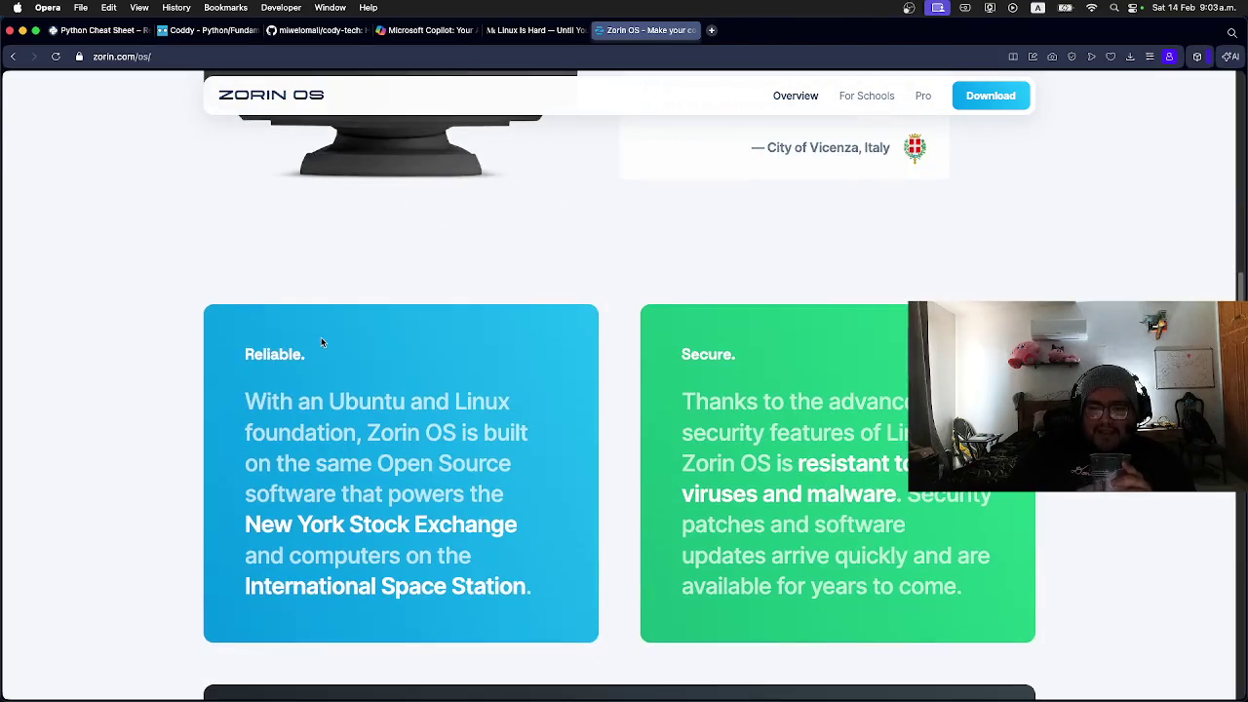
scroll(322, 341, down, 10)
scroll(320, 341, up, 20)
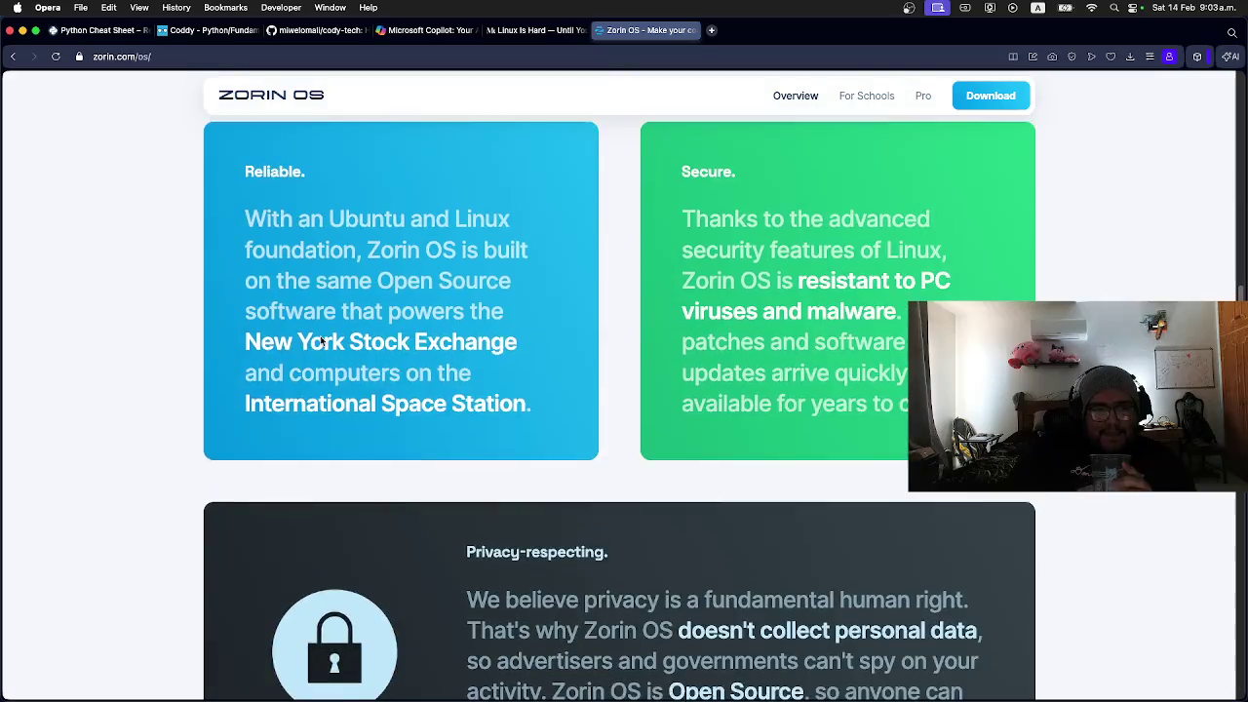
scroll(320, 341, up, 10)
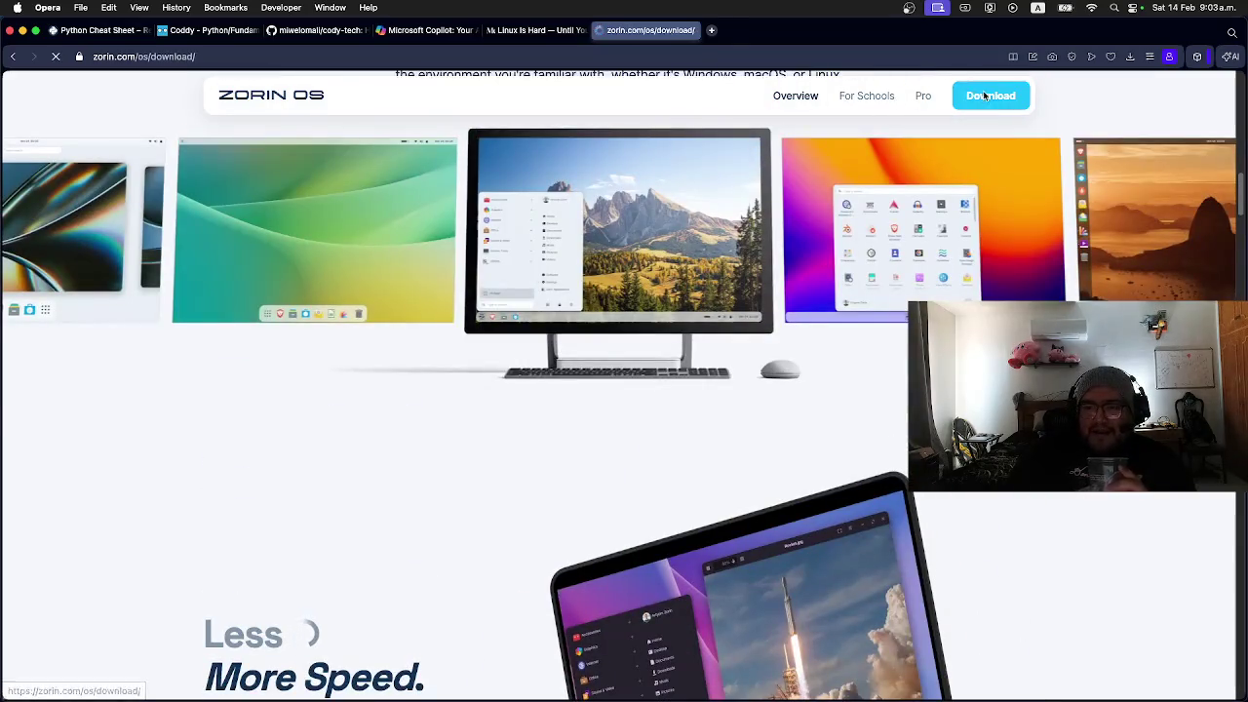
Step: View the Zorin OS download page, go back to the results, and return to the Medium article
click(987, 95)
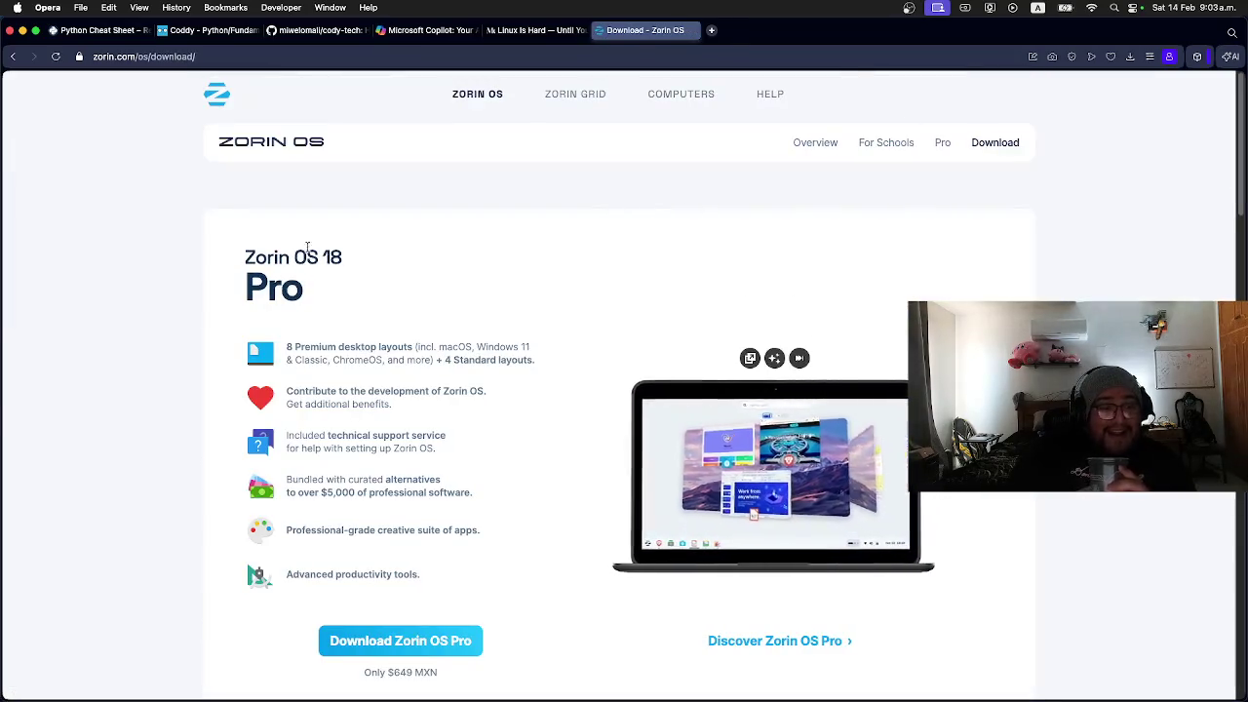
click(13, 57)
click(13, 57)
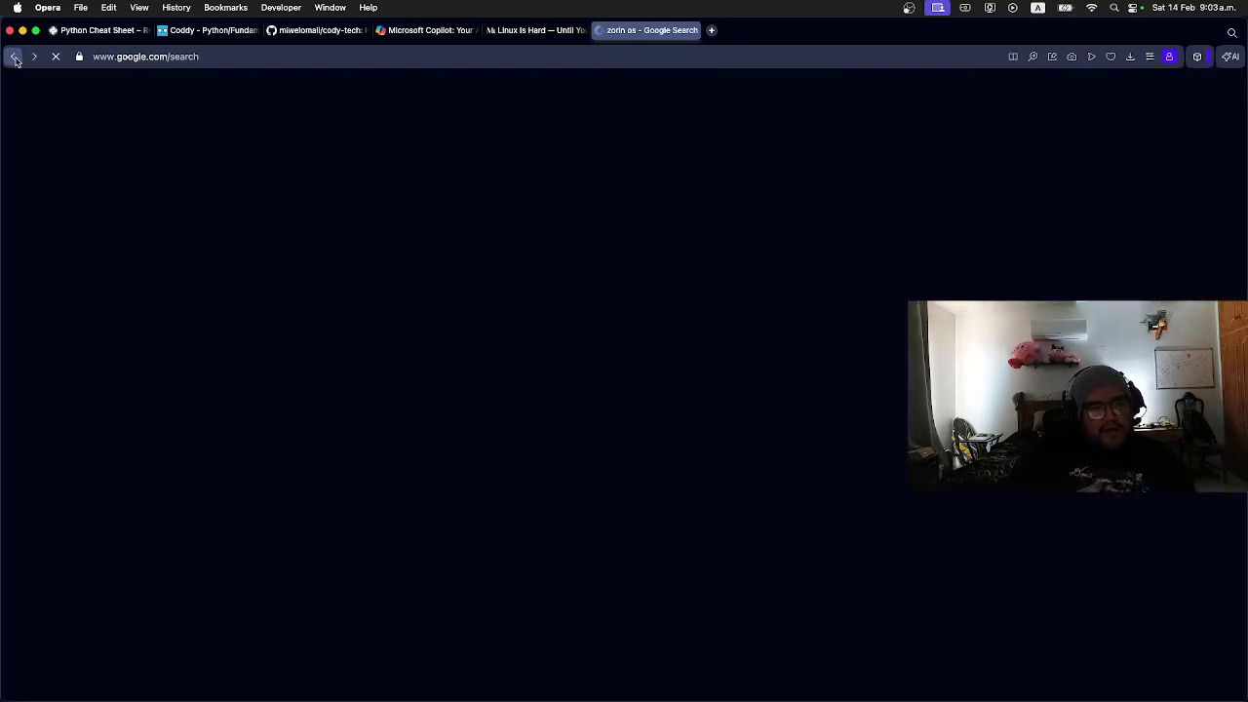
click(222, 110)
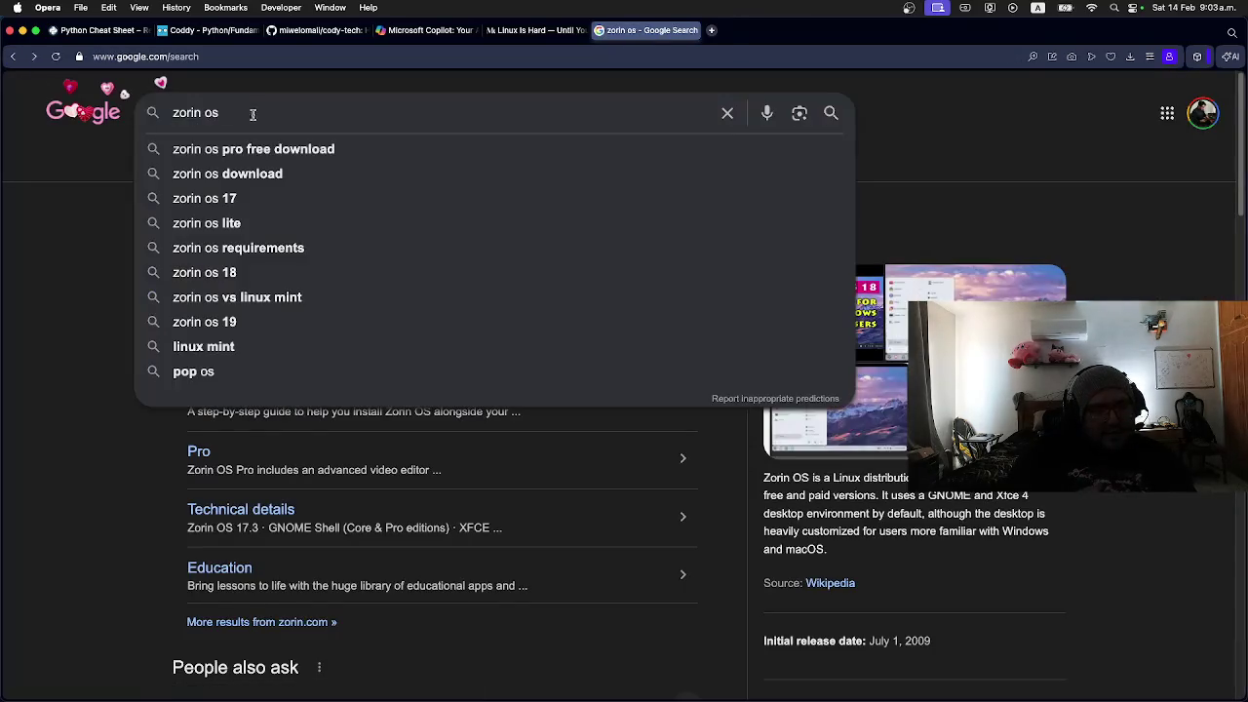
click(526, 30)
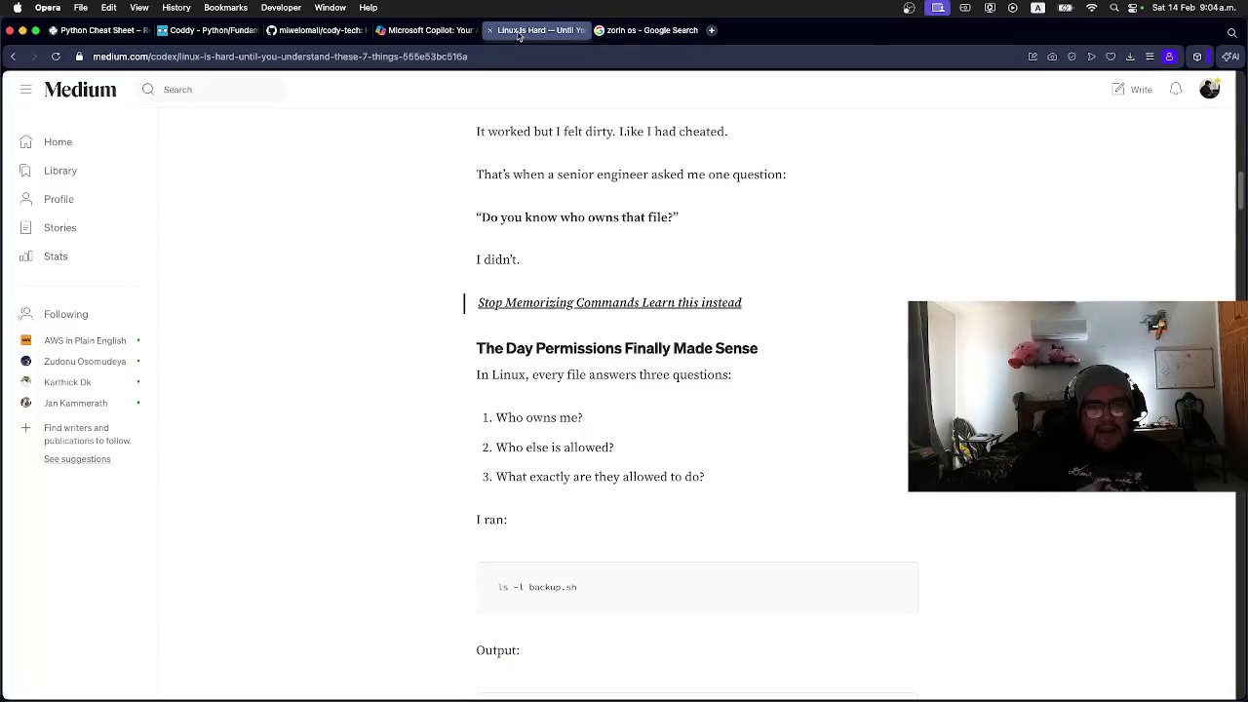
Step: Ask Copilot 'zorin 15 release date' and get June 5, 2019 as the answer
click(424, 32)
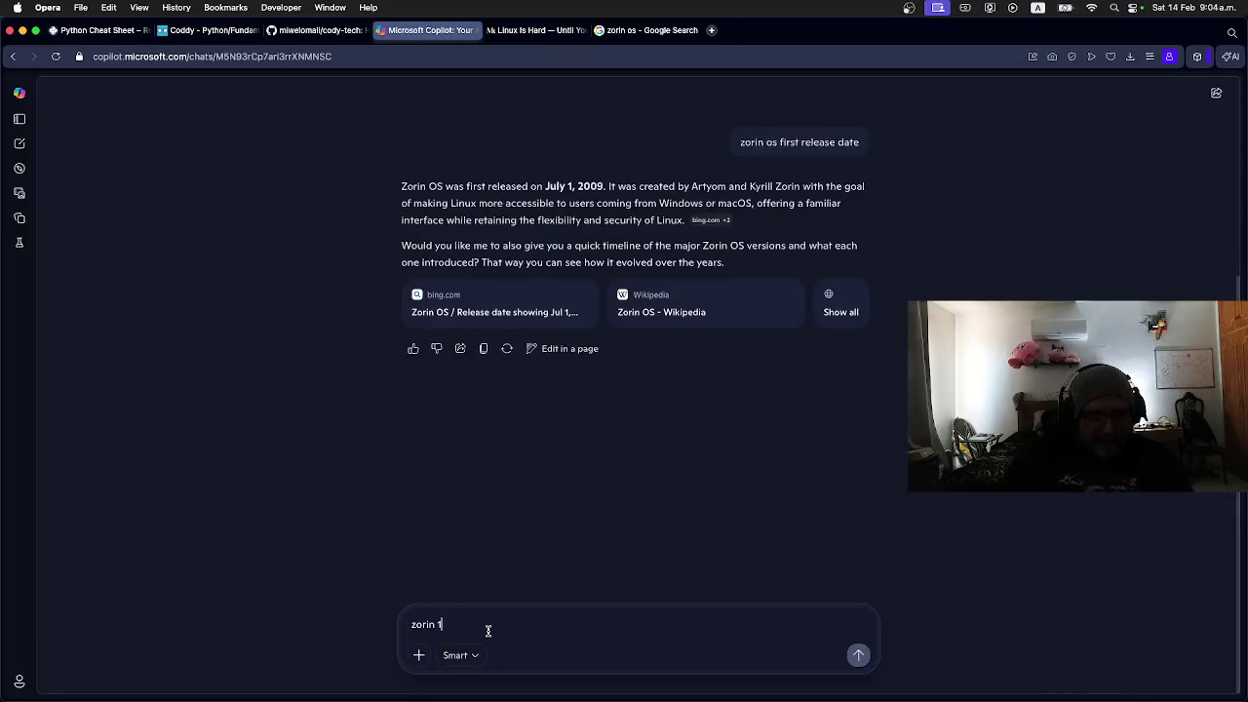
text(5)
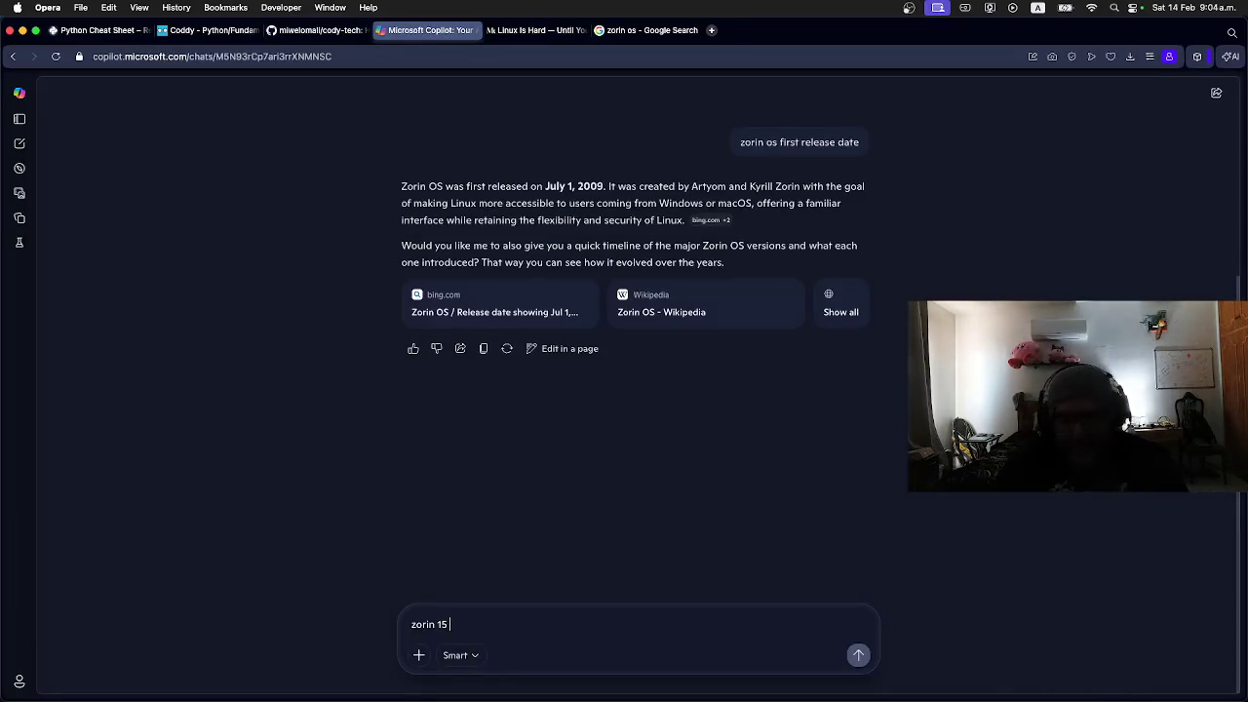
text( release date)
key(Return)
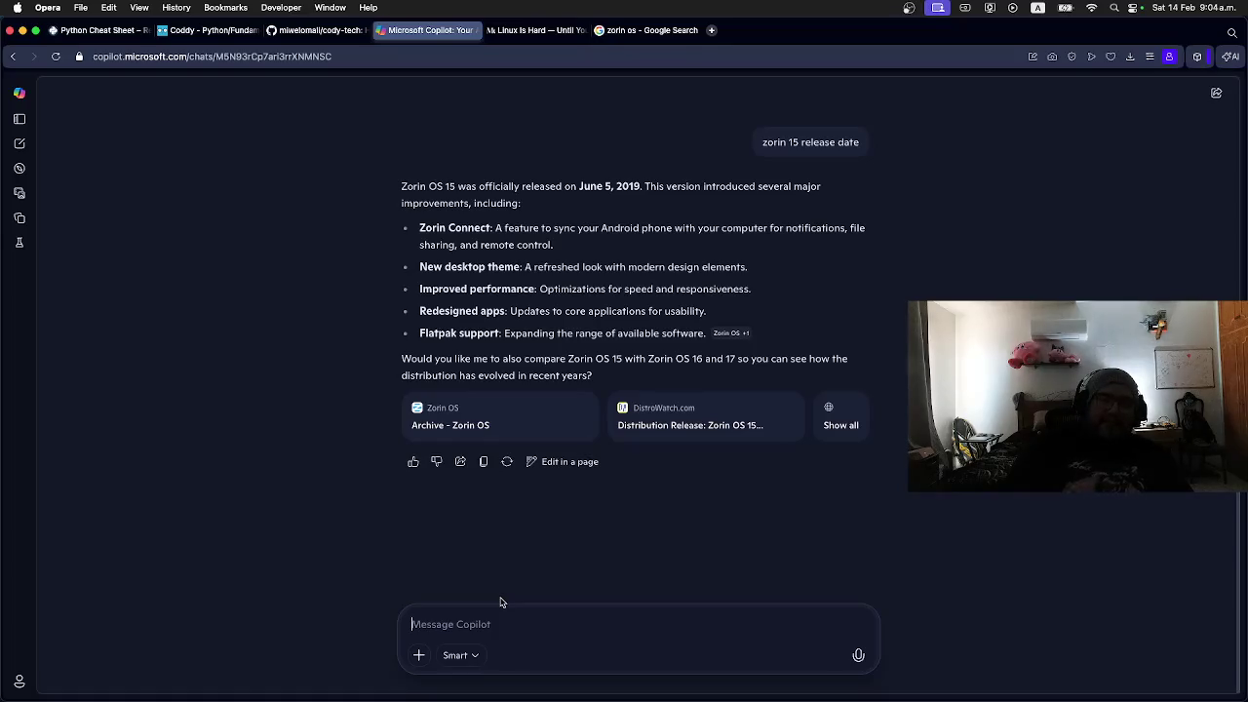
click(626, 31)
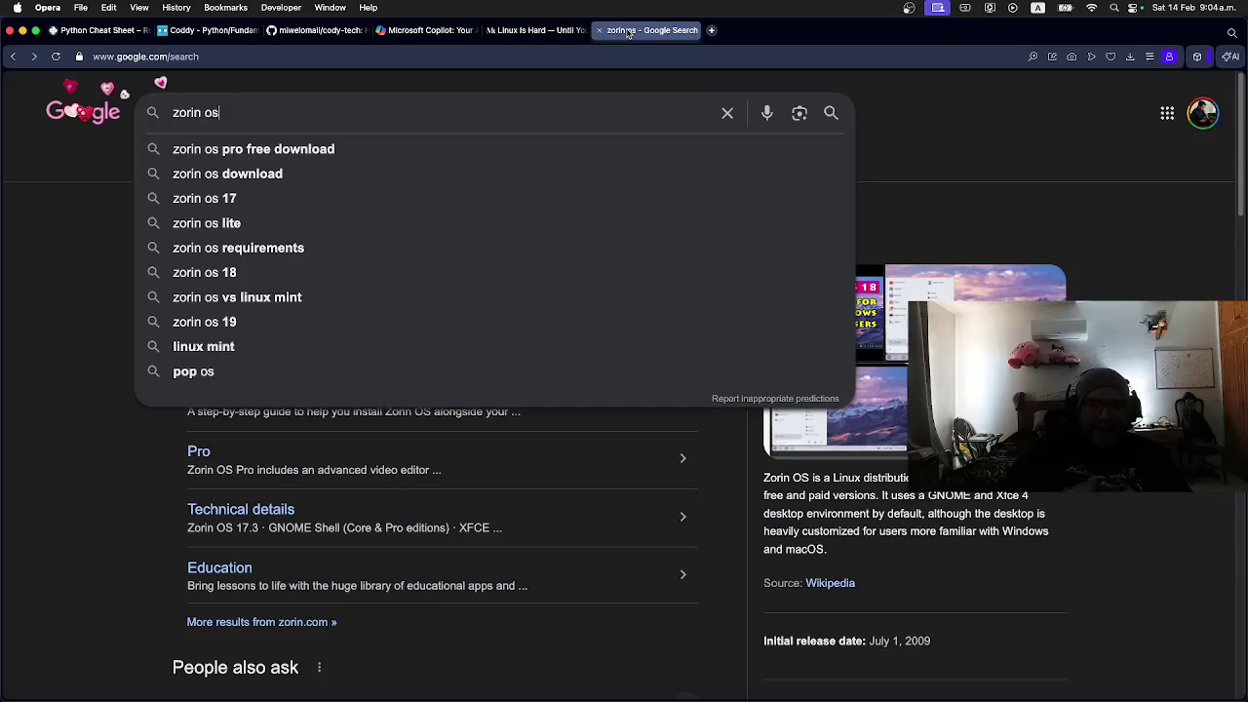
Step: Erase the 'zorin os' query from the Google search box
click(954, 158)
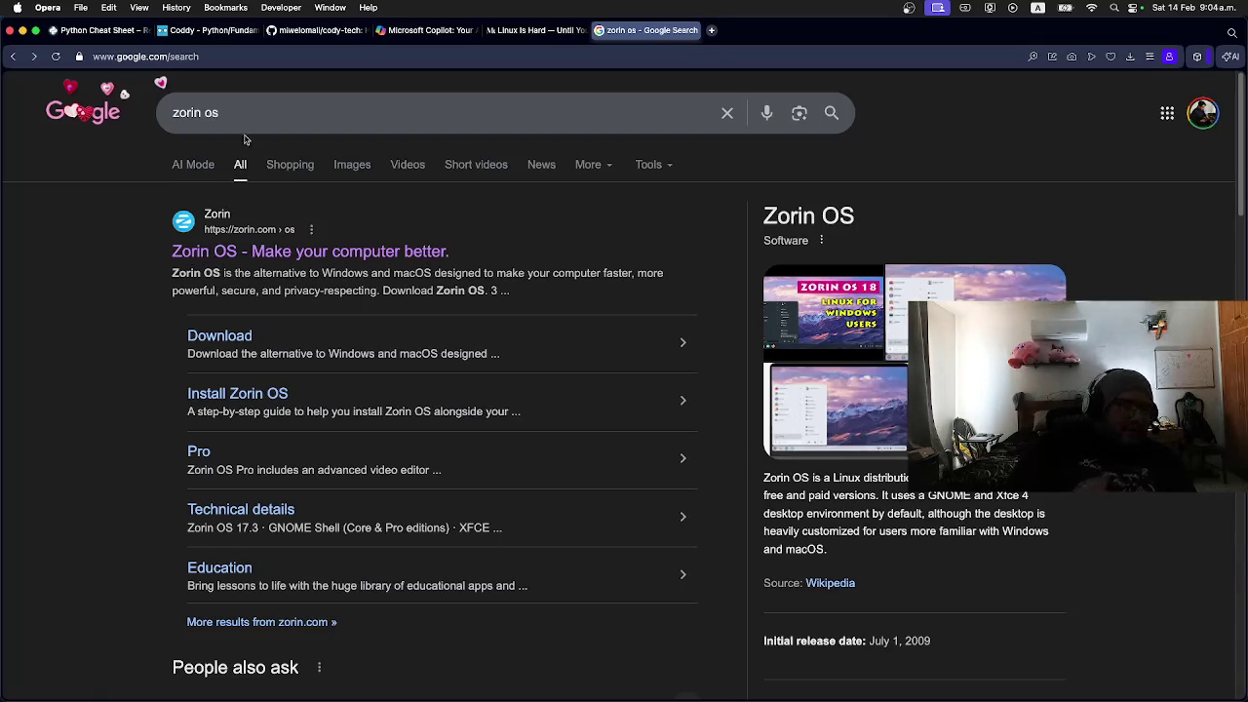
drag(240, 112, 166, 117)
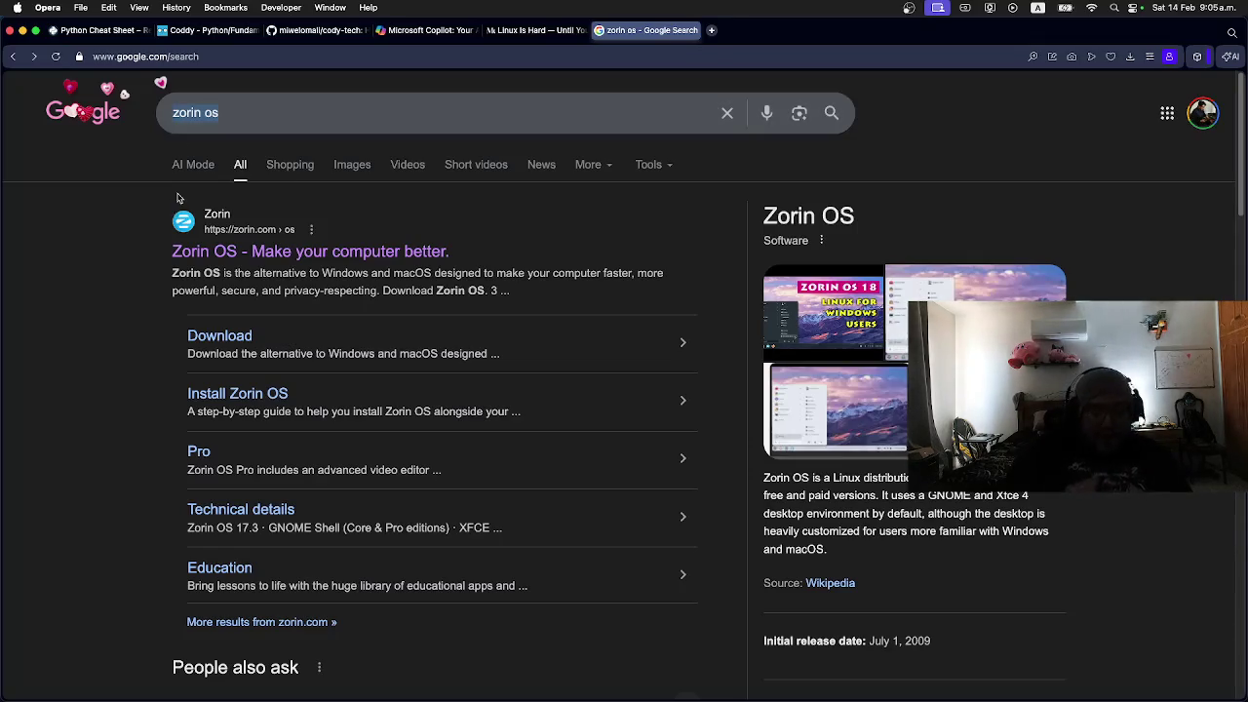
key(BackSpace)
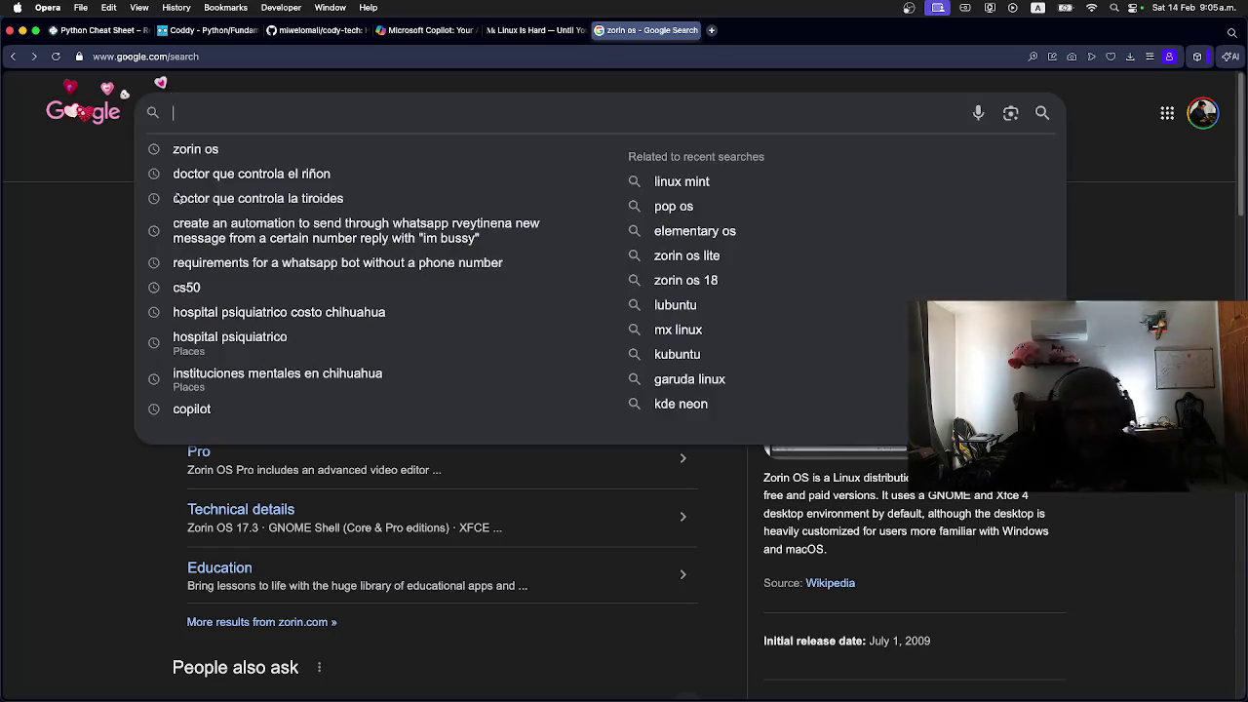
Step: Search Google for 'omarchy os' and browse the omarchy.org homepage announcing Omarchy 3.3
text(omarchy os)
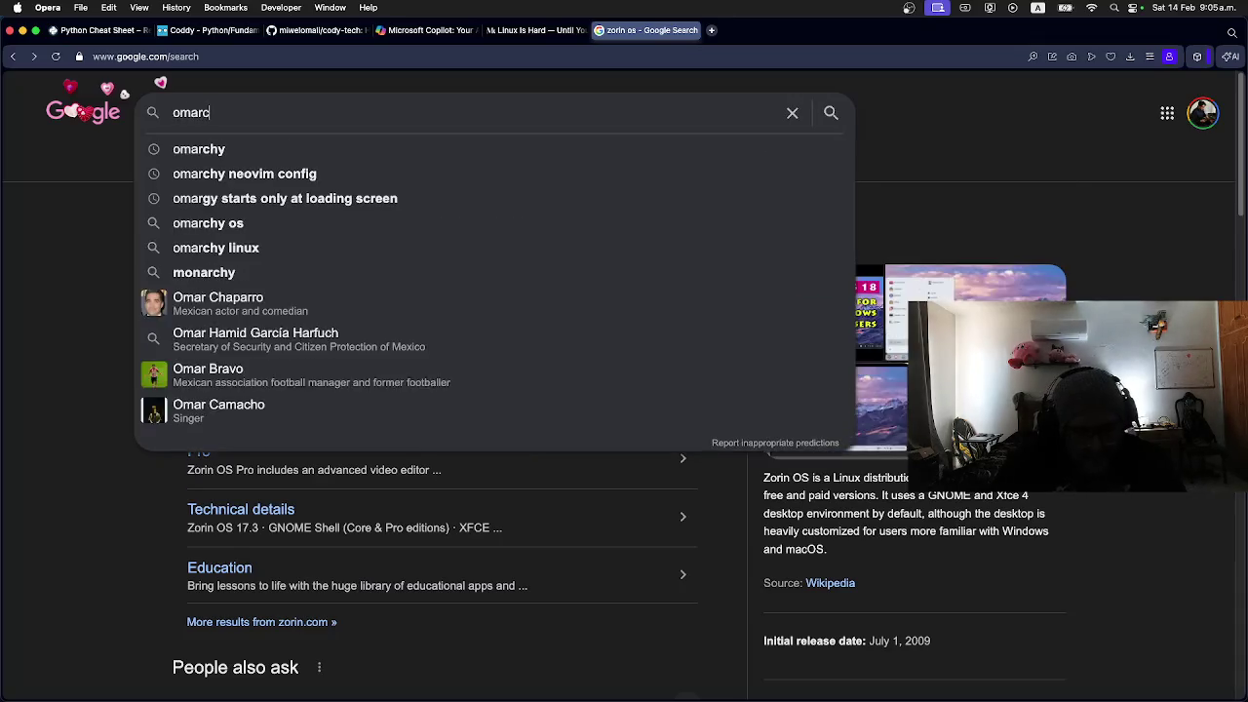
key(Return)
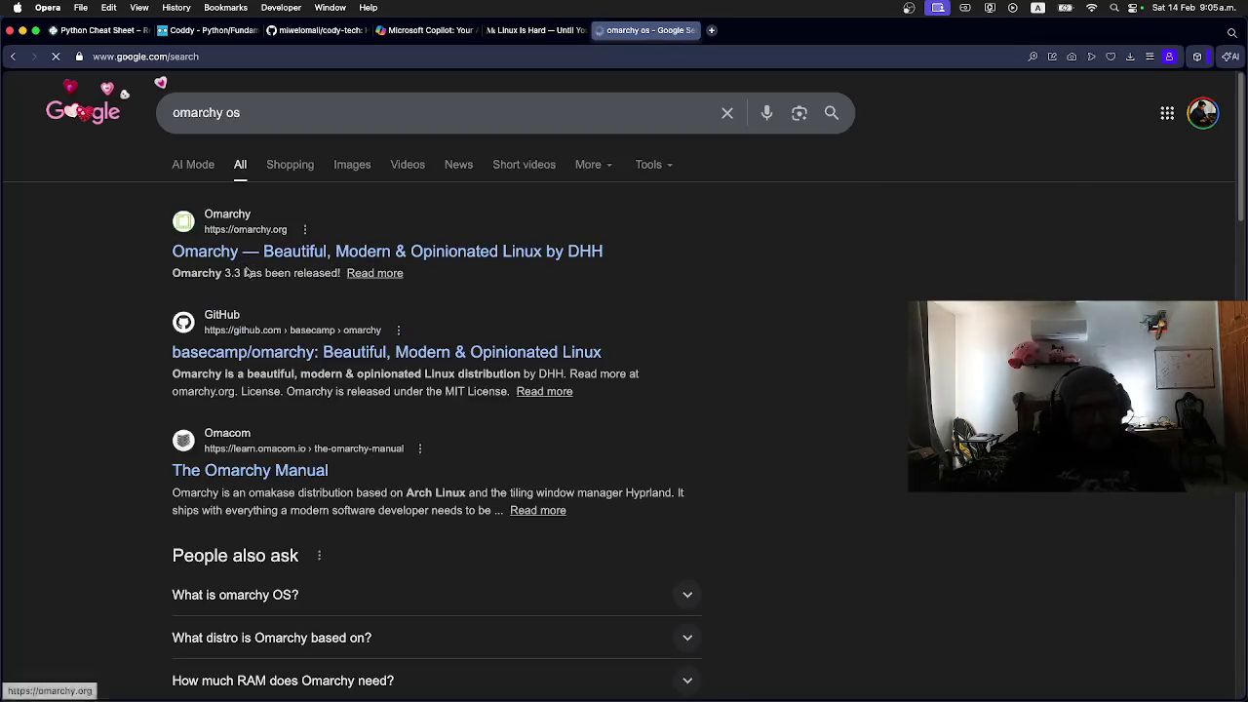
click(273, 251)
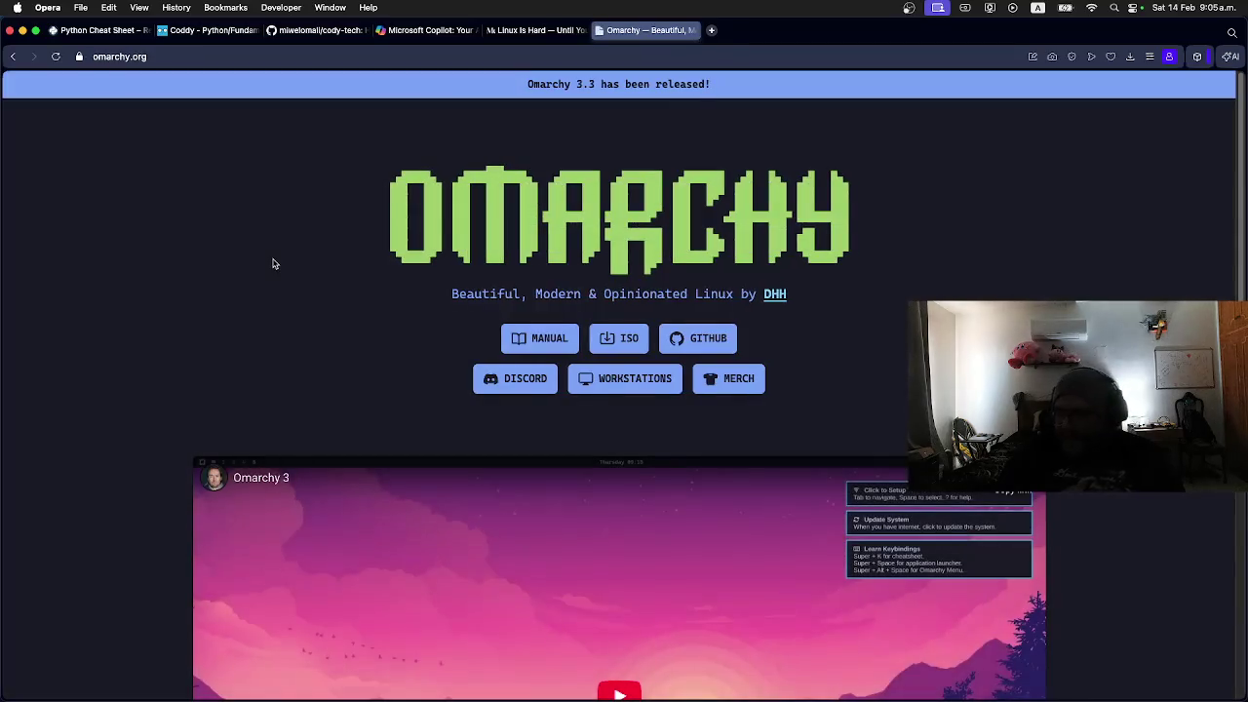
scroll(281, 340, down, 2)
scroll(234, 337, down, 4)
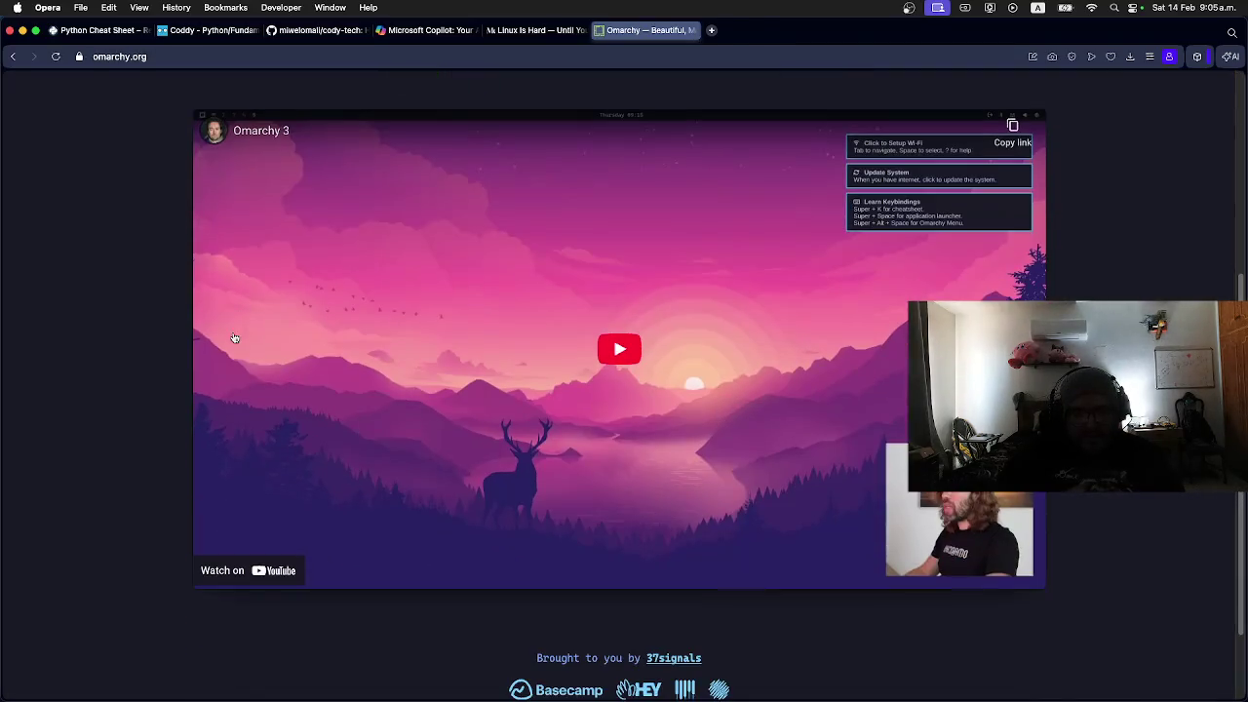
scroll(217, 336, down, 2)
scroll(215, 335, up, 8)
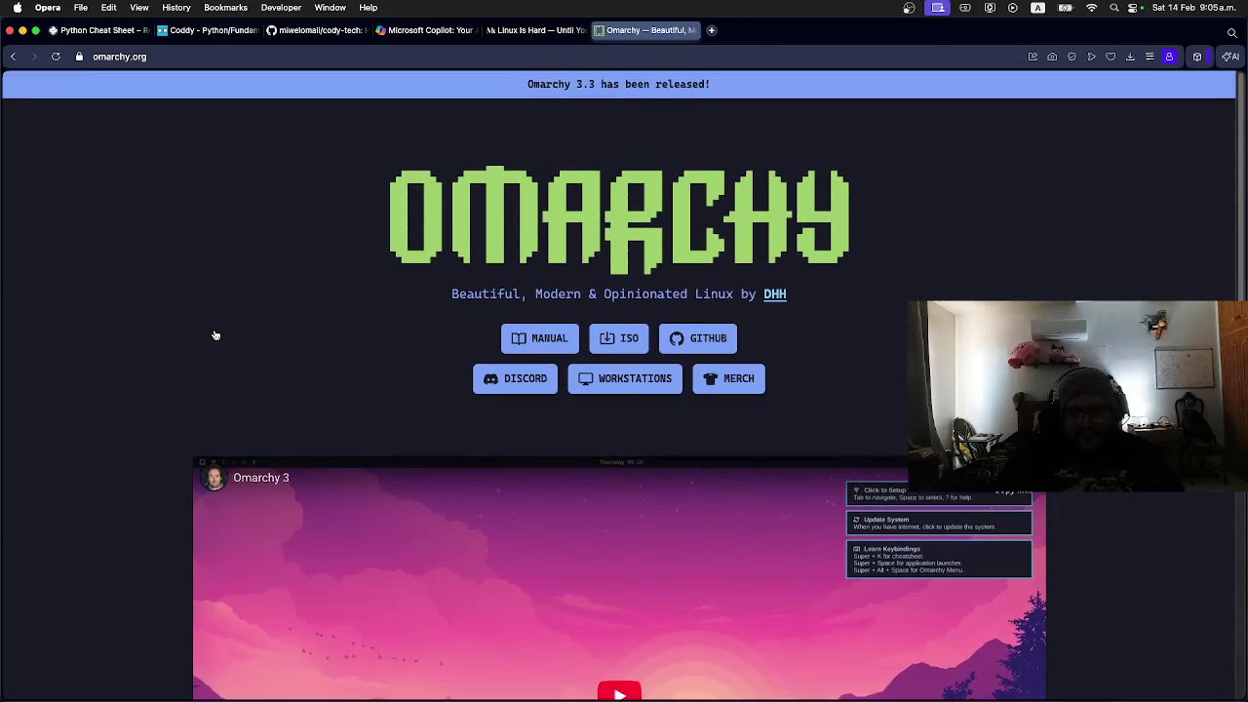
scroll(215, 336, down, 3)
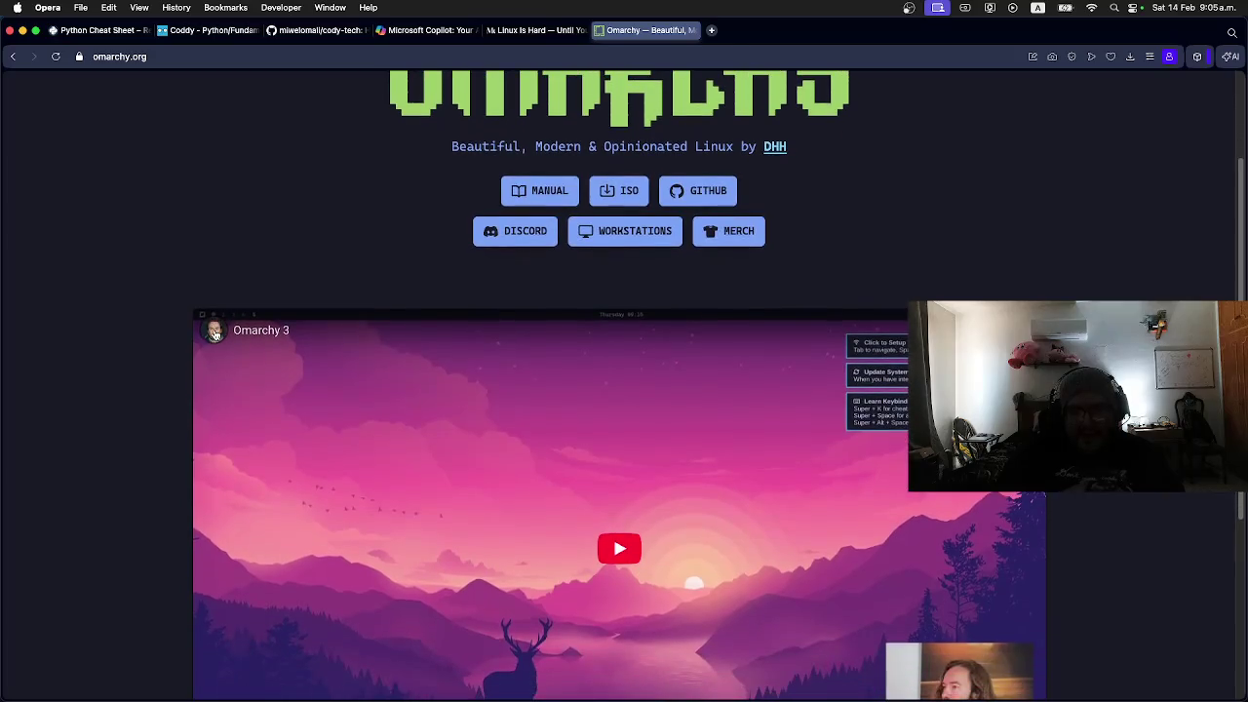
scroll(215, 334, up, 3)
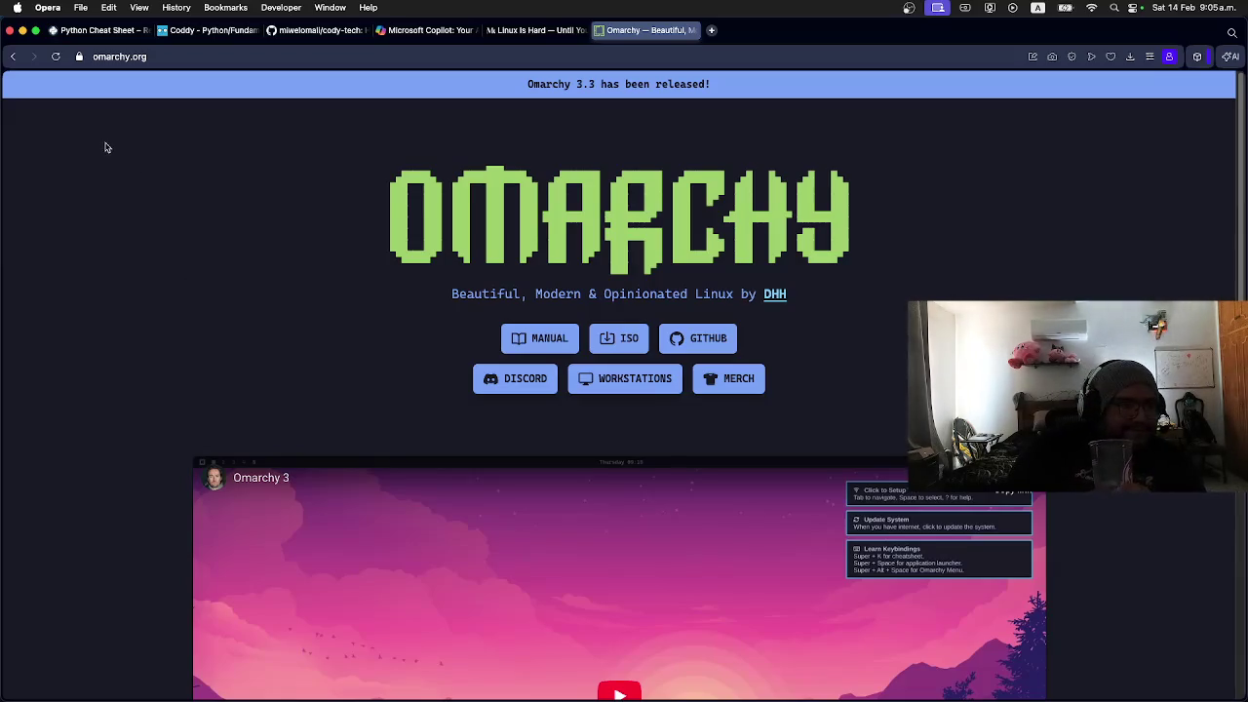
Step: Go back and replace the omarchy os query with 'rocky linux', then open rockylinux.org
click(14, 57)
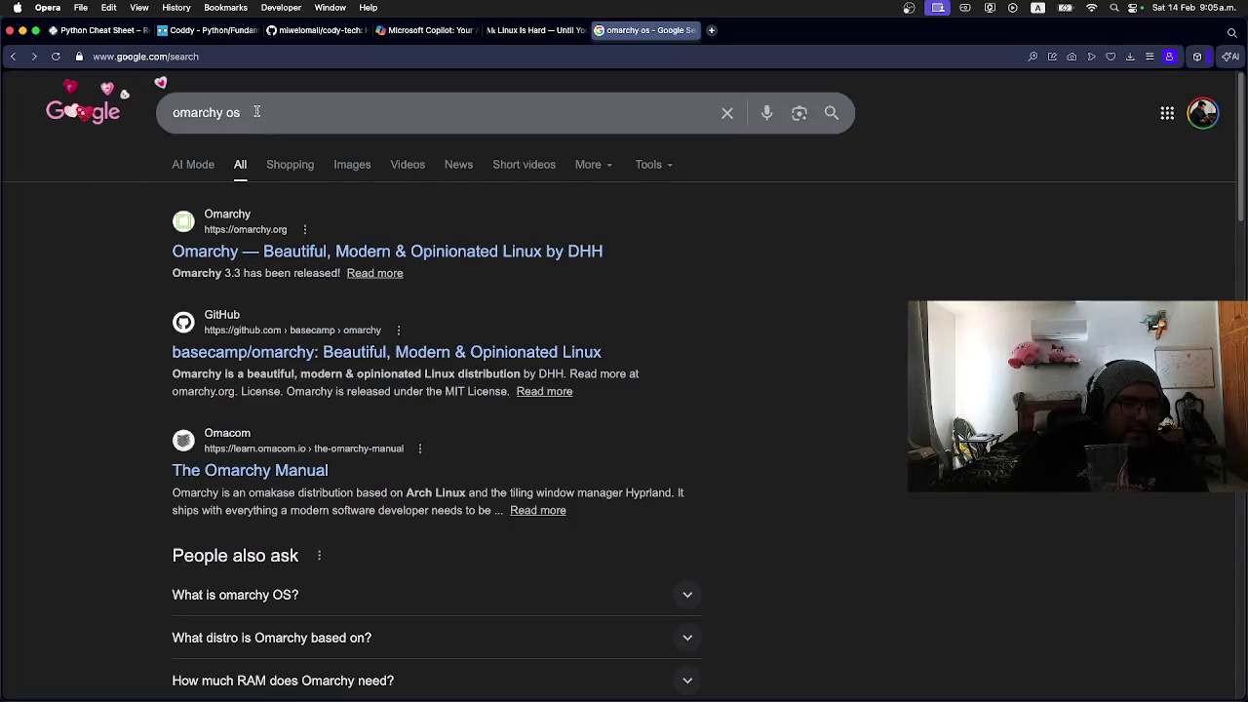
drag(256, 112, 166, 114)
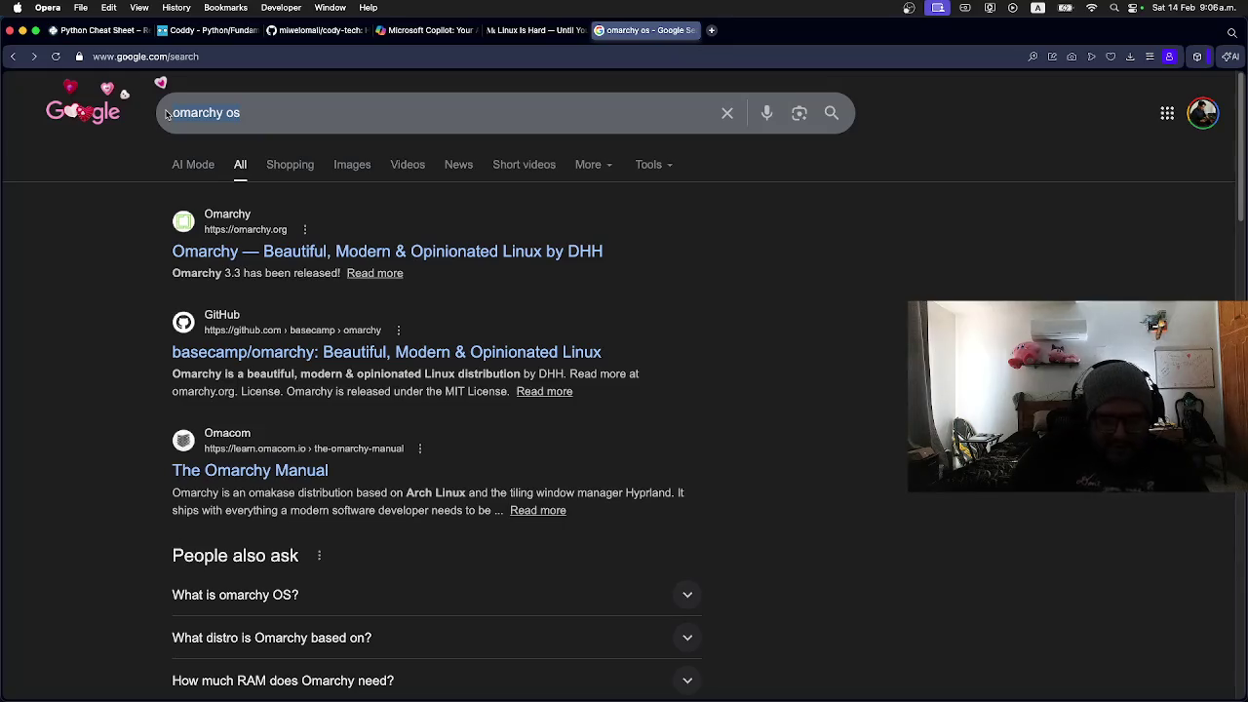
text(ro)
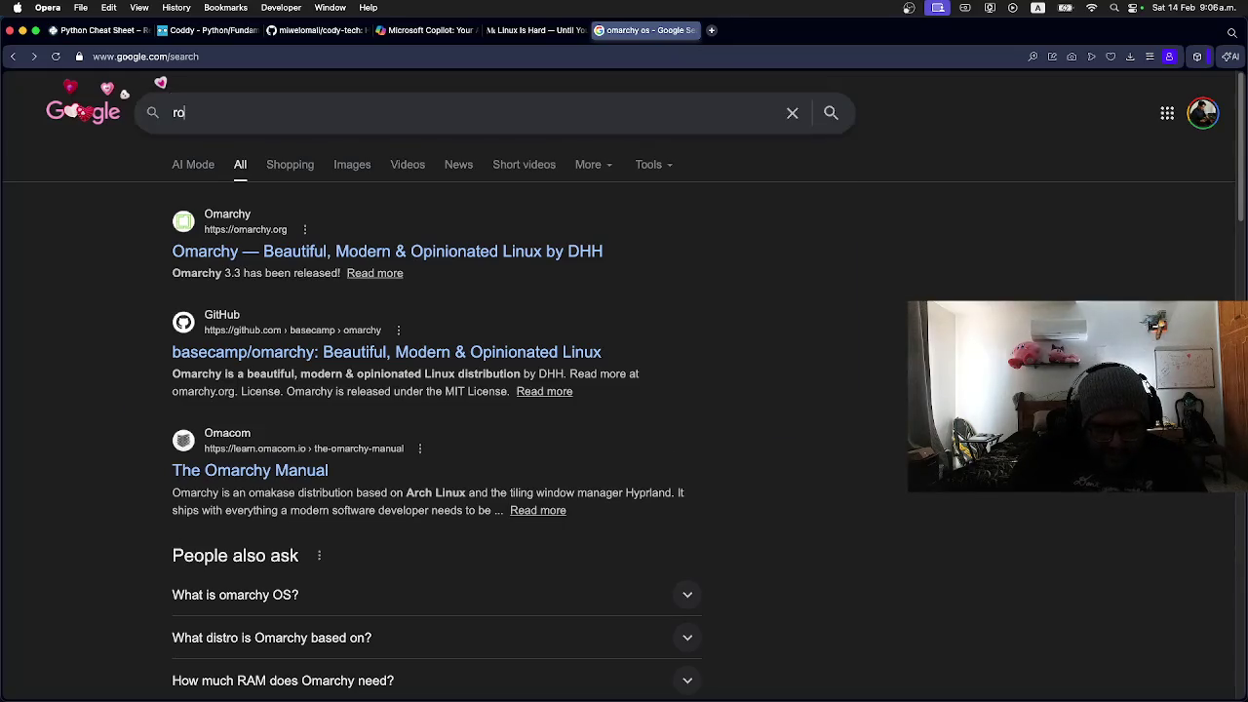
text(cky linux)
key(Return)
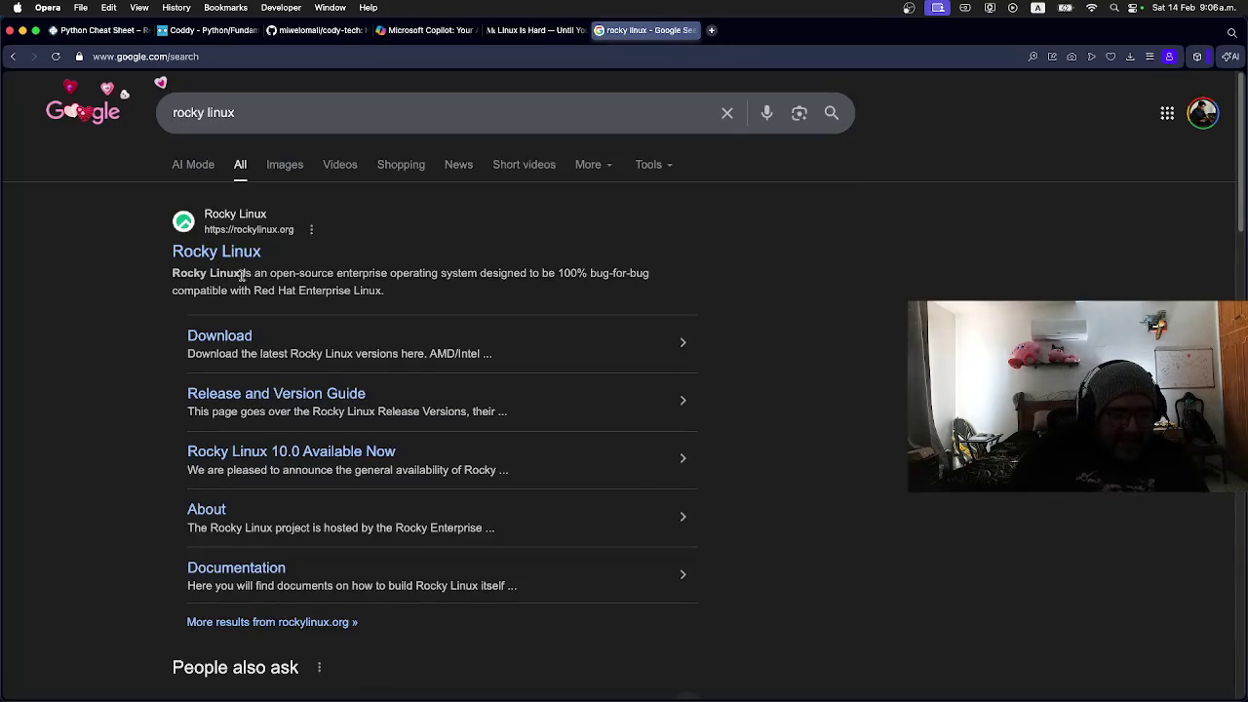
click(230, 255)
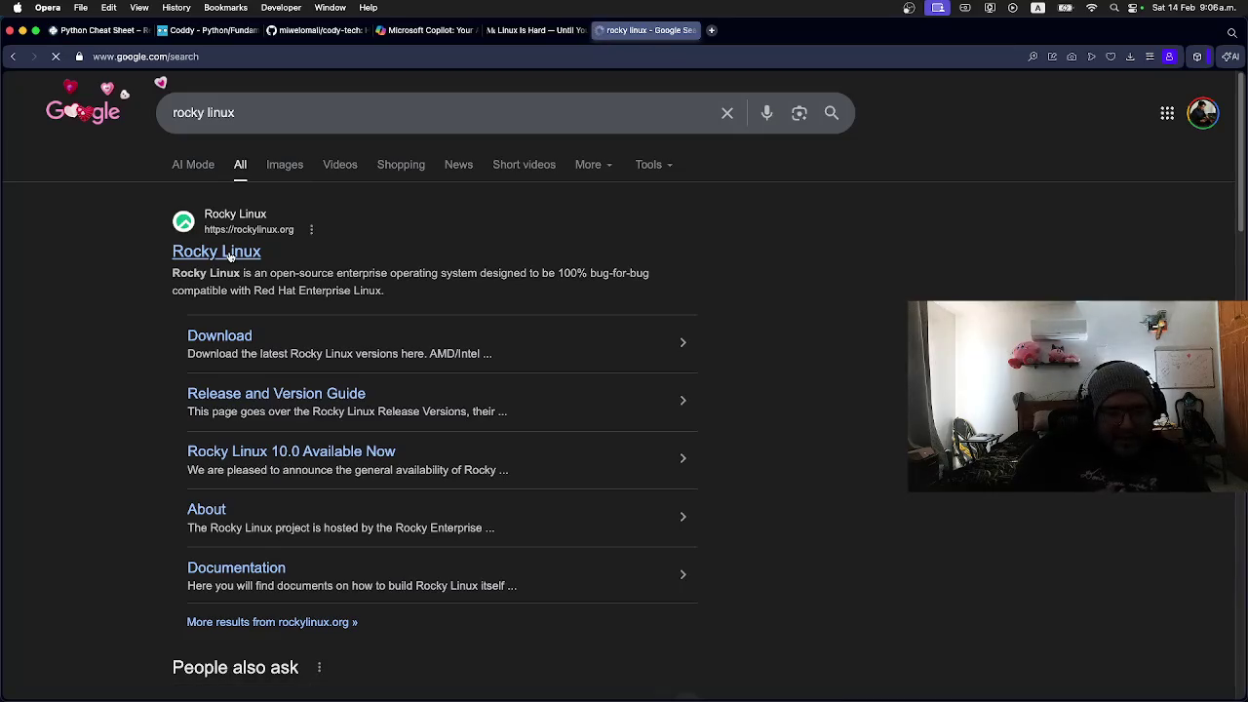
Step: Scroll through the rockylinux.org home page
scroll(395, 317, down, 5)
scroll(395, 315, down, 6)
scroll(395, 314, down, 5)
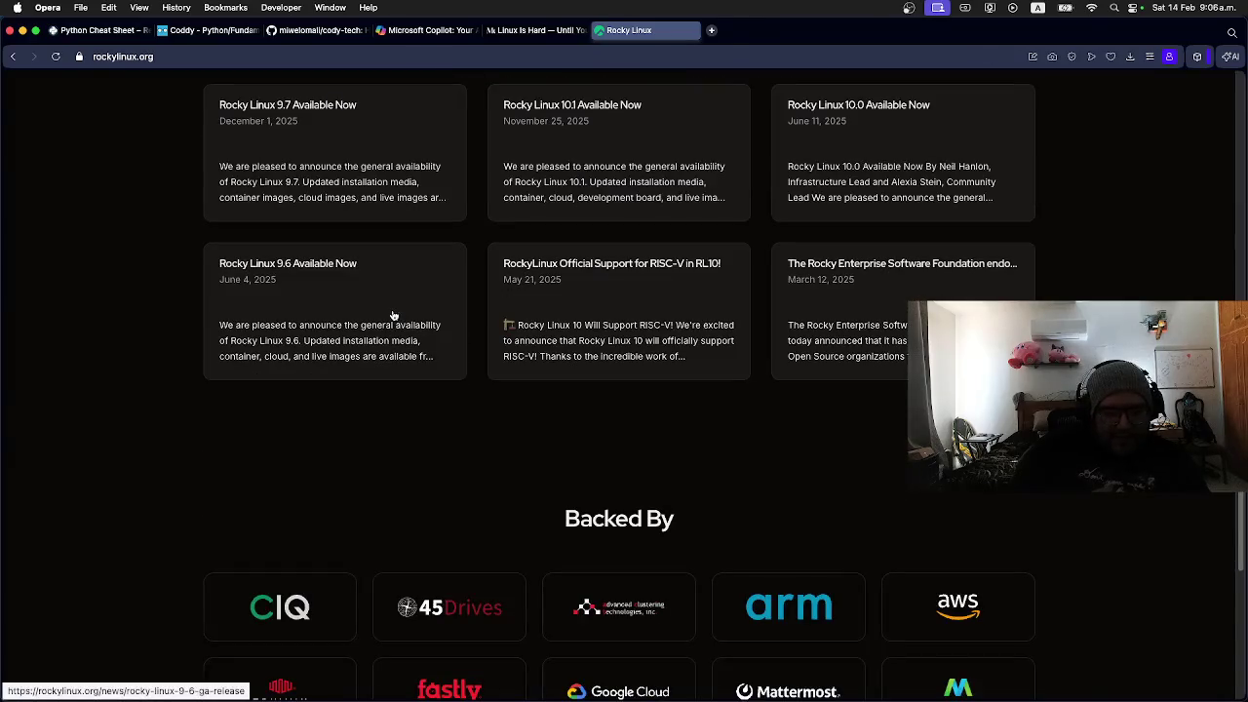
scroll(393, 314, down, 5)
scroll(392, 314, up, 7)
scroll(392, 314, up, 6)
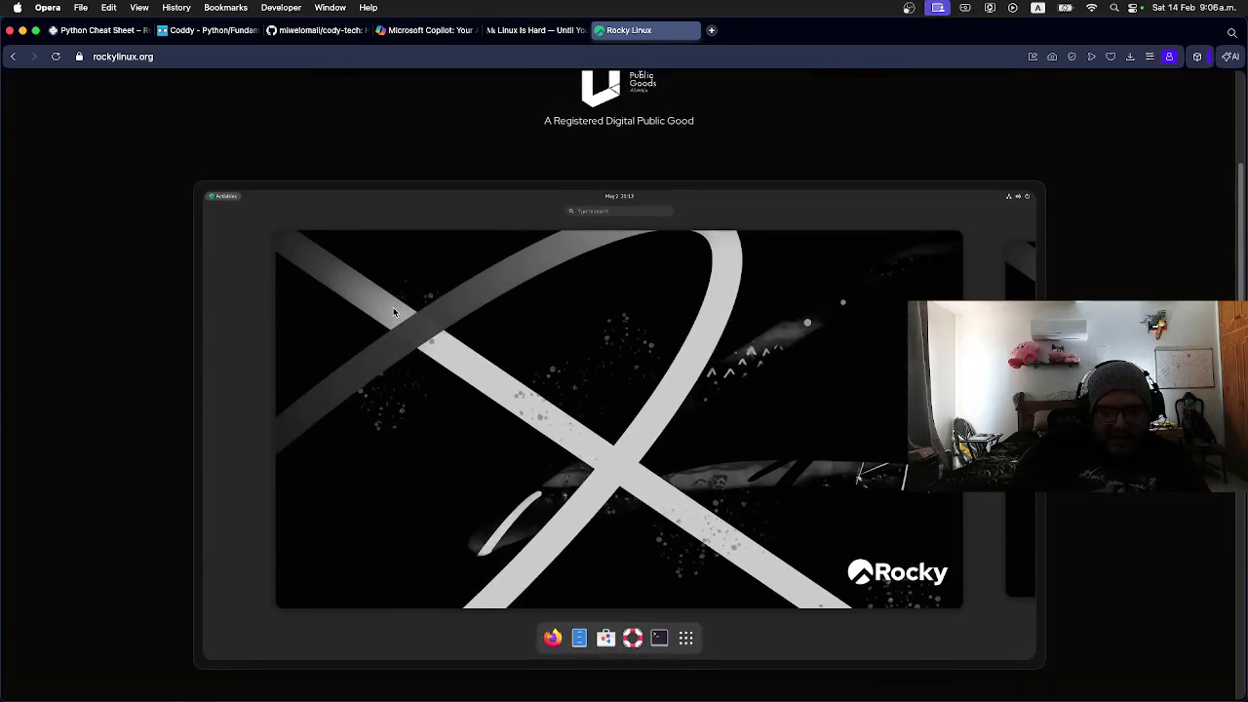
scroll(393, 312, down, 3)
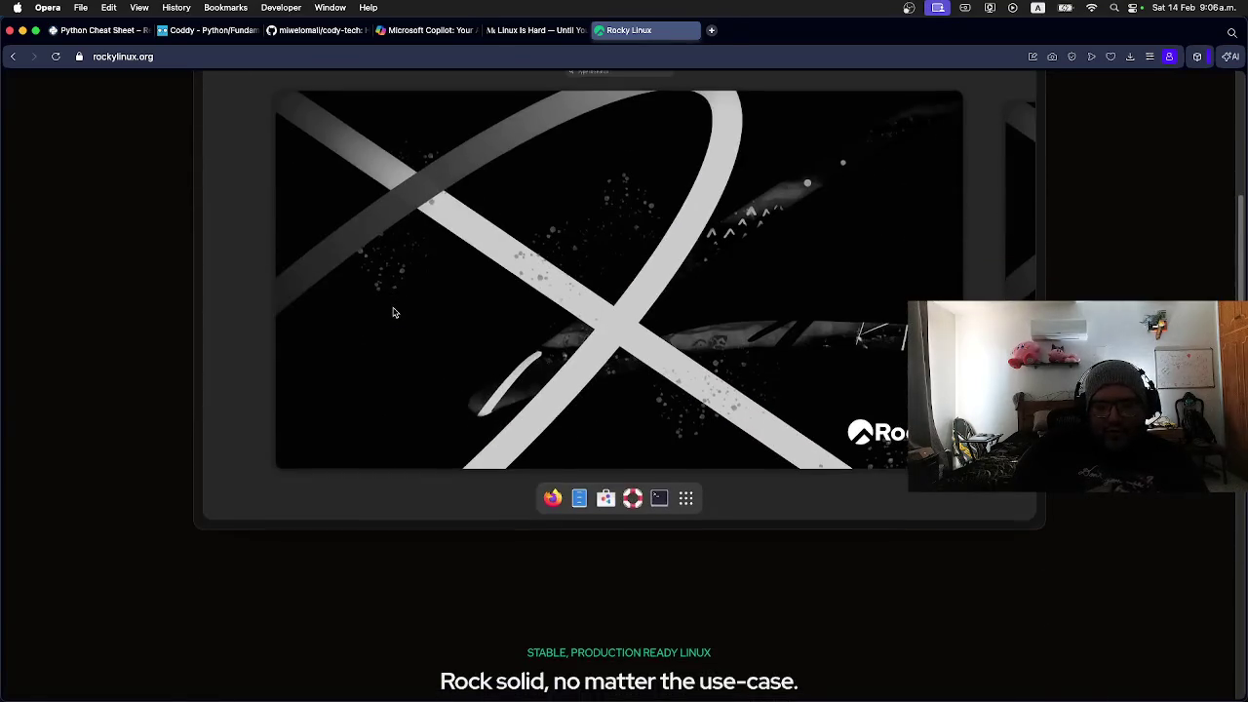
scroll(393, 312, up, 5)
scroll(393, 312, down, 2)
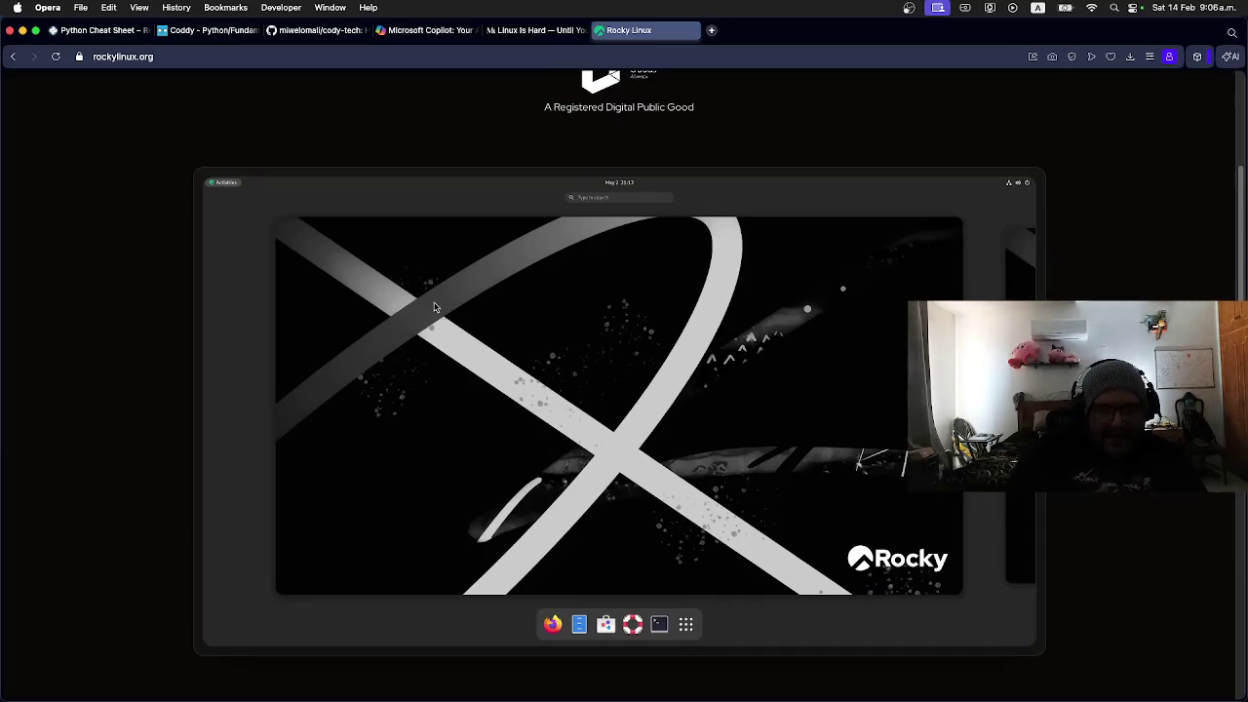
scroll(307, 287, up, 5)
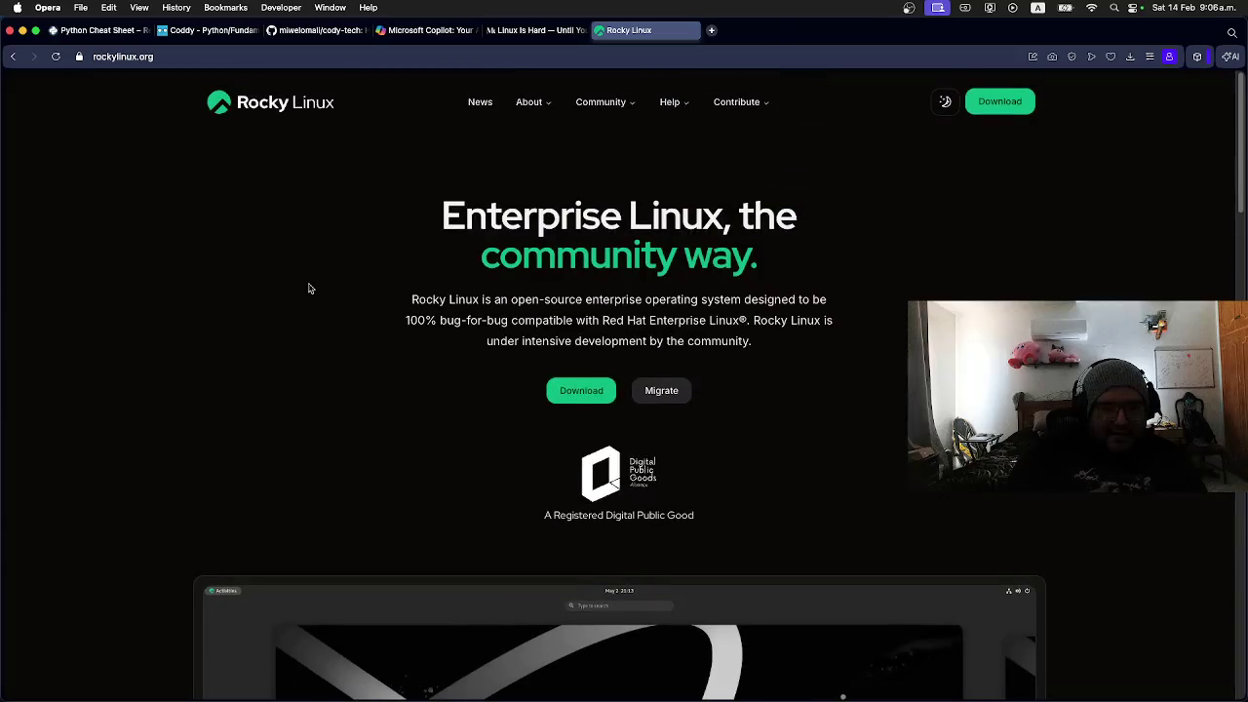
scroll(308, 289, down, 15)
scroll(307, 289, down, 3)
scroll(307, 288, down, 4)
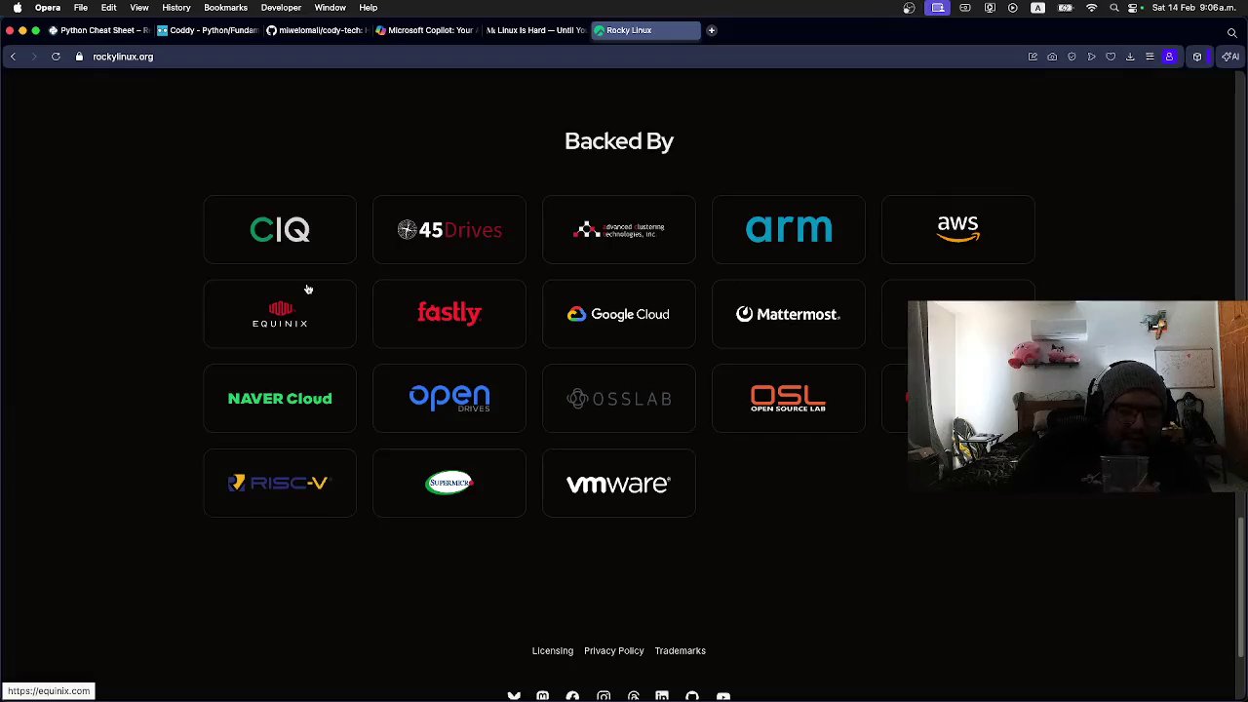
scroll(307, 288, down, 2)
scroll(307, 288, up, 20)
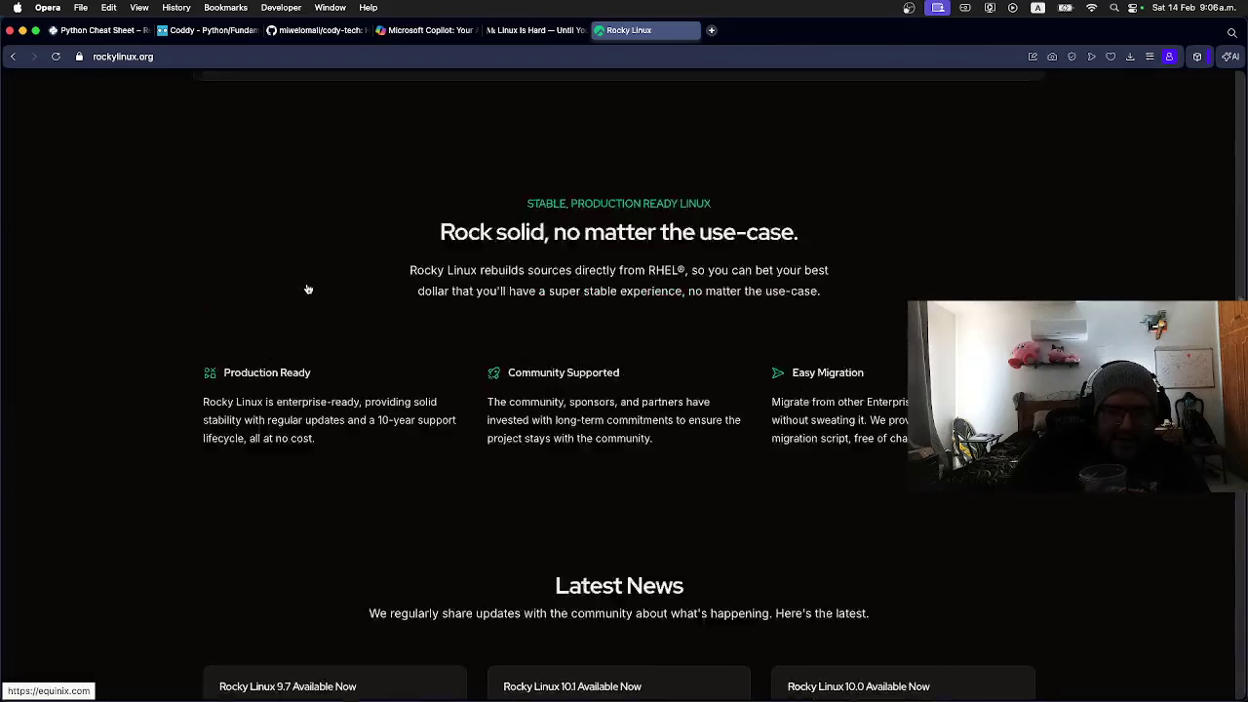
scroll(307, 288, down, 2)
scroll(306, 287, up, 3)
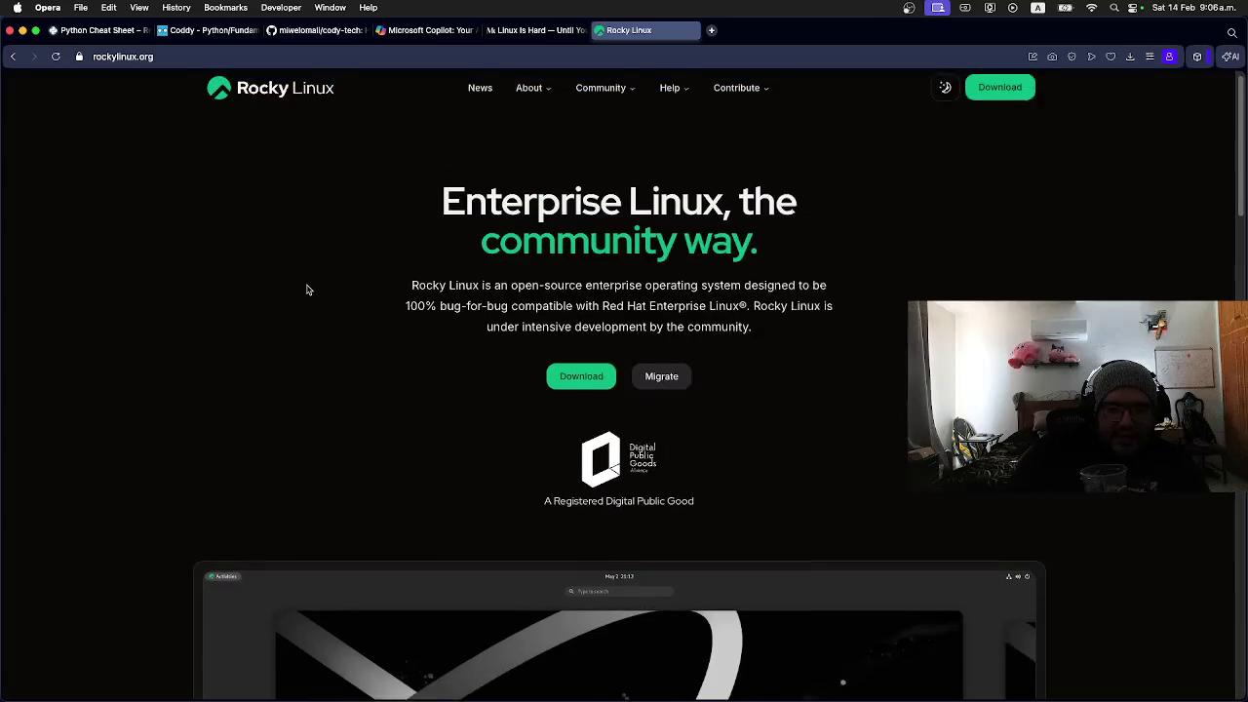
Step: Open the Rocky Linux download page with its v10.1 DVD, boot and minimal ISOs
click(1014, 109)
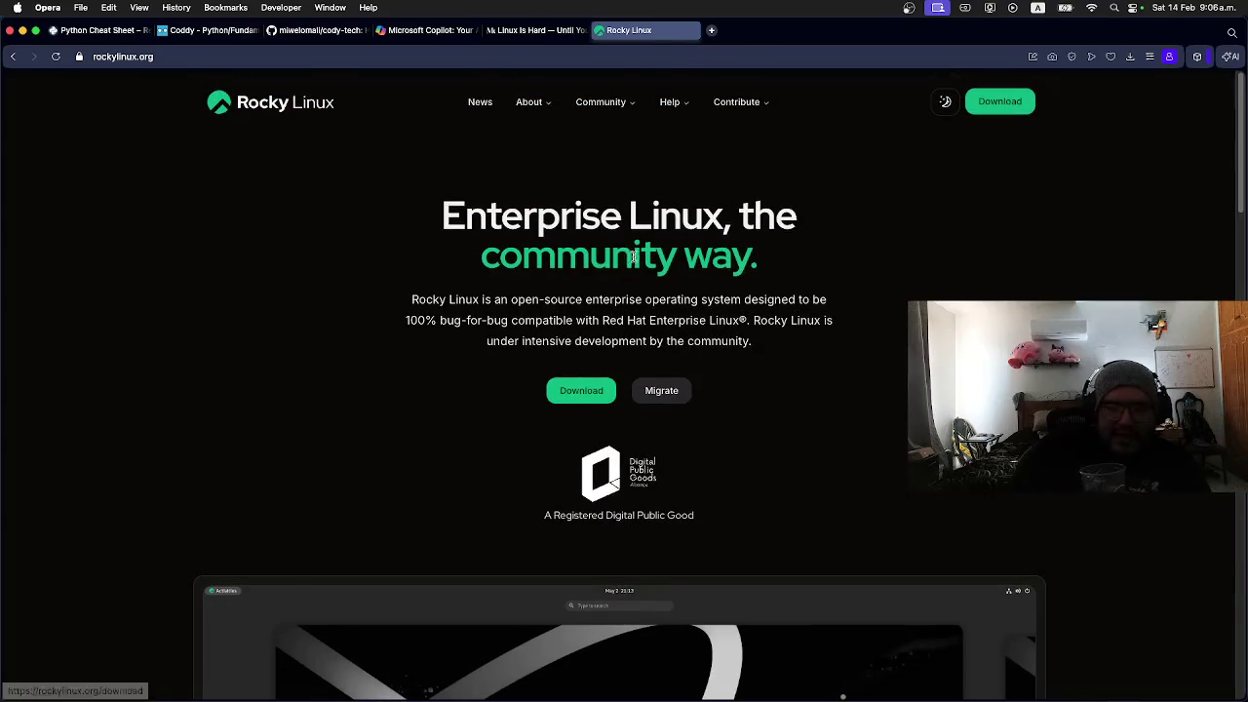
scroll(306, 349, down, 15)
scroll(302, 351, up, 13)
Step: Scroll through the Rocky Linux download options
scroll(302, 351, up, 1)
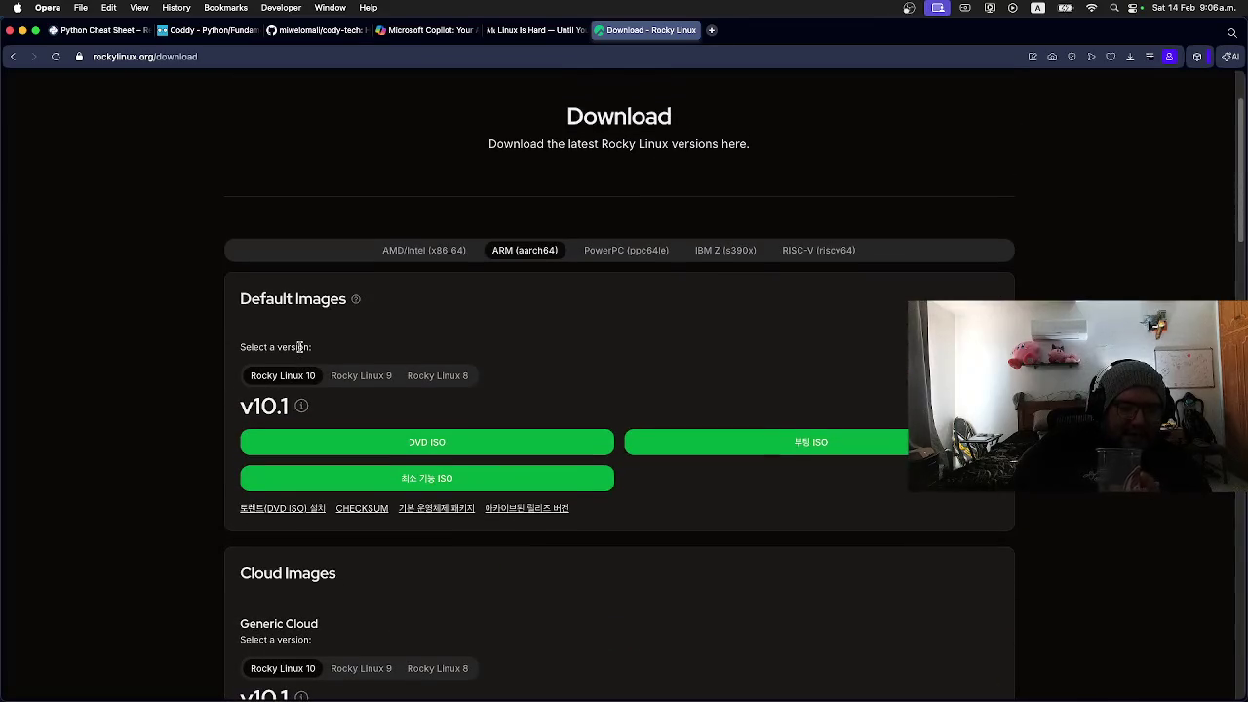
scroll(300, 347, down, 20)
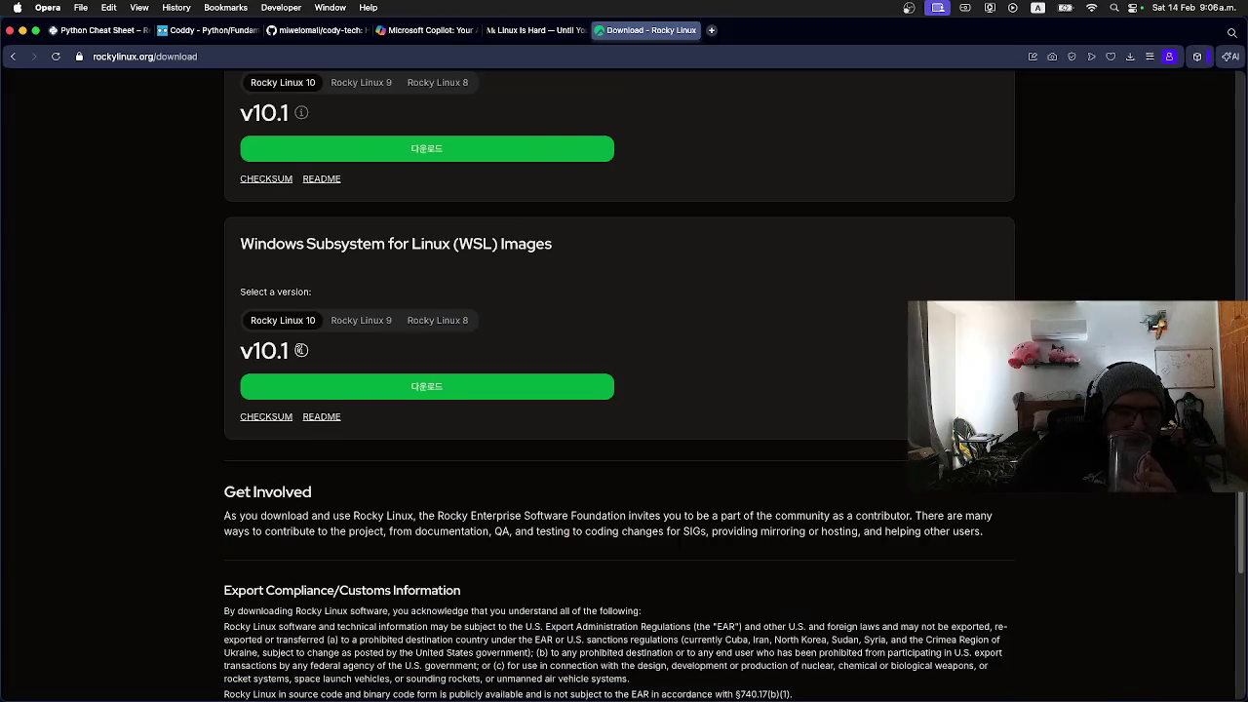
scroll(298, 347, up, 10)
scroll(426, 387, up, 10)
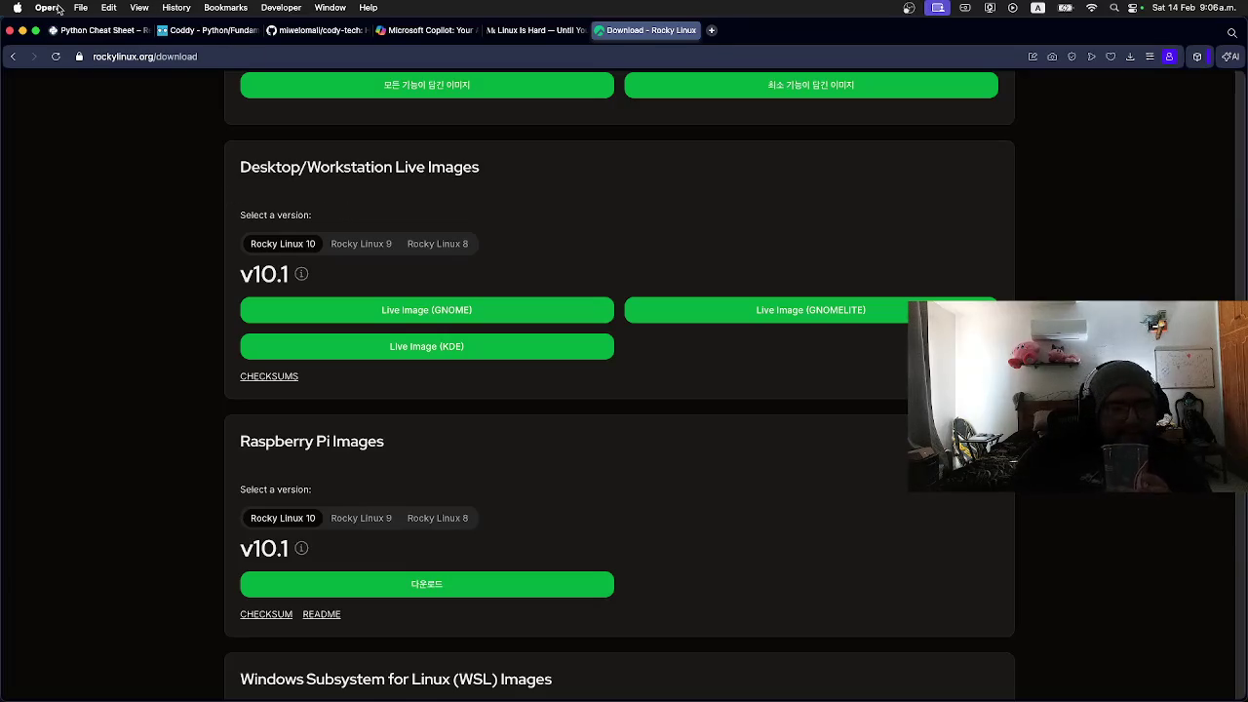
Step: Go back to the rocky linux Google results and change the query to 'alma linux'
click(14, 59)
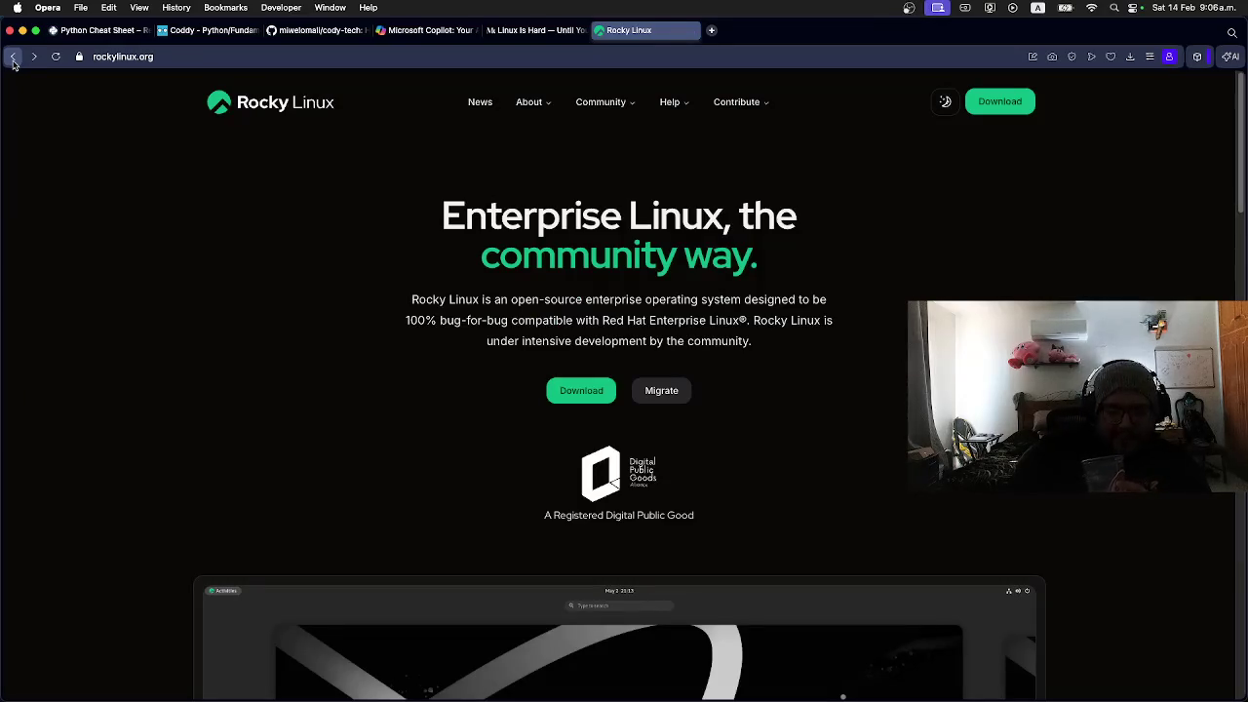
click(13, 58)
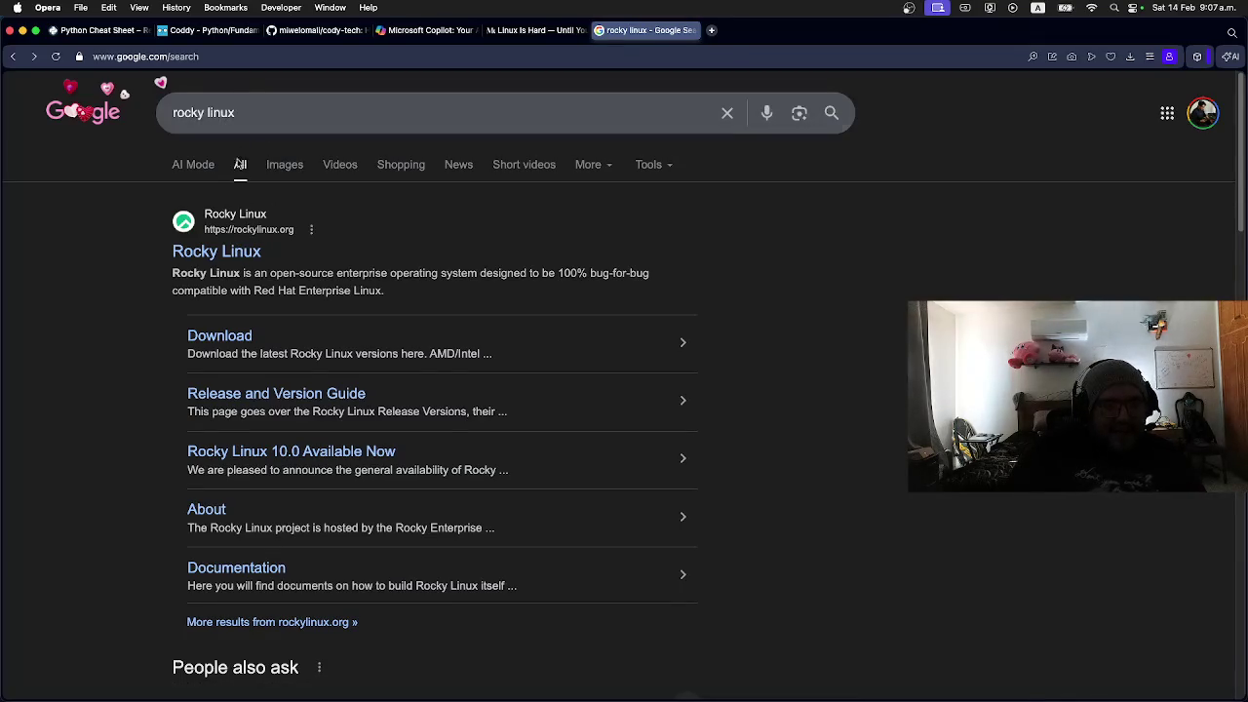
drag(204, 112, 146, 119)
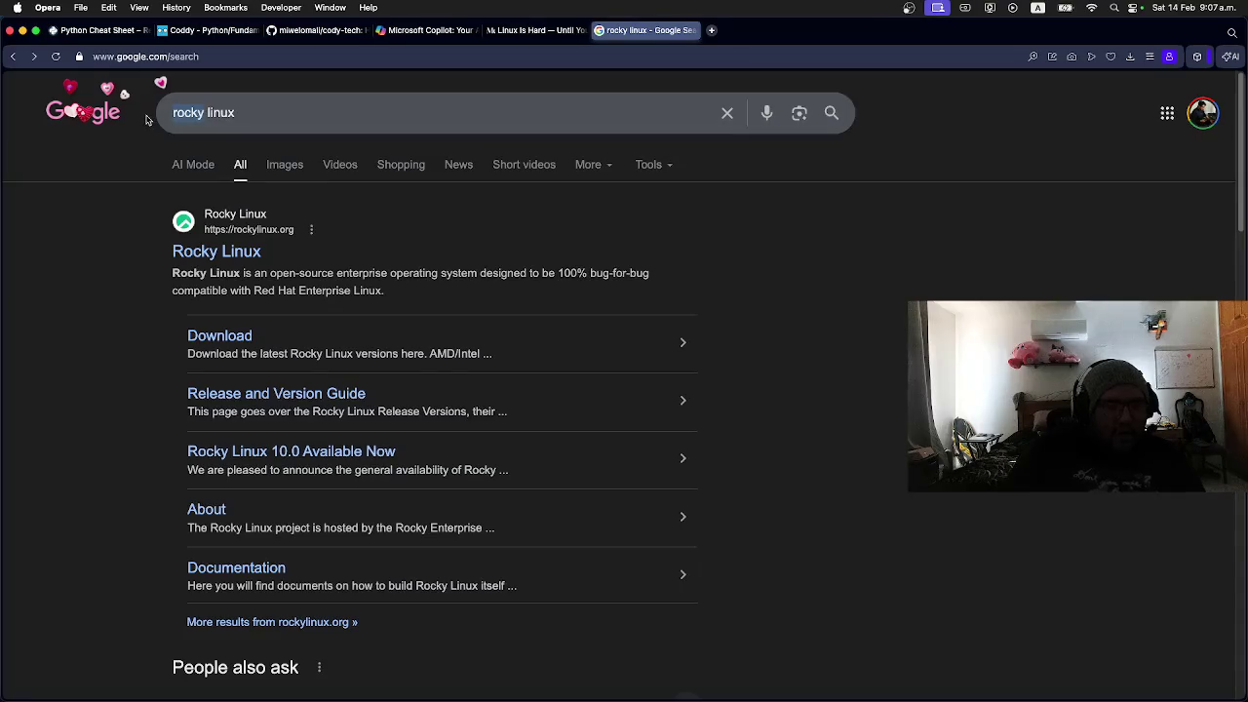
text(alma)
key(Return)
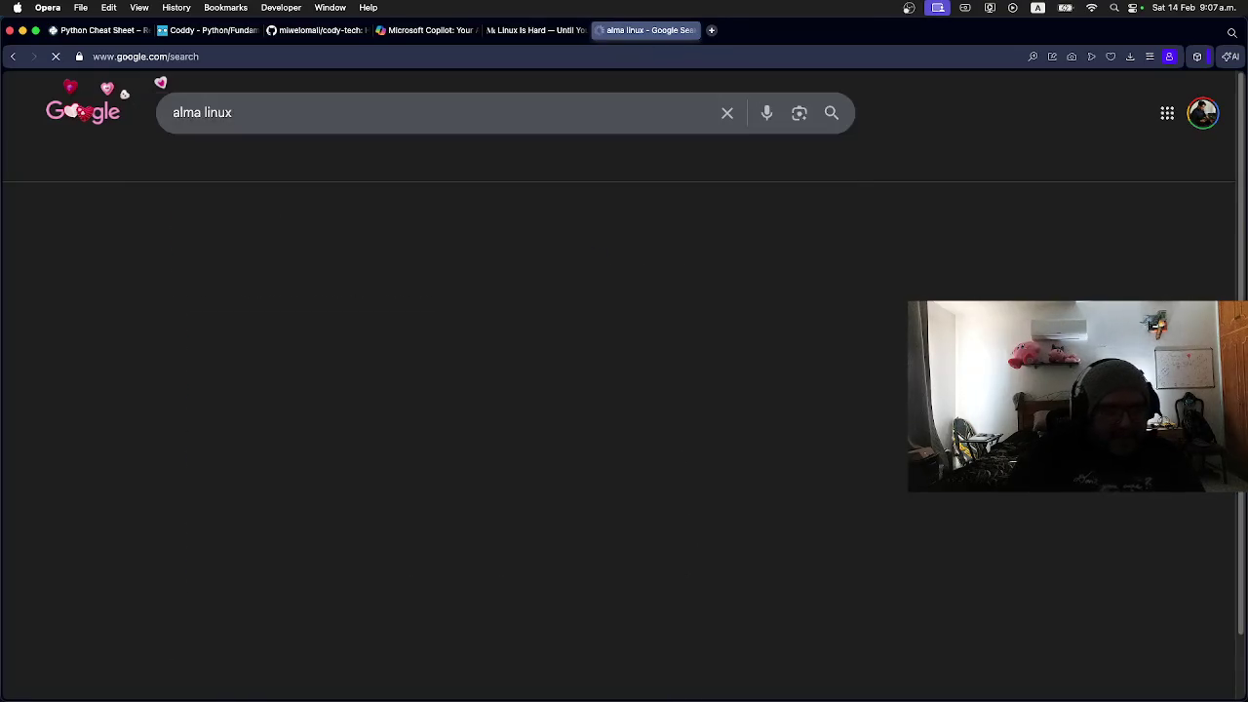
click(338, 252)
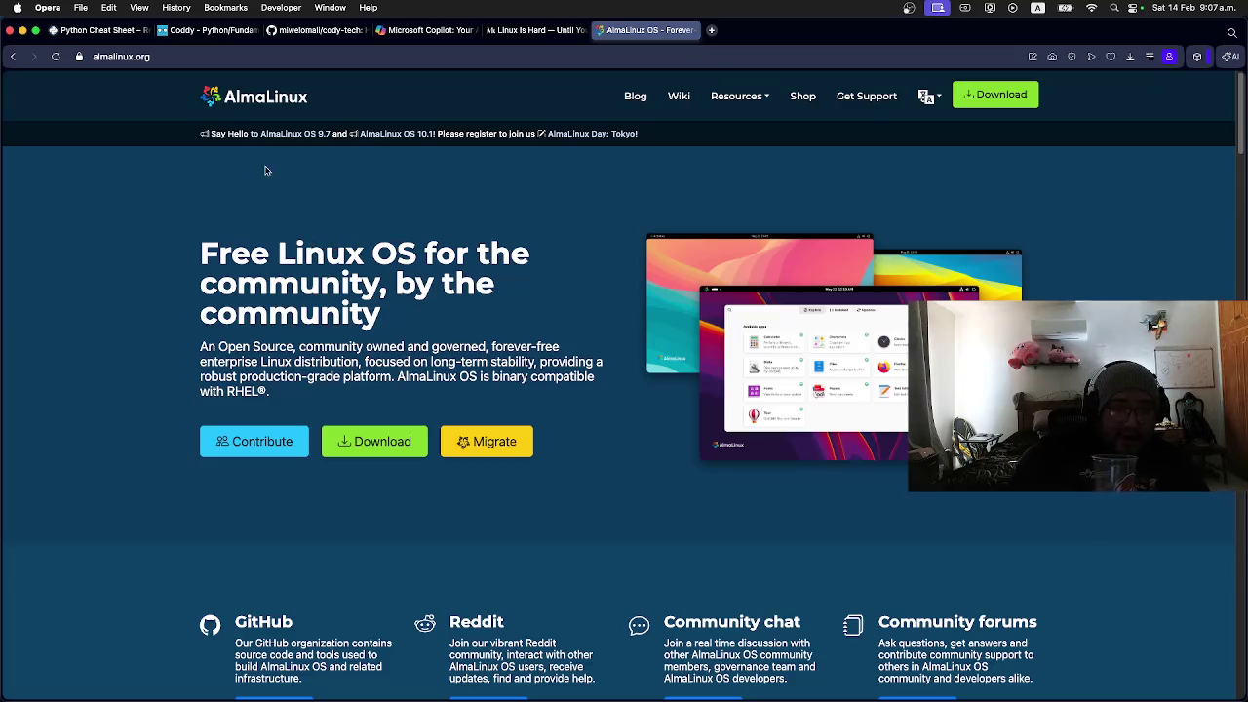
click(15, 58)
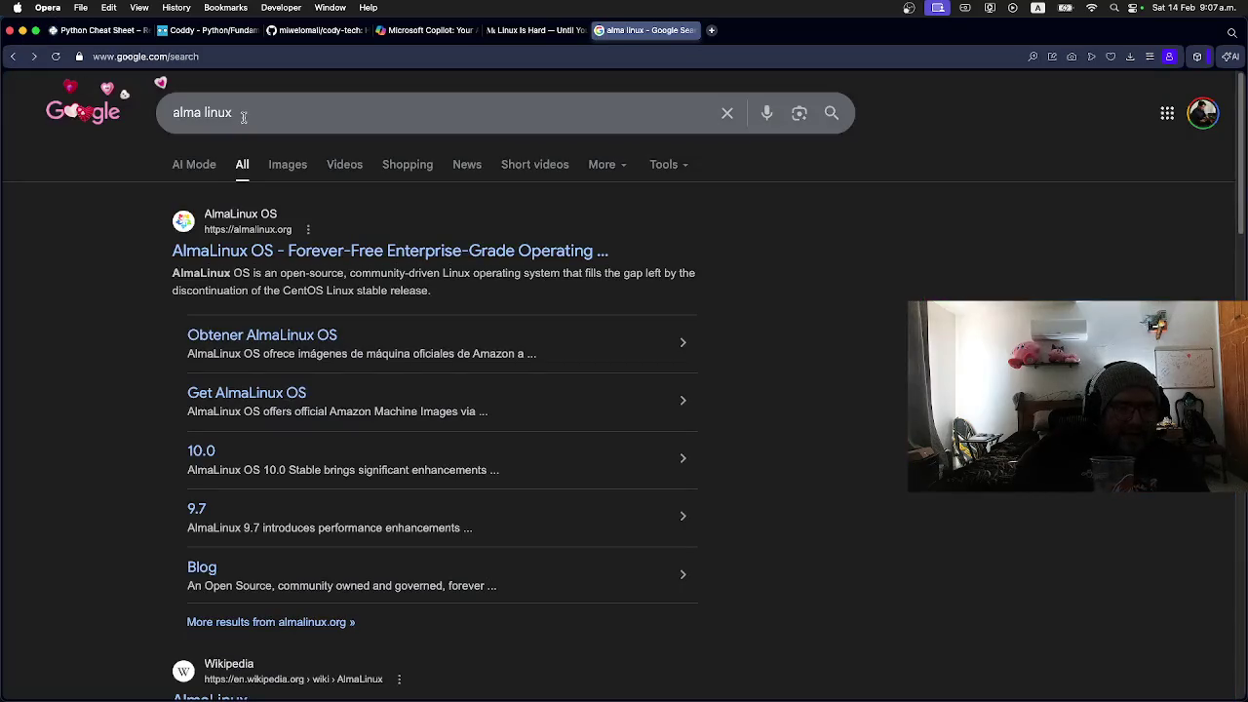
click(15, 57)
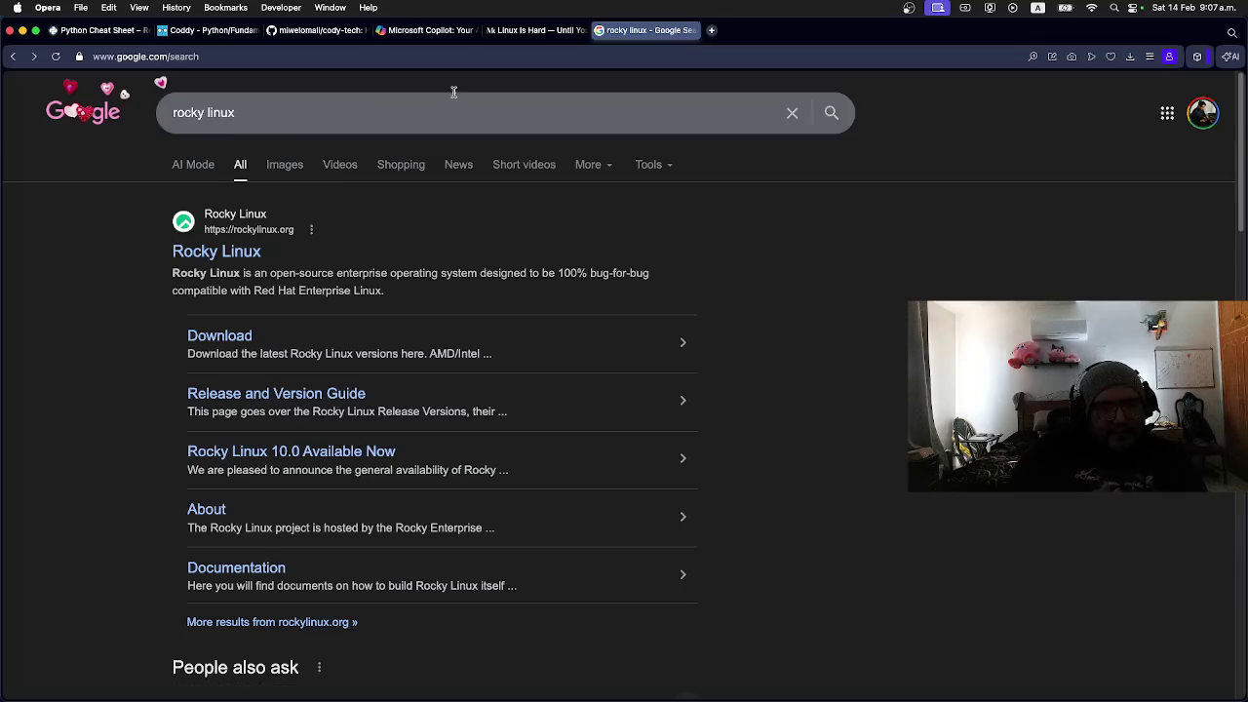
click(527, 30)
Step: Scroll the Medium article to Part 3's processes section and top example, then switch to Ghostty
scroll(404, 326, down, 5)
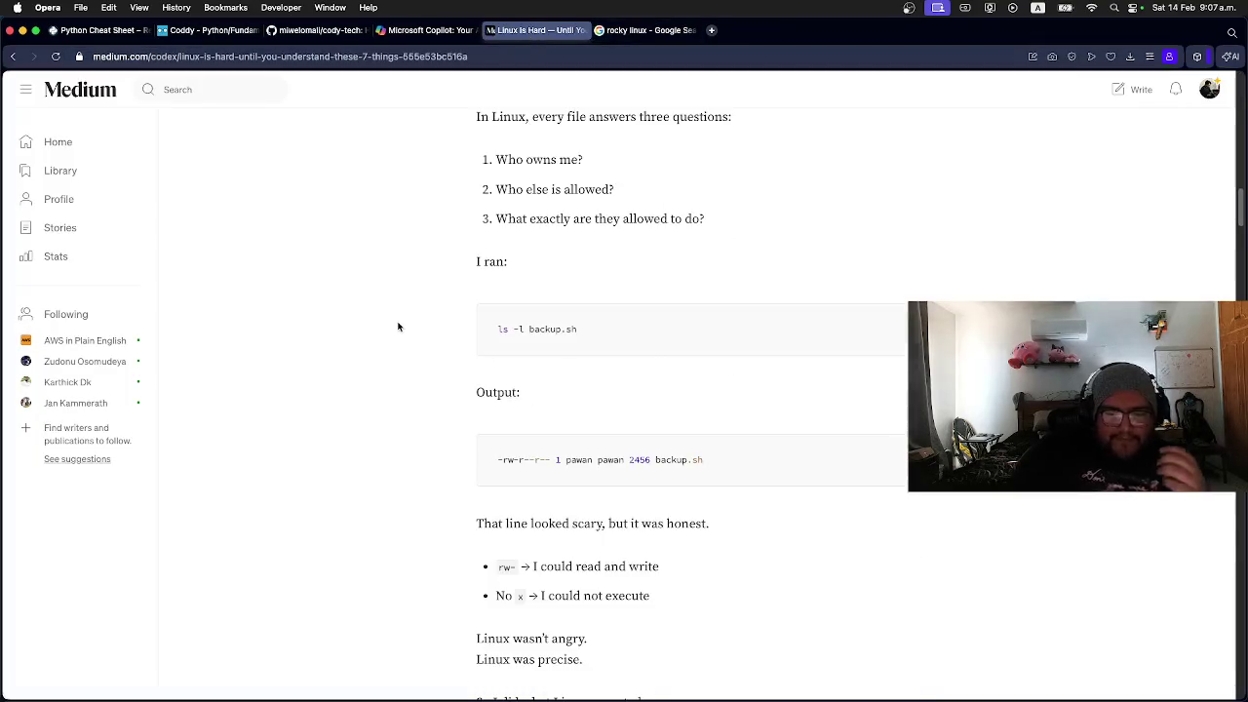
scroll(393, 329, down, 7)
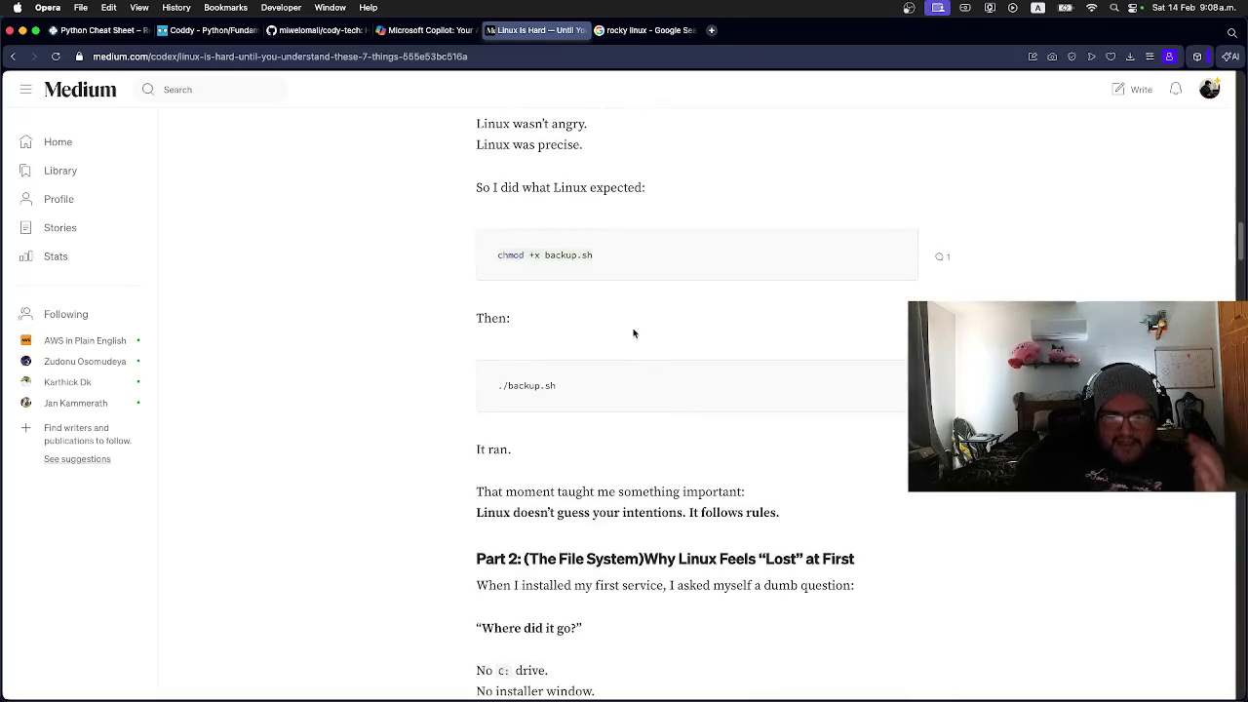
scroll(562, 267, down, 1)
scroll(562, 266, down, 6)
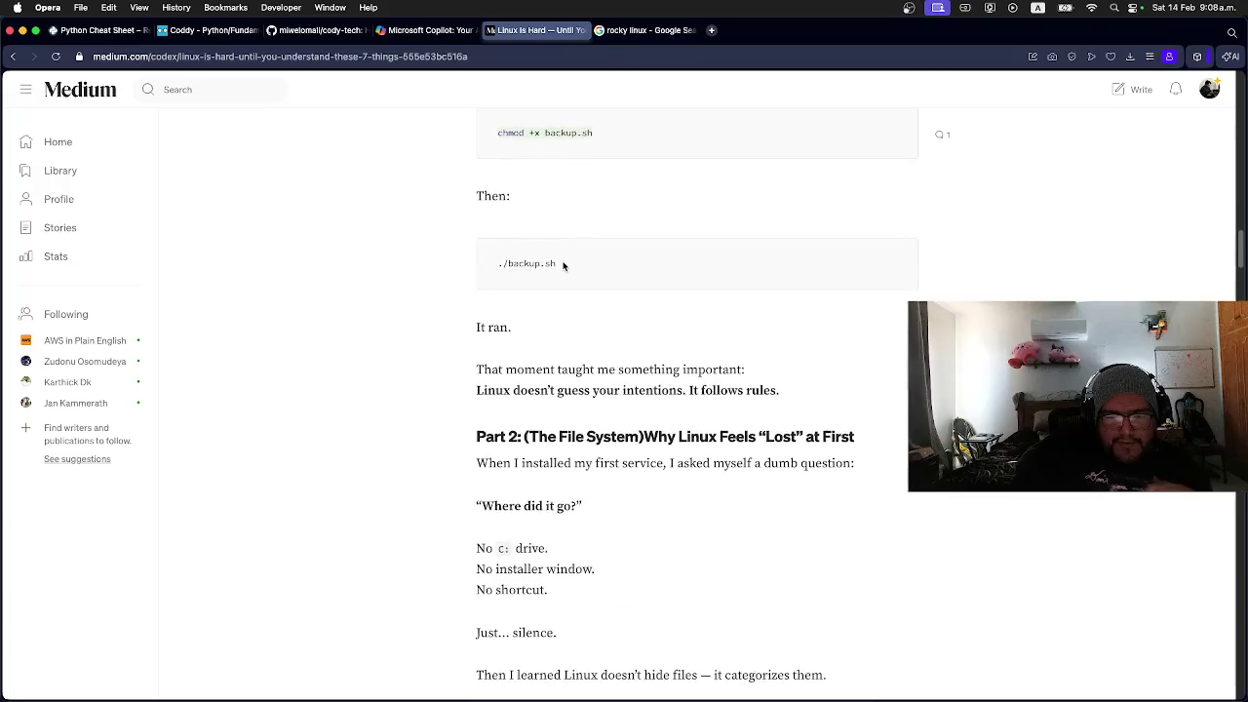
scroll(563, 266, down, 3)
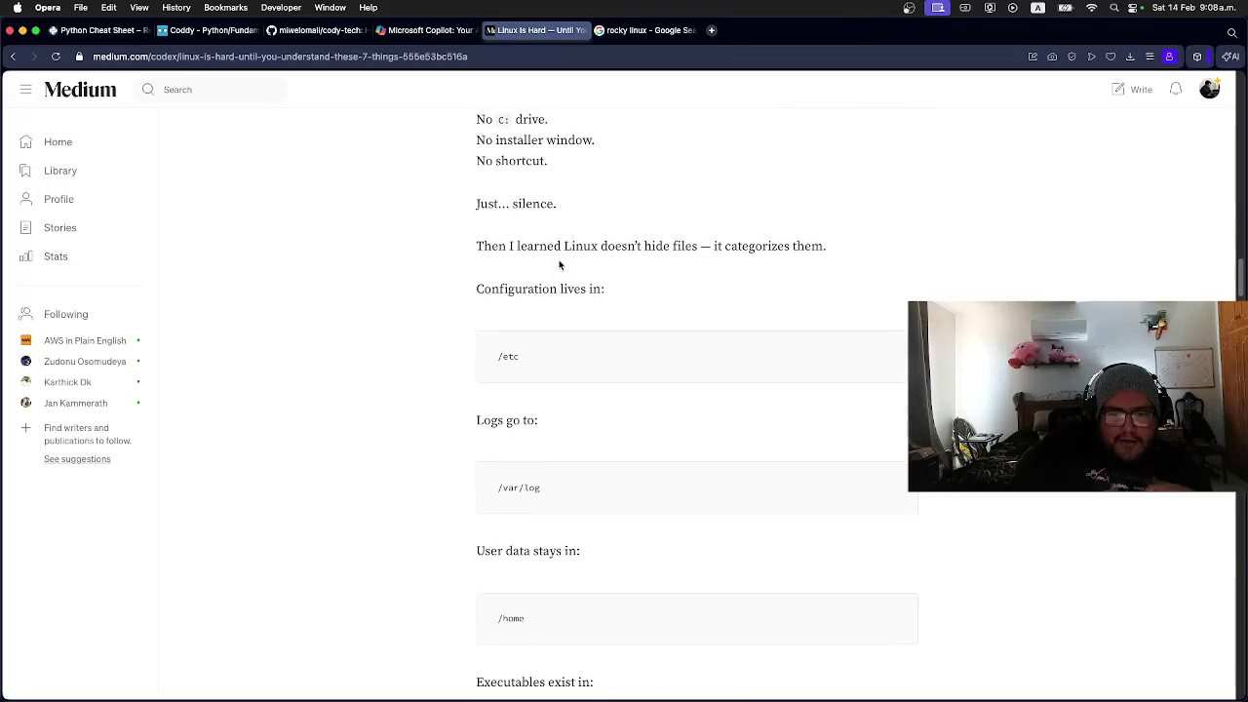
scroll(543, 348, down, 1)
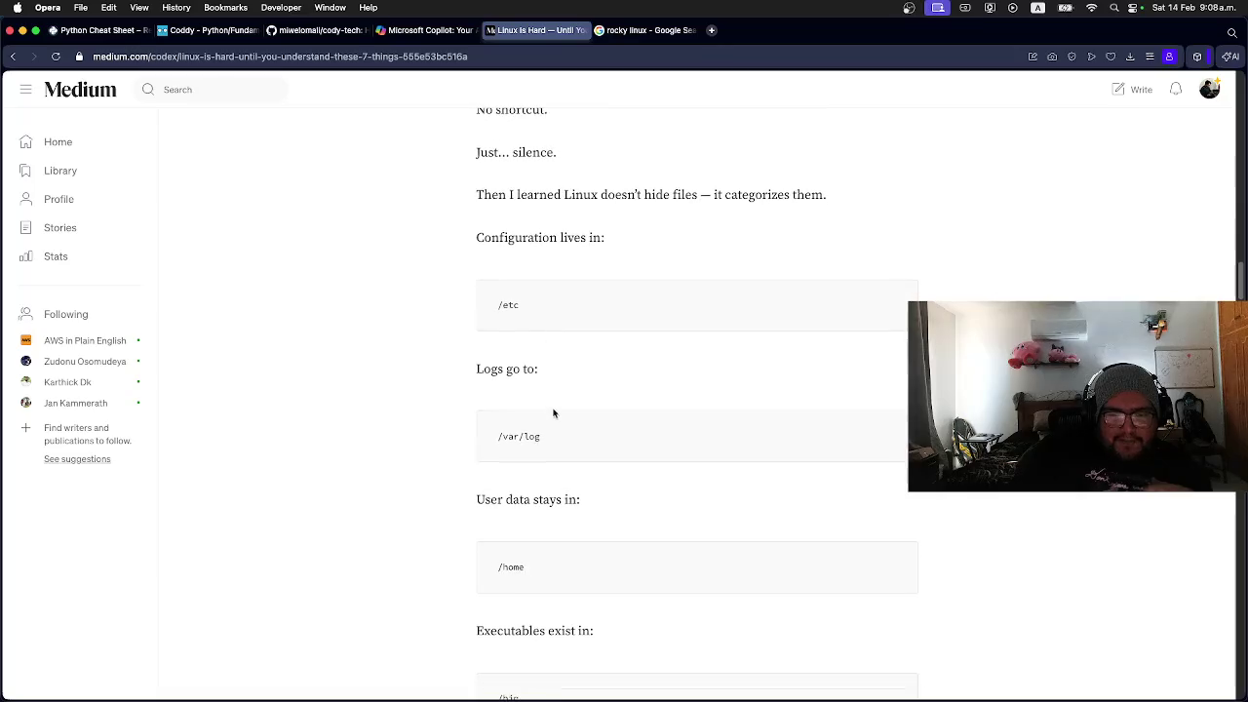
scroll(536, 436, down, 5)
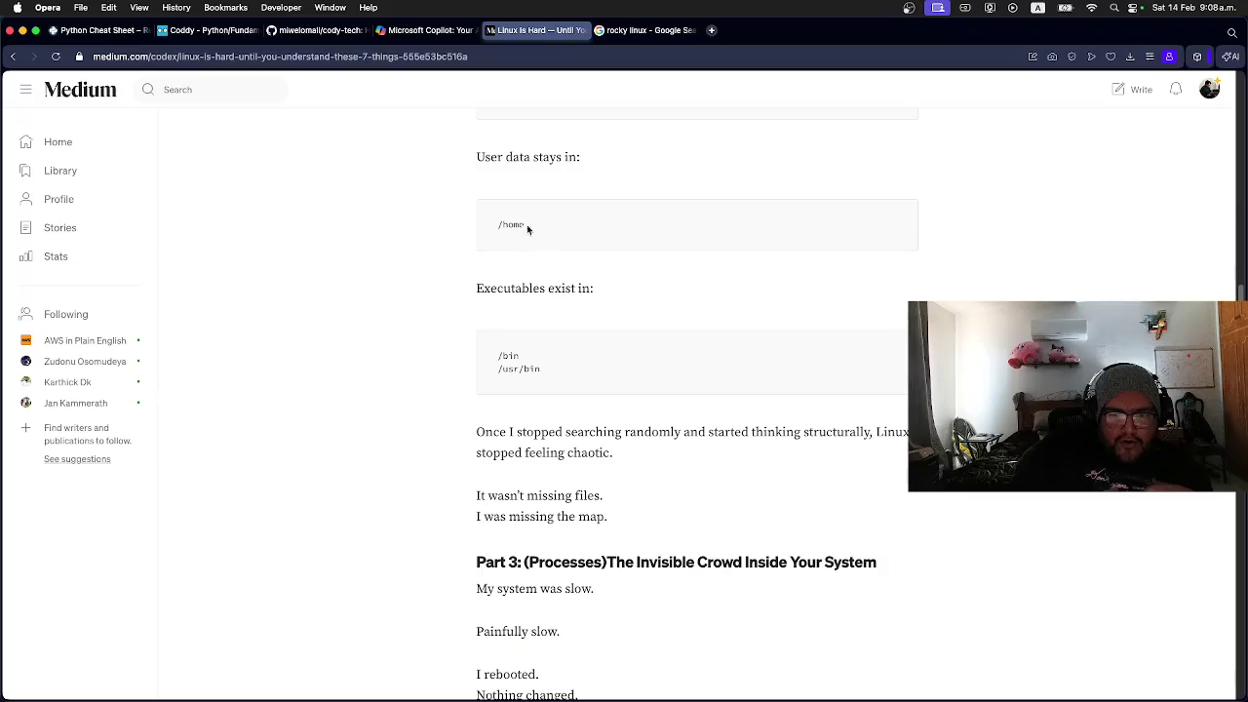
scroll(516, 267, down, 1)
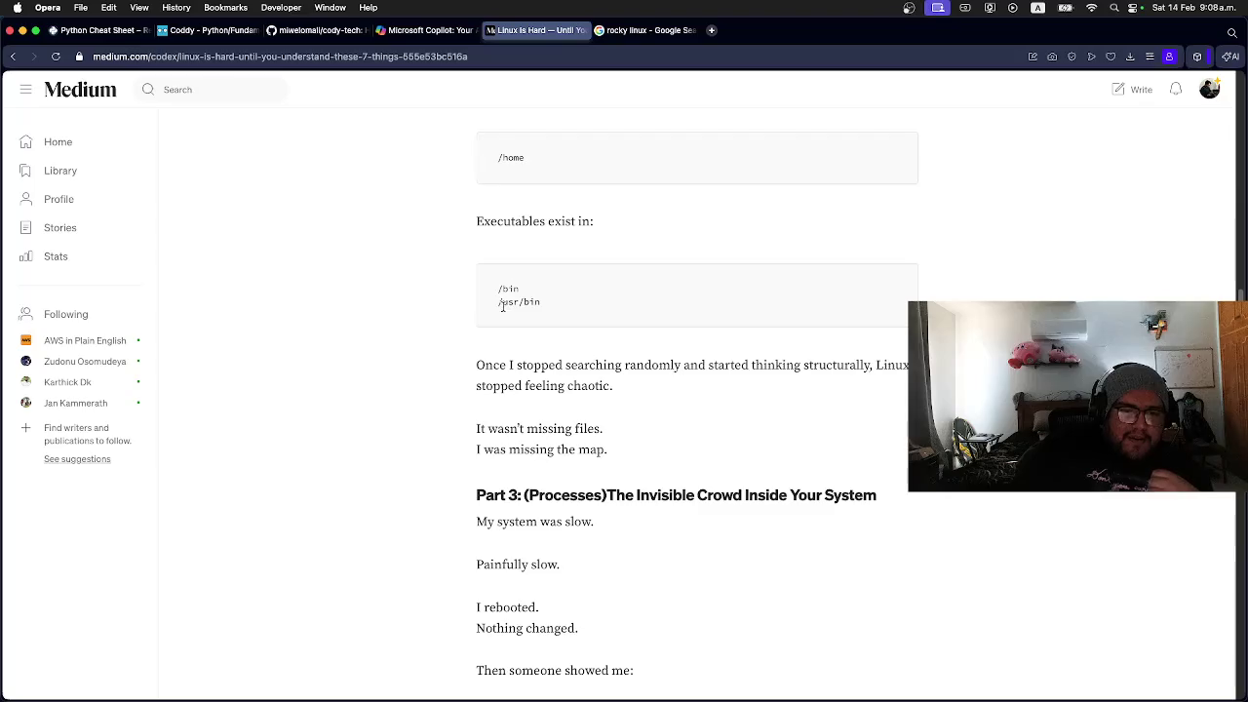
scroll(556, 301, down, 1)
scroll(557, 299, down, 4)
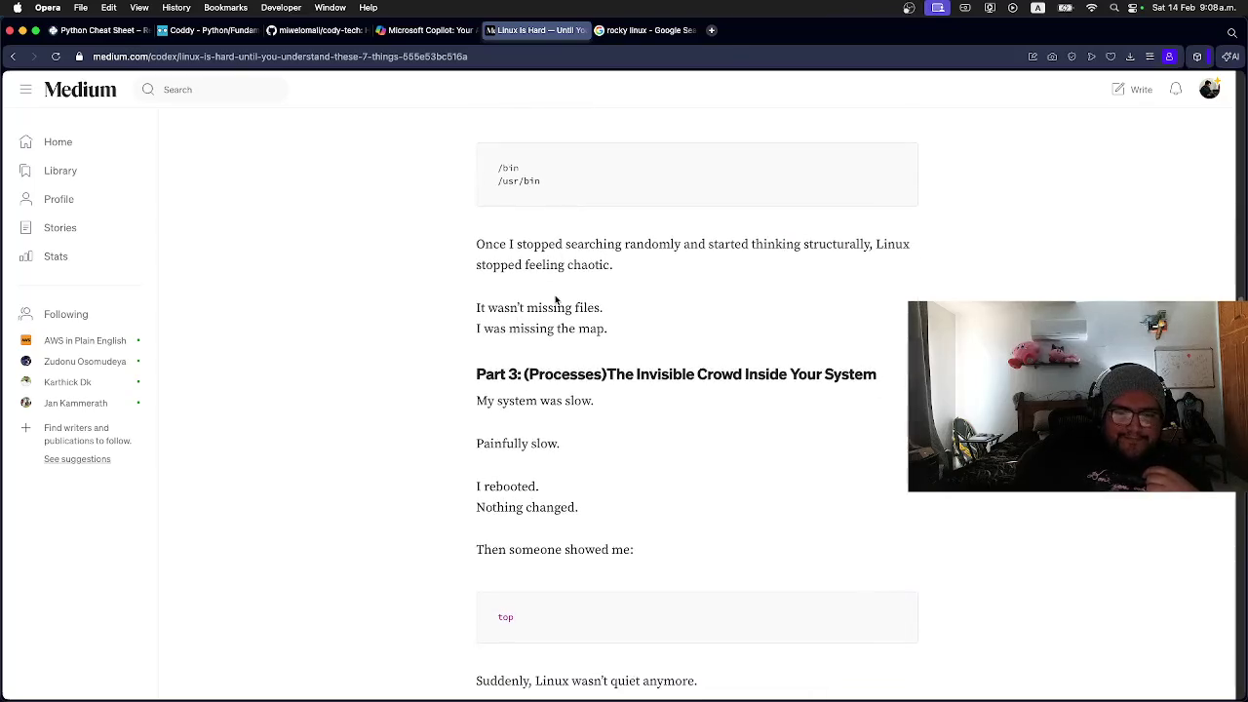
scroll(555, 300, down, 2)
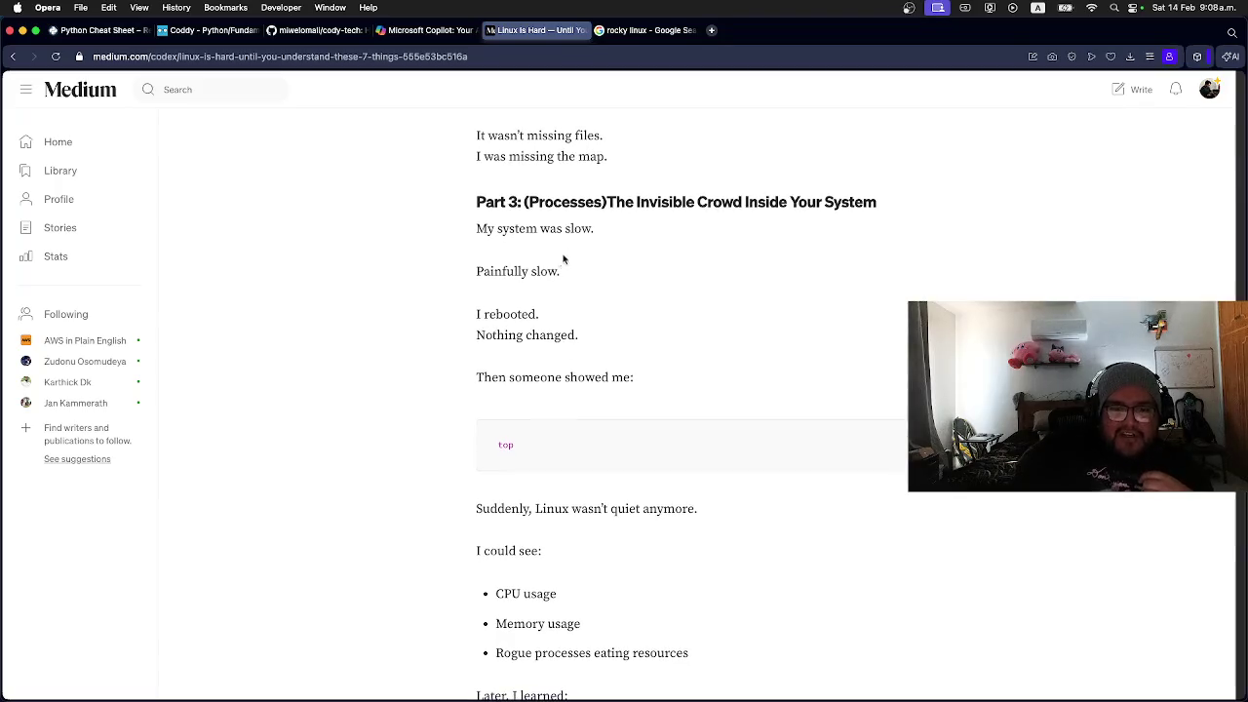
key(super+Tab)
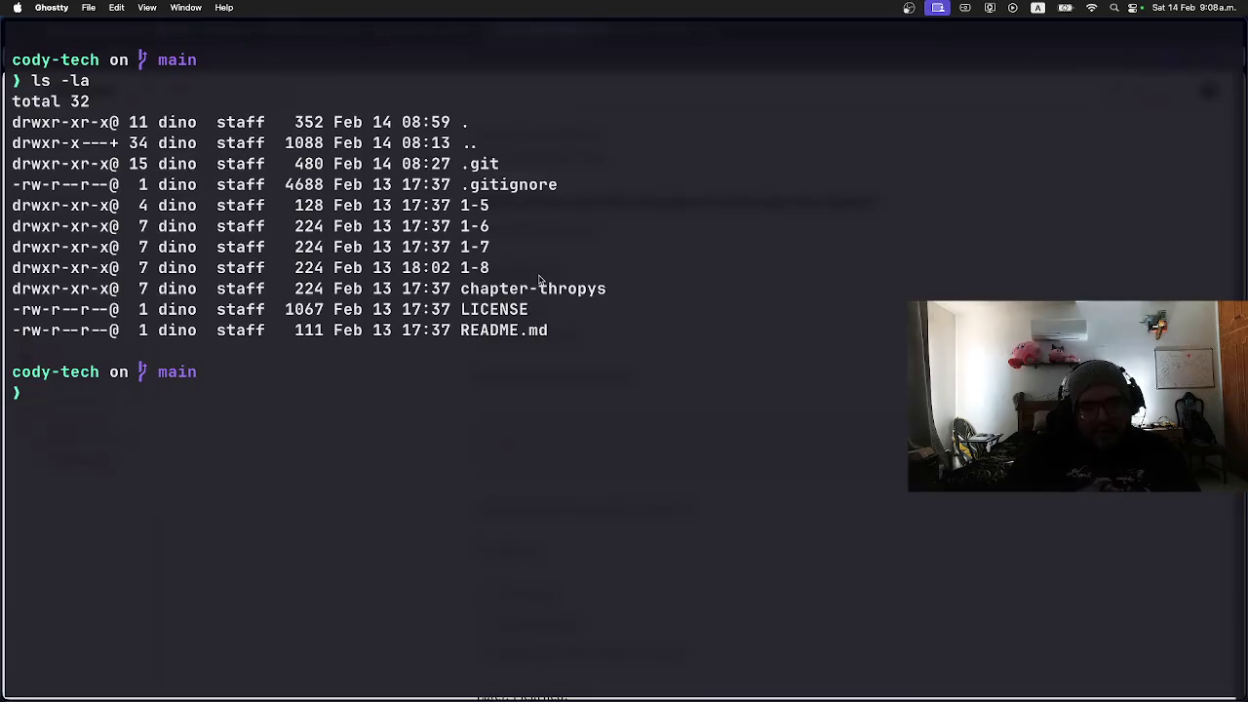
Step: Run `ps aux | grep python` in Ghostty, checking the article along the way
text(to)
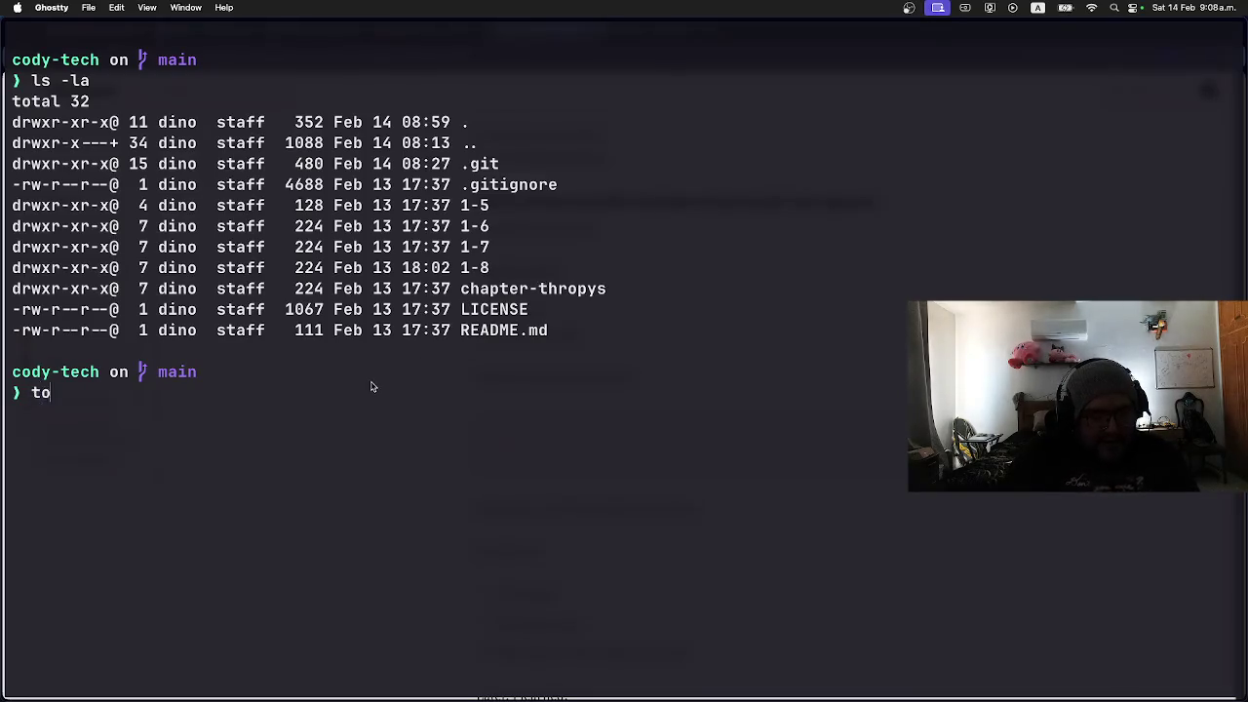
key(super+Tab)
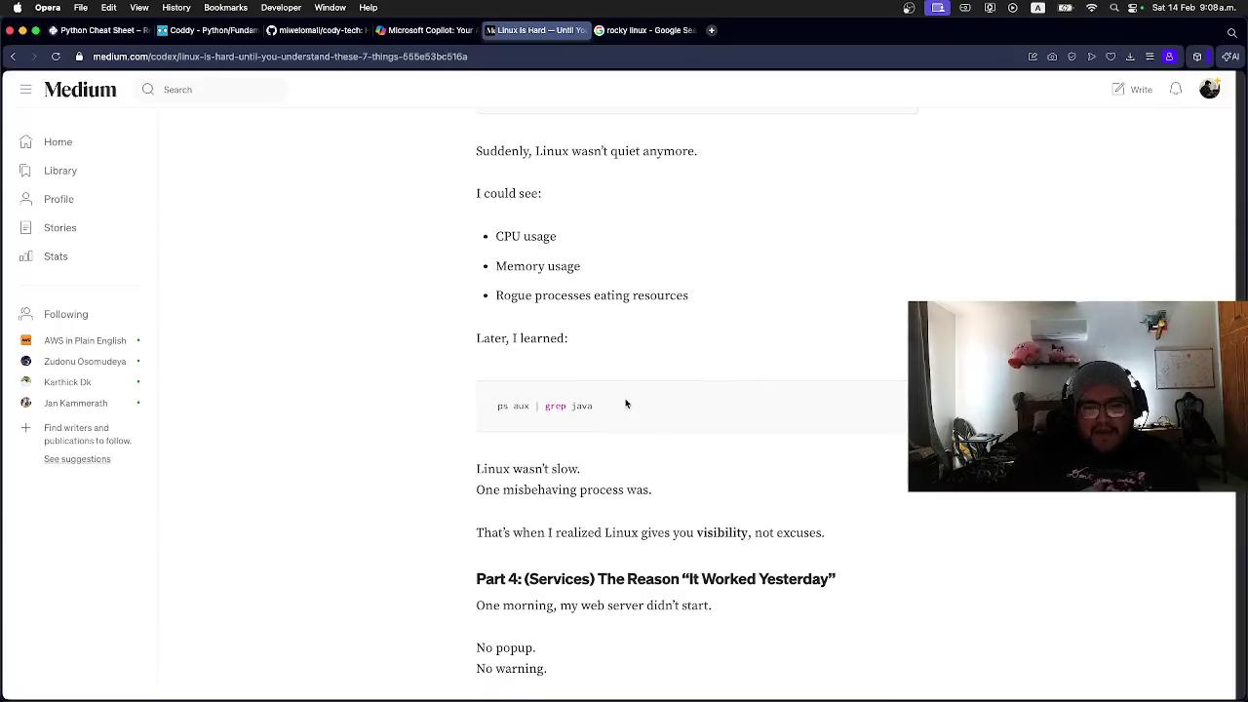
key(super+Tab)
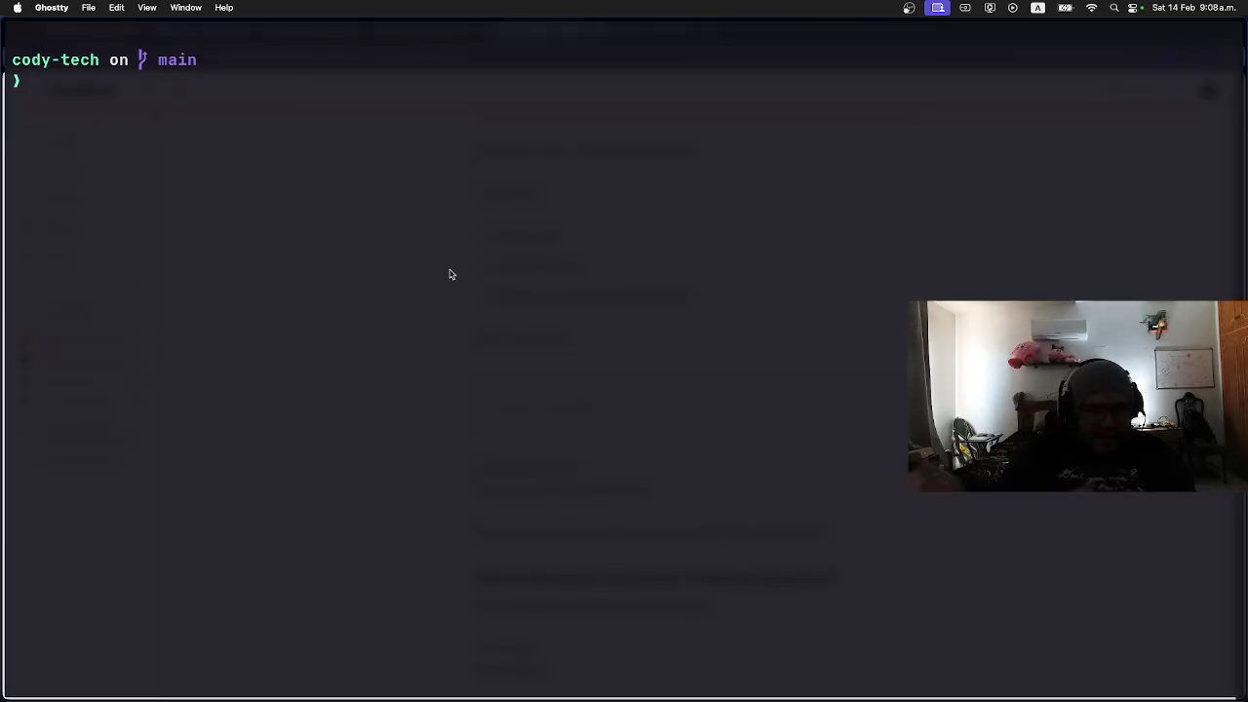
key(super+Tab)
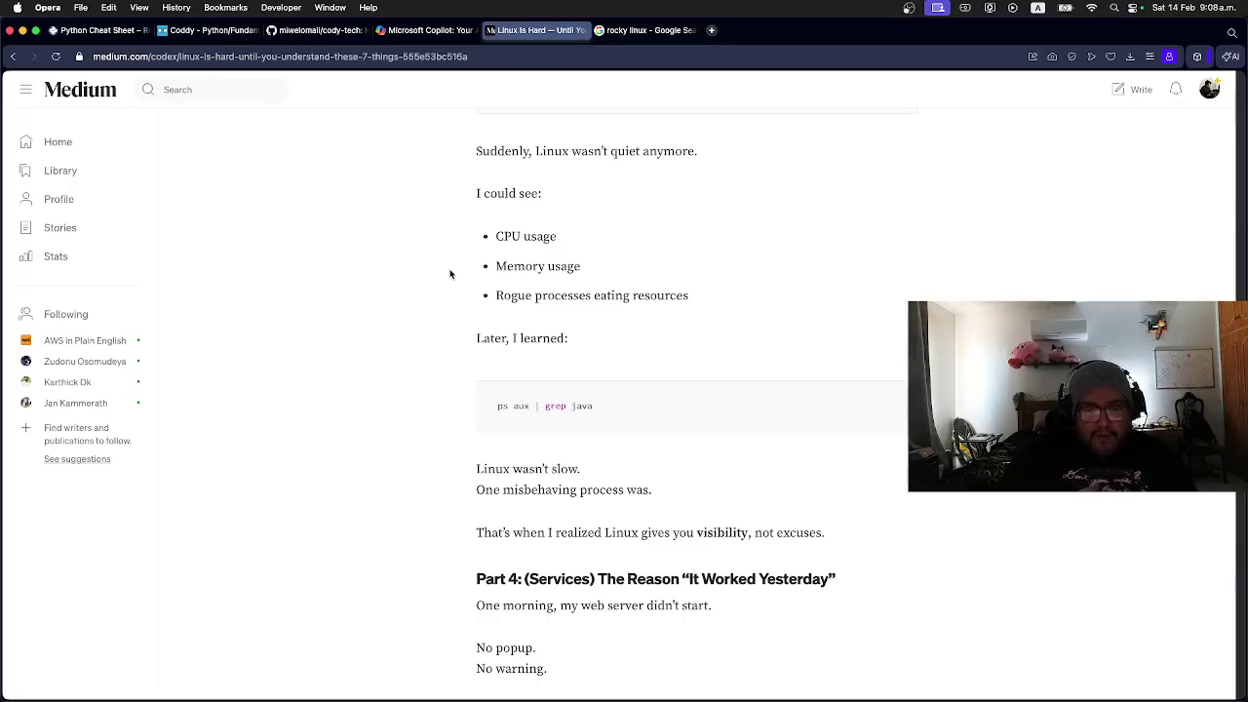
key(super+Tab)
text(ps aux)
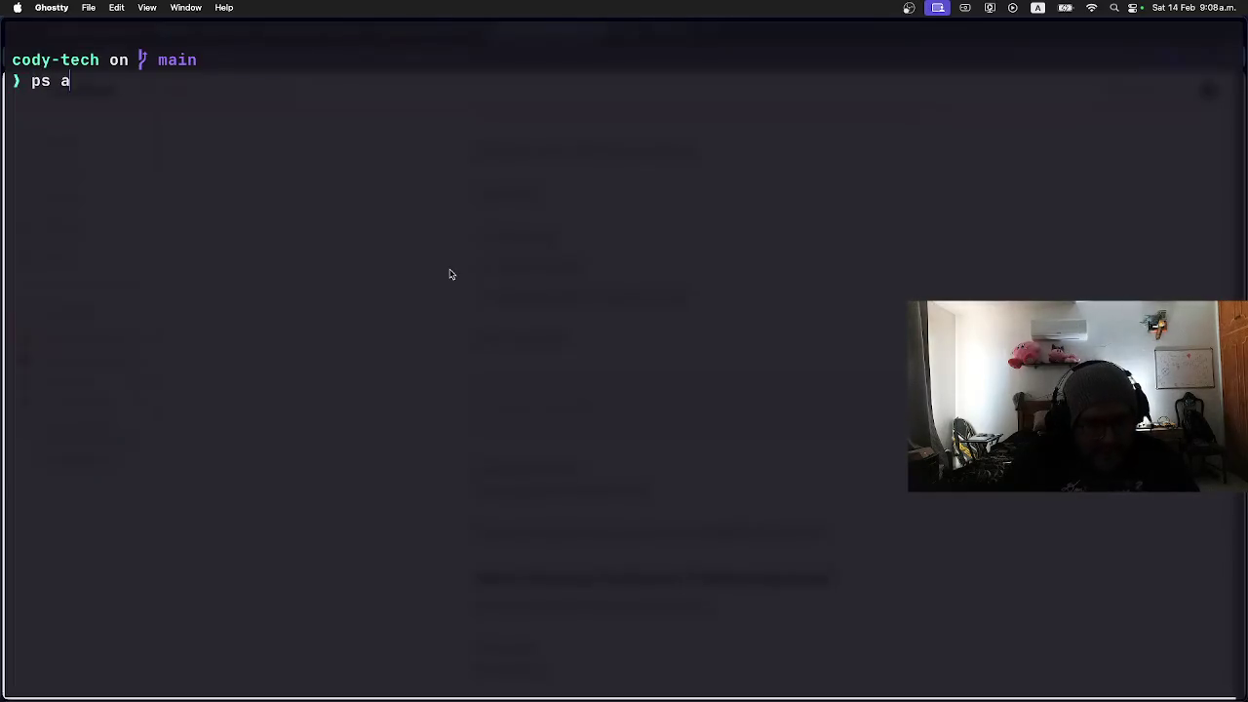
key(super+Tab)
key(super+Tab)
text(|)
key(shift+Return)
key(BackSpace)
key(BackSpace)
key(BackSpace)
text(grep python)
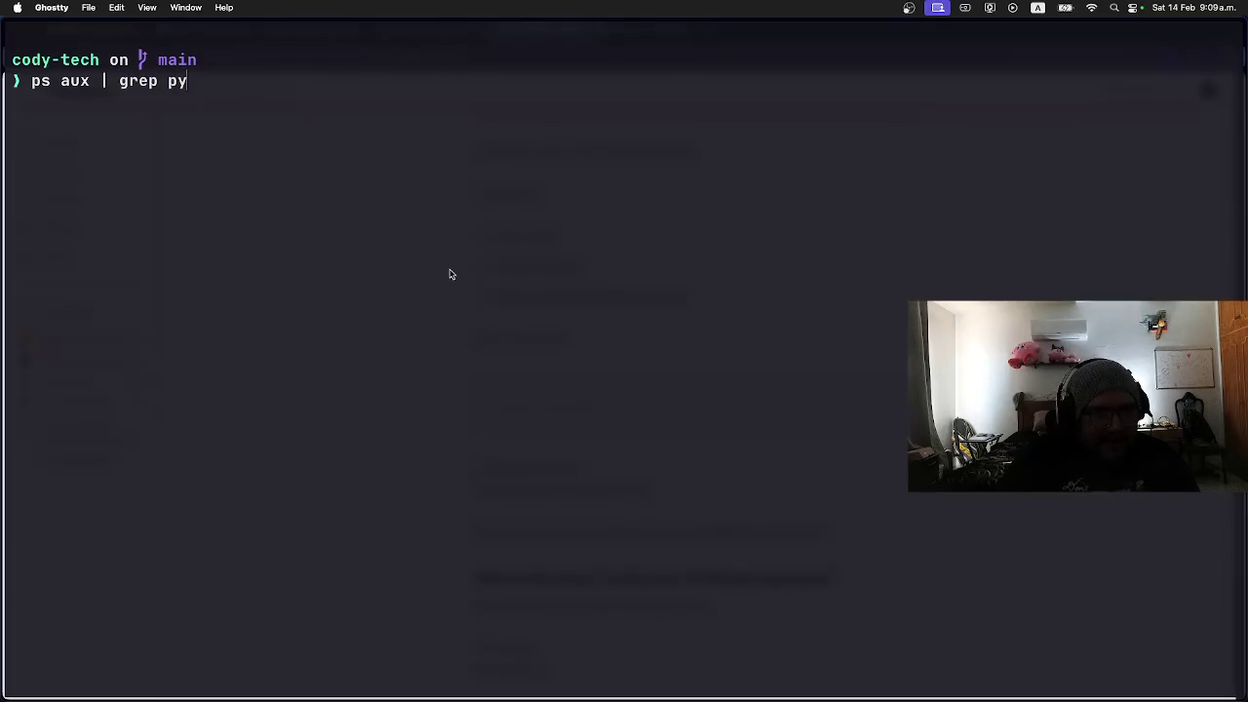
key(Return)
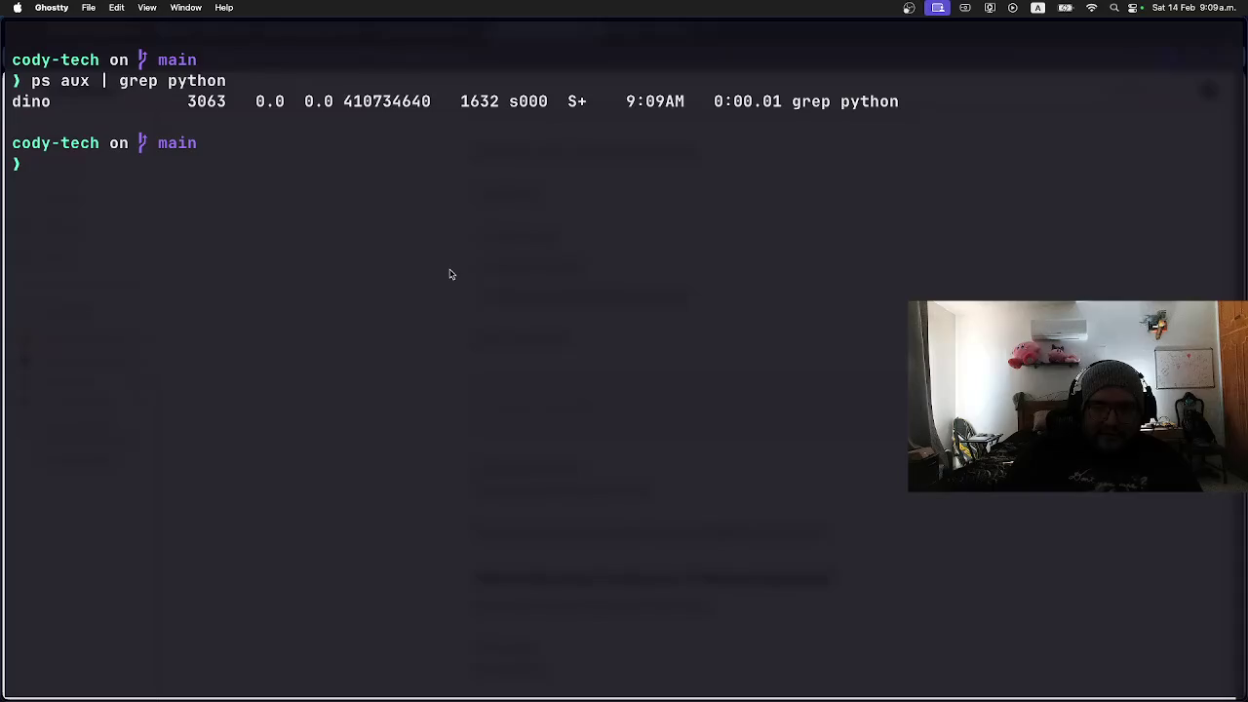
Step: Rerun the search as `ps aux | grep java` and inspect process 3069
key(Up)
key(BackSpace)
key(BackSpace)
key(BackSpace)
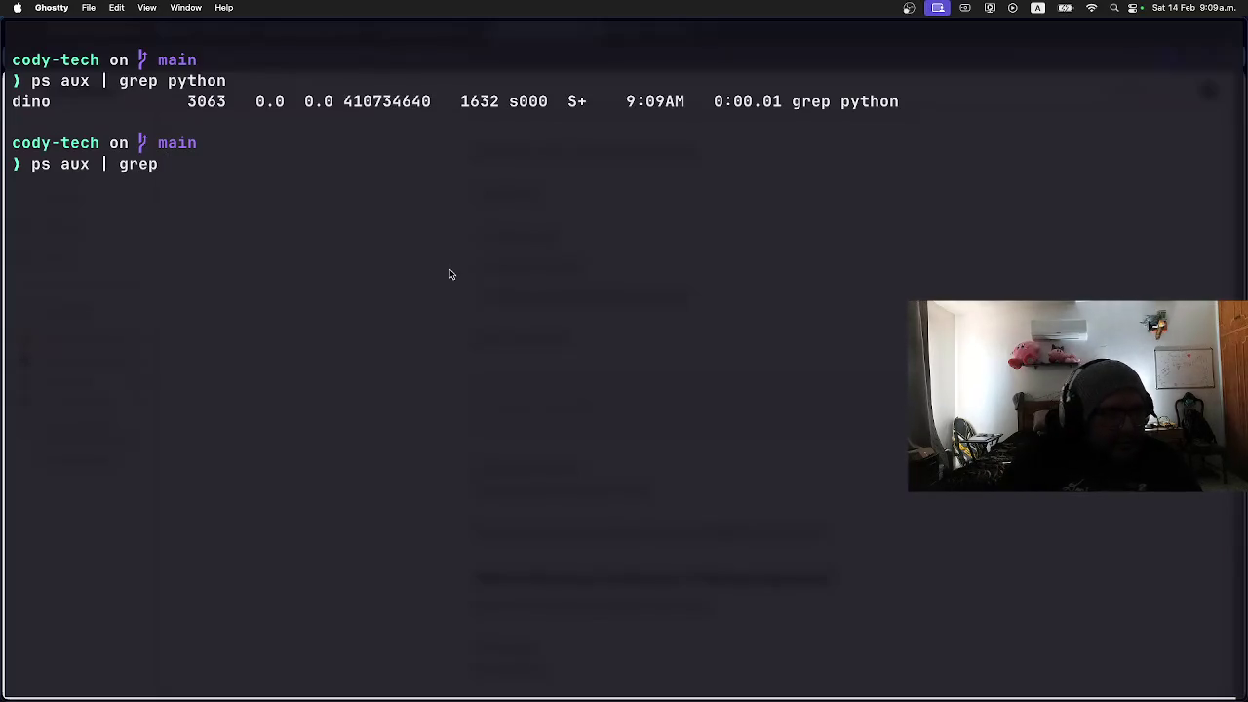
text(java)
key(Return)
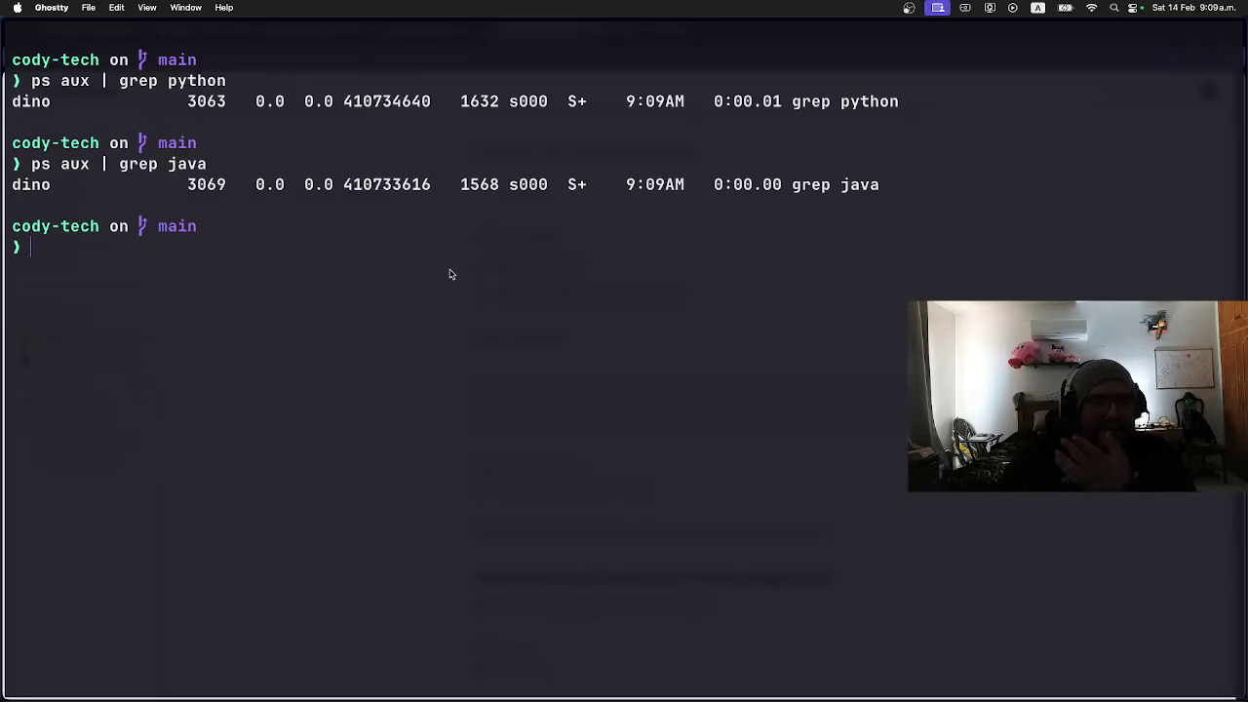
double_click(209, 184)
click(195, 260)
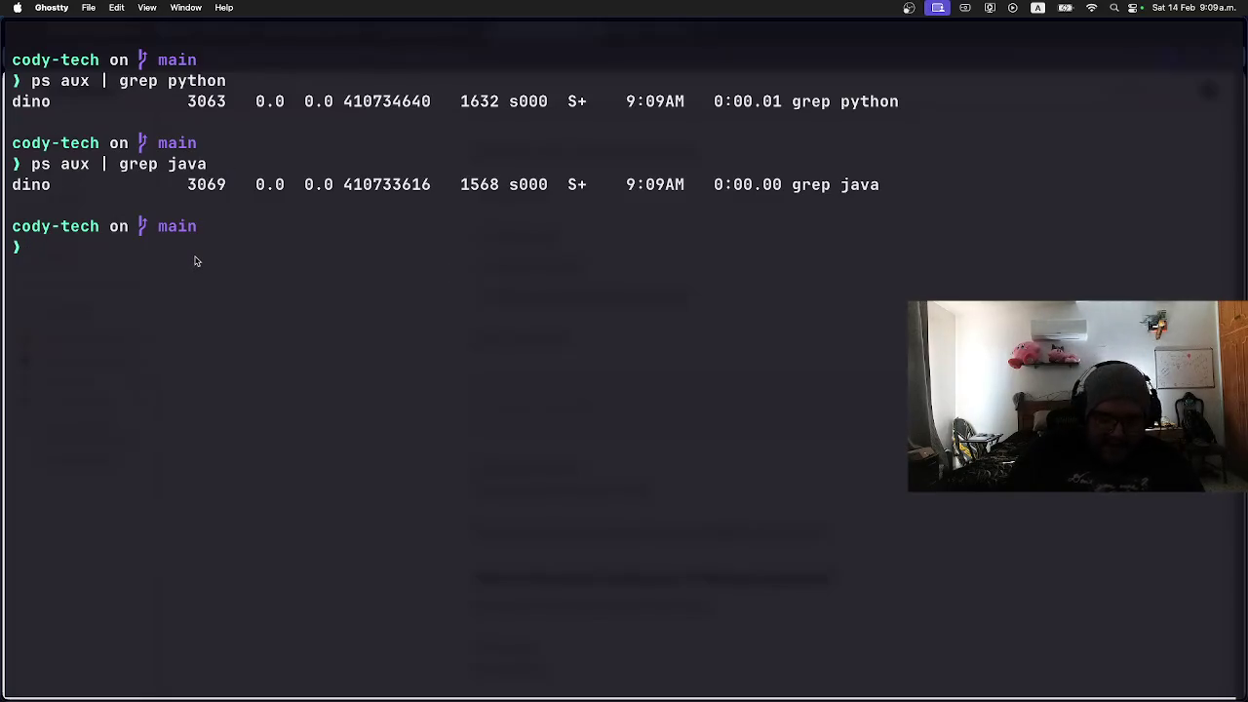
text(/bin/javaa)
key(BackSpace)
key(BackSpace)
text(a)
key(BackSpace)
key(BackSpace)
key(BackSpace)
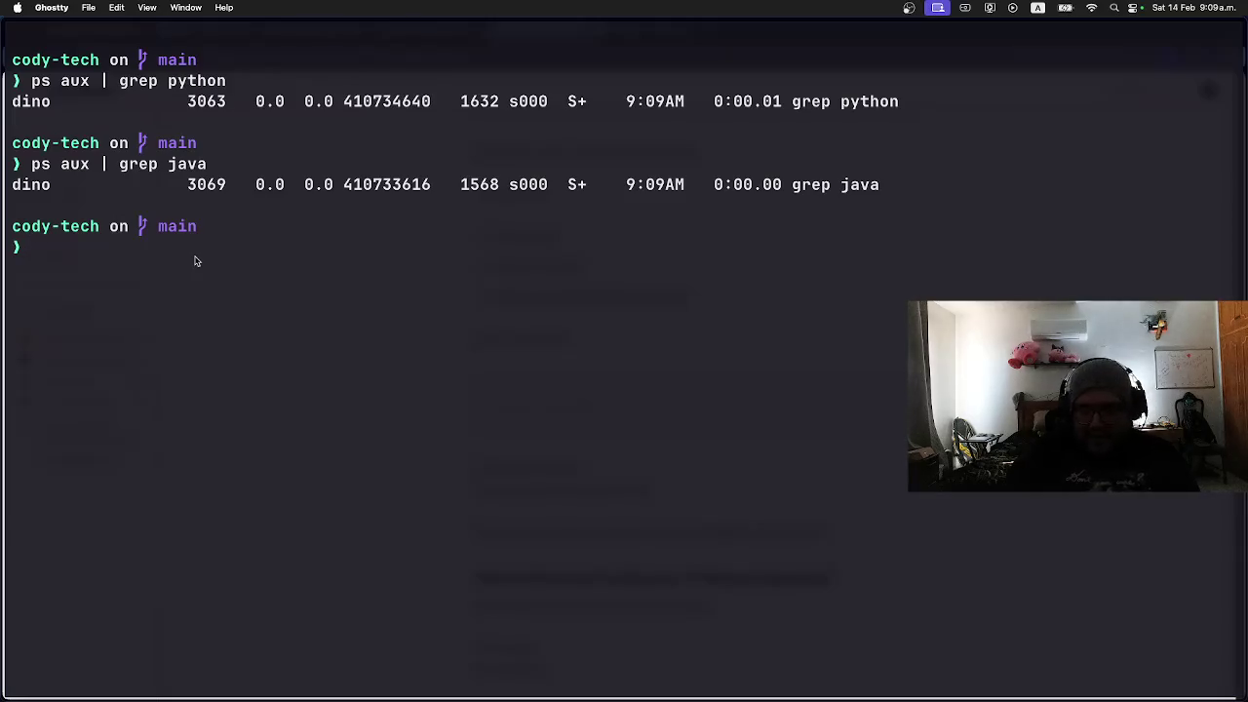
Step: Clear the terminal screen and return to the Medium article
text(ckear)
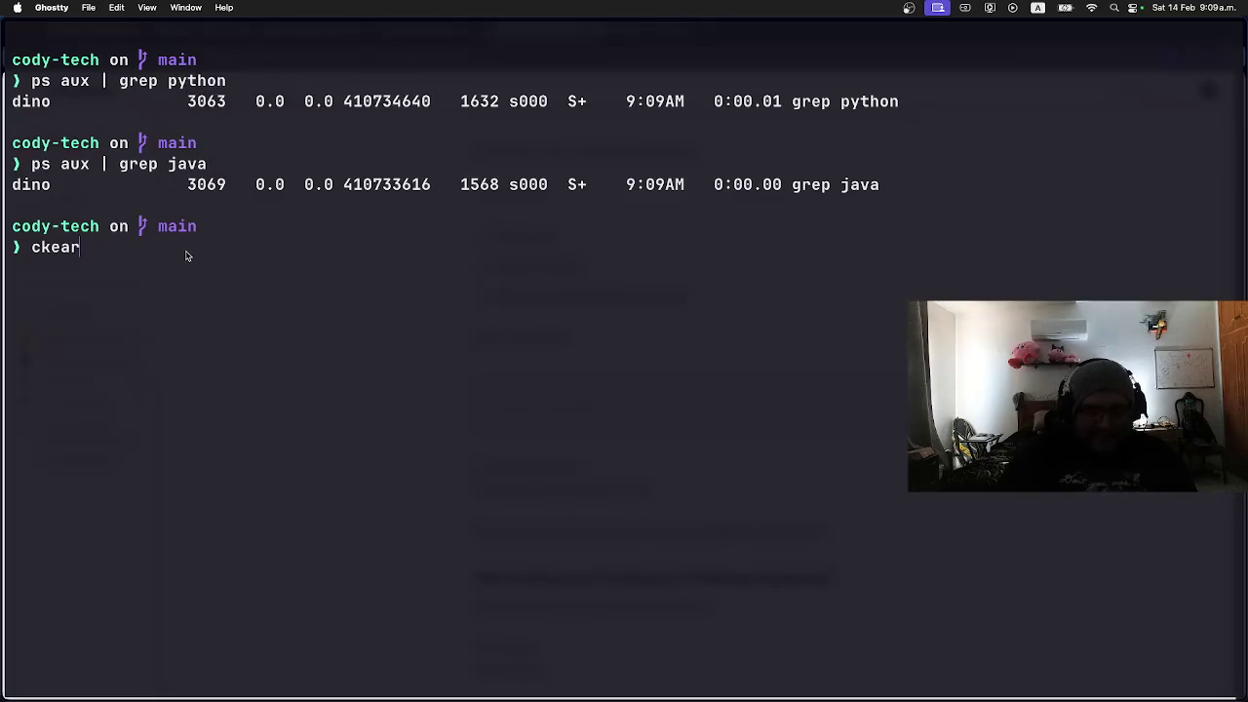
key(Return)
text(clear)
key(Return)
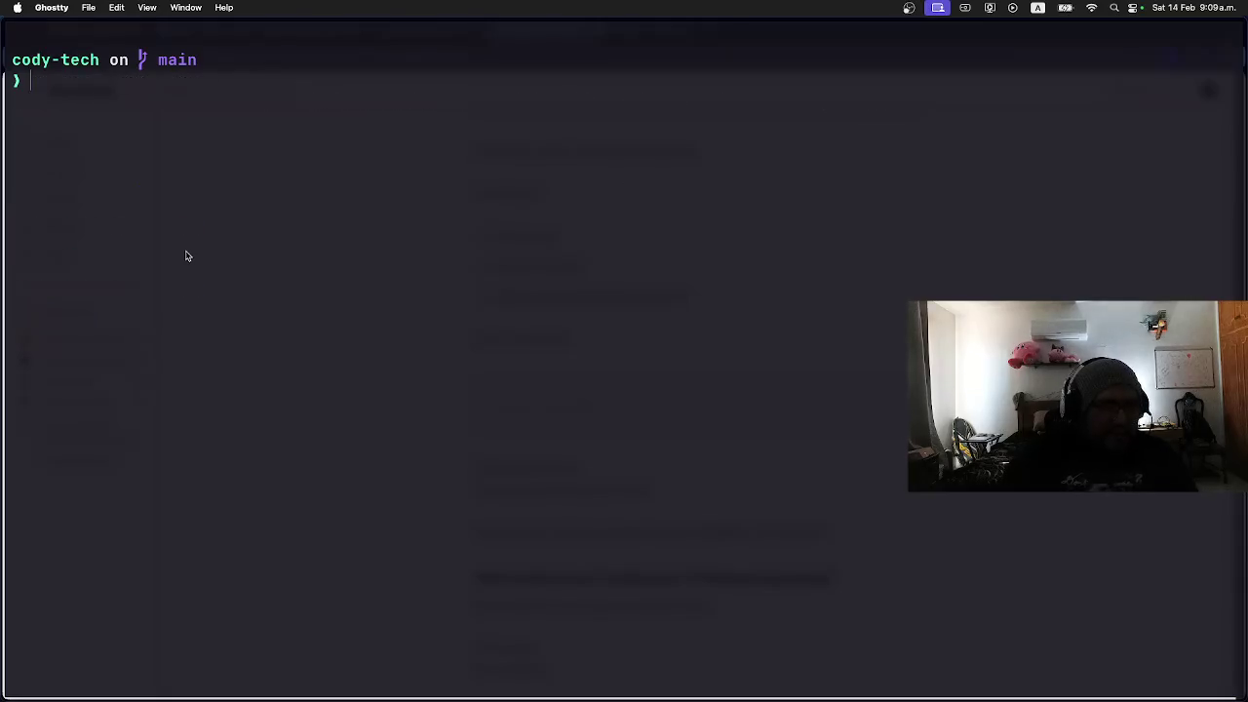
key(super+Tab)
scroll(321, 270, down, 3)
Step: Read Part 4's systemctl status and restart nginx commands, then drop down the Ghostty quick terminal
scroll(322, 270, down, 4)
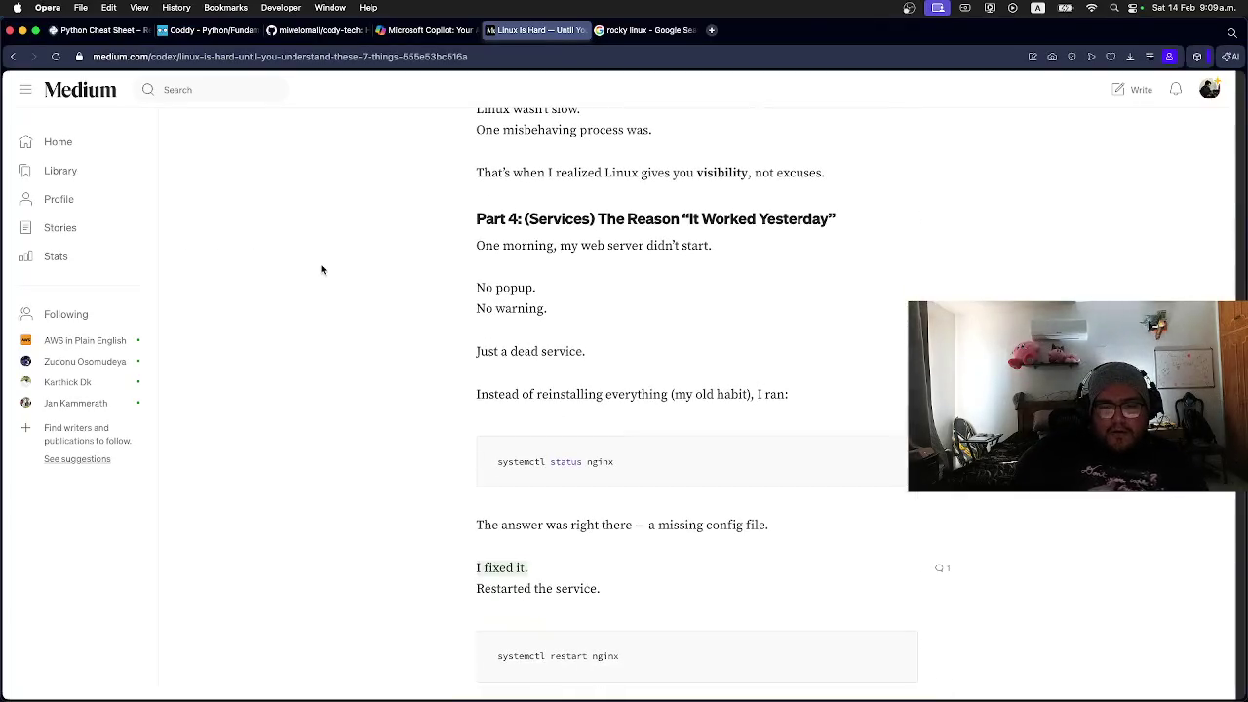
scroll(321, 270, down, 2)
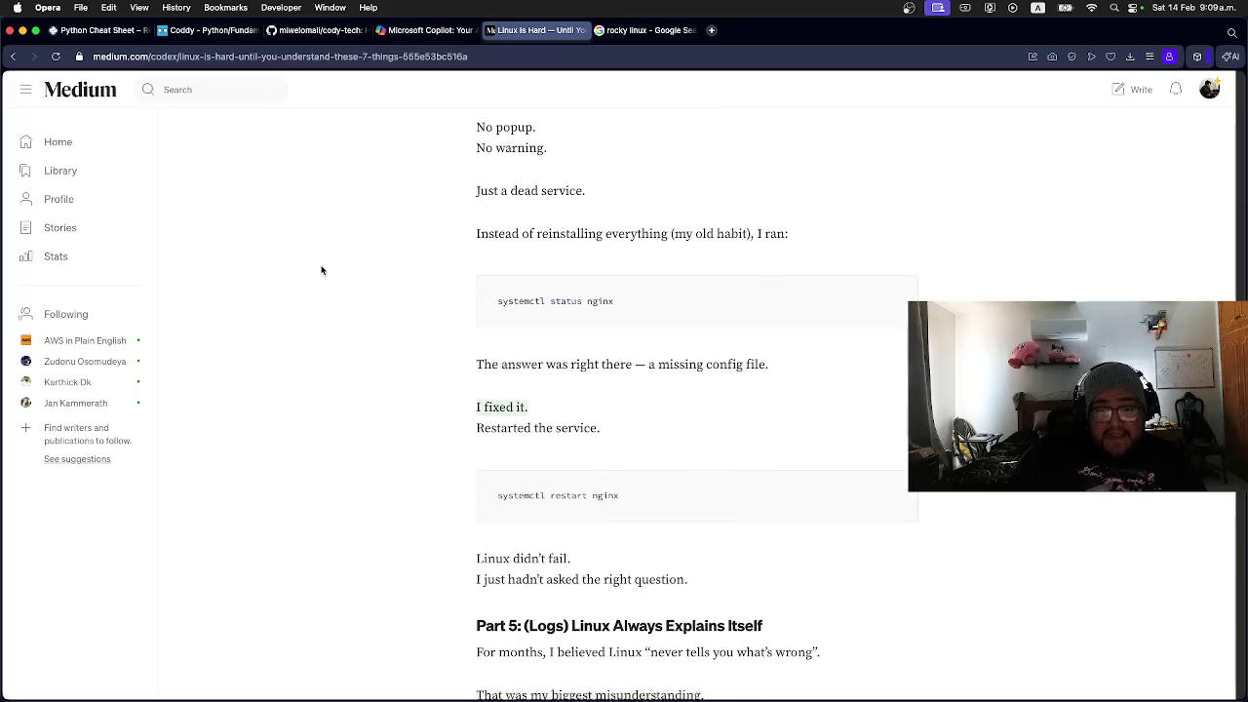
scroll(660, 264, up, 3)
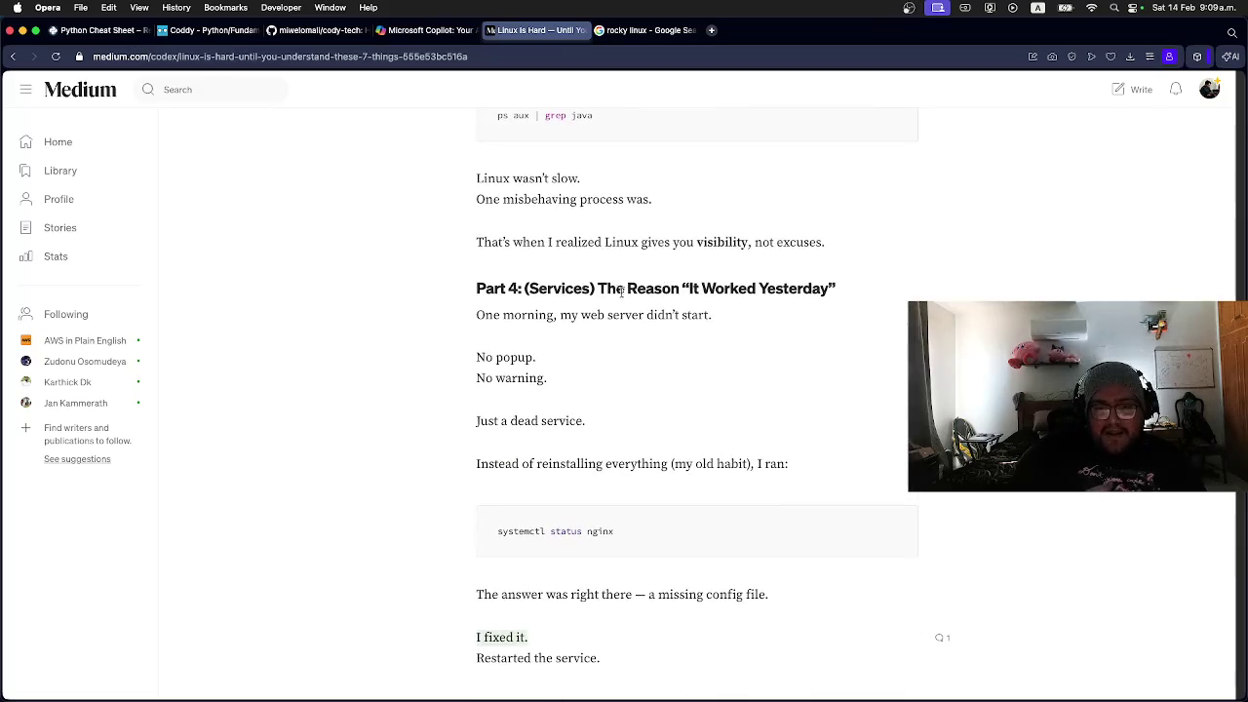
scroll(538, 316, down, 4)
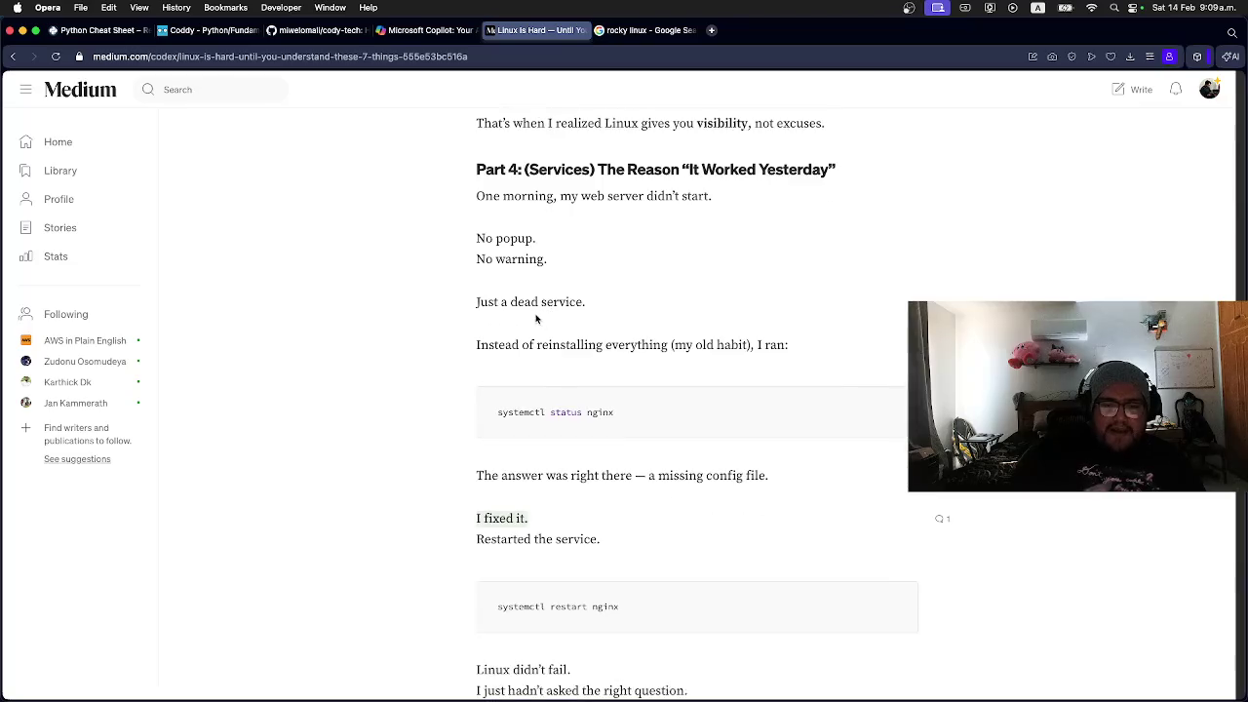
scroll(535, 317, up, 1)
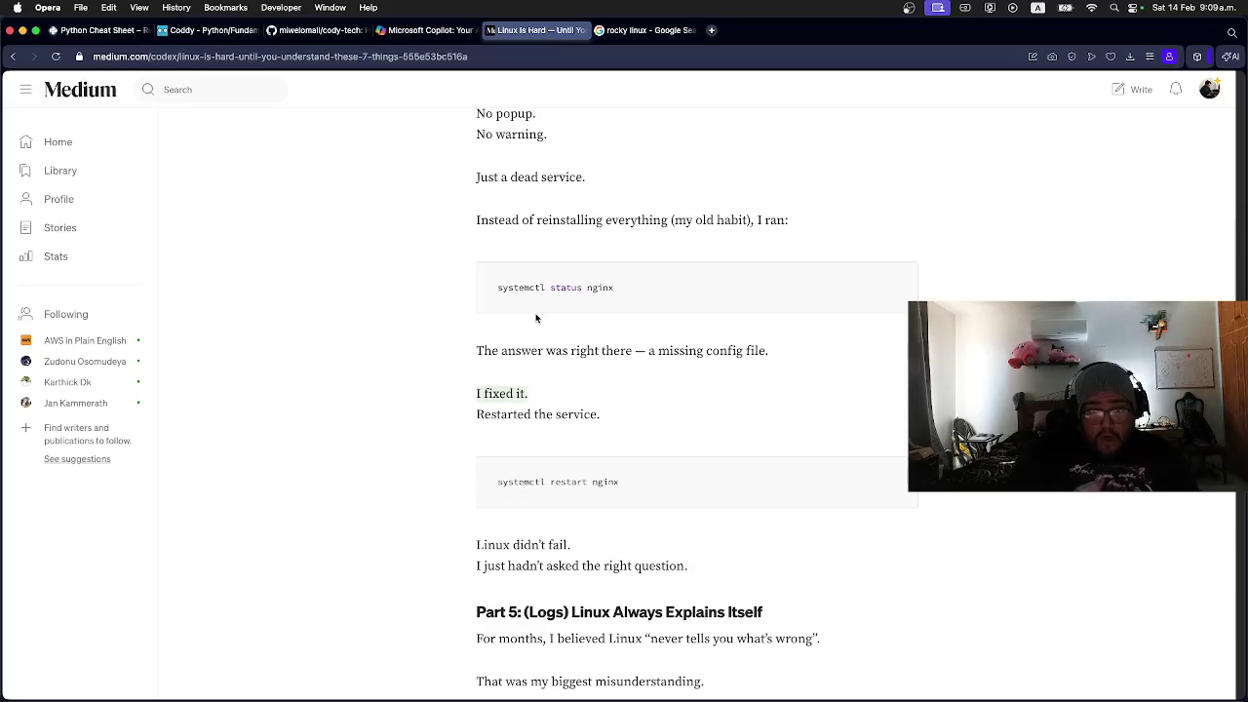
key(super+grave)
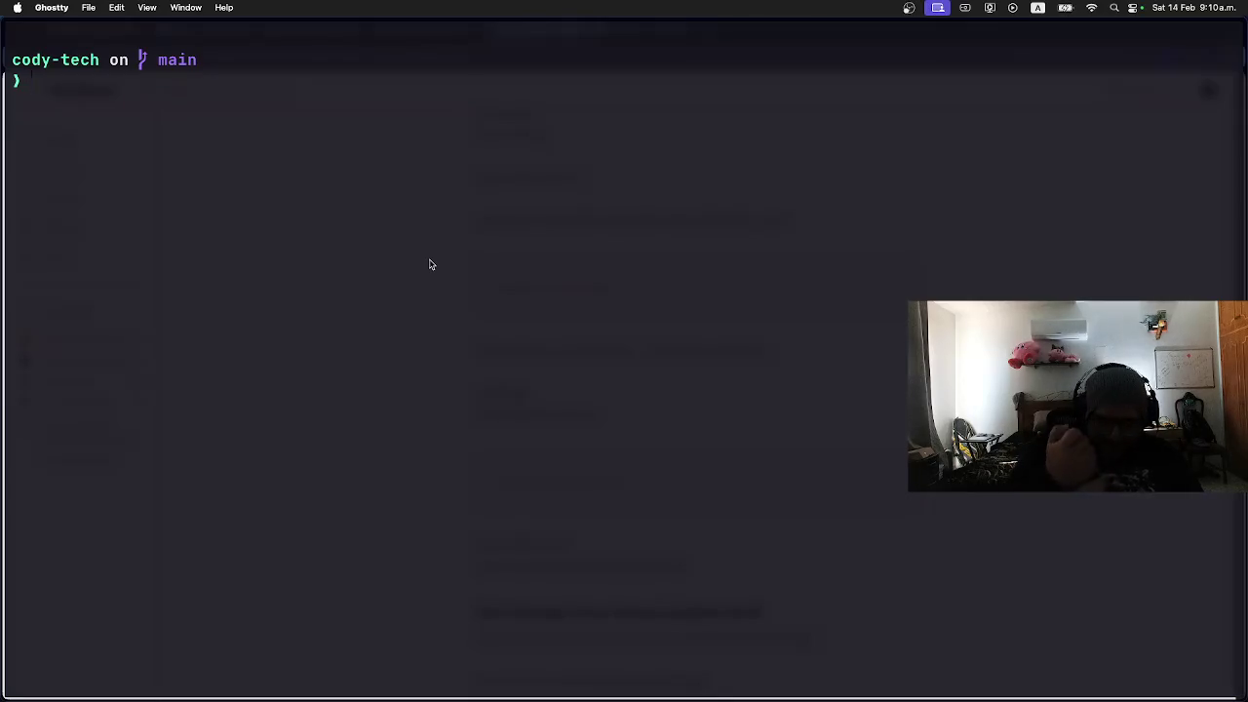
Step: Run `docker ps`, which fails with command not found: docker, and return to Medium
text(docker )
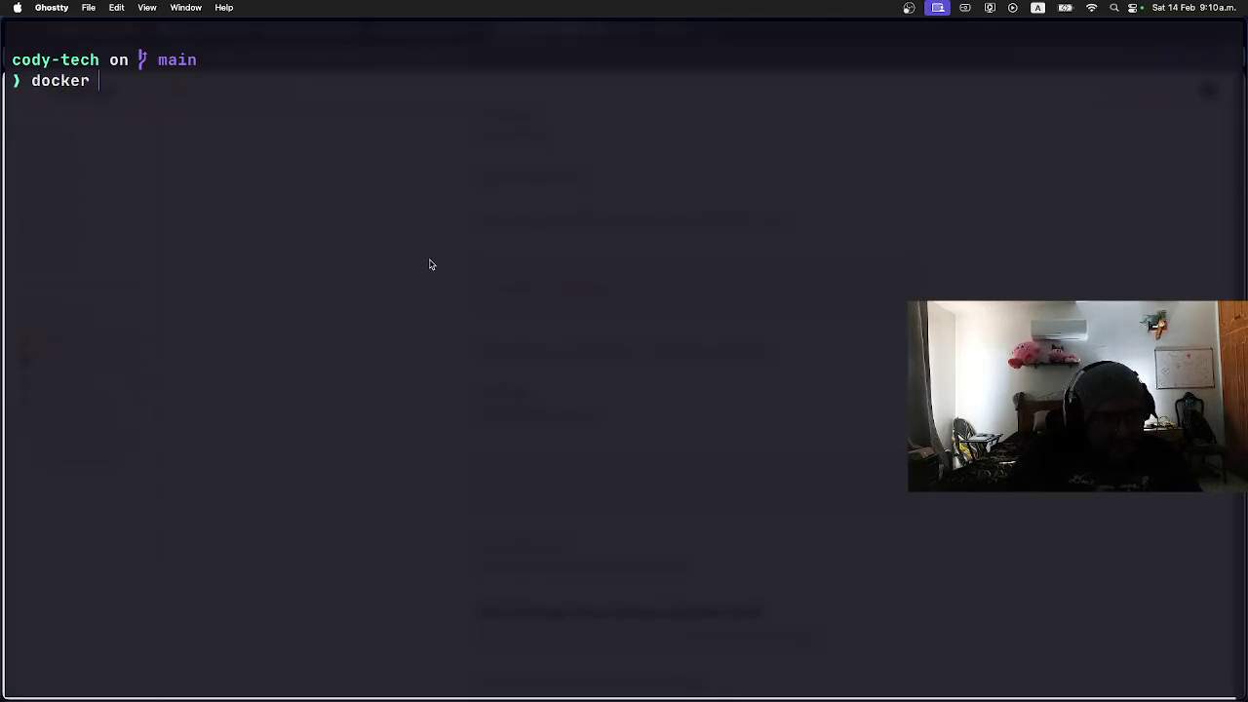
text(pw)
key(BackSpace)
text(s)
key(Return)
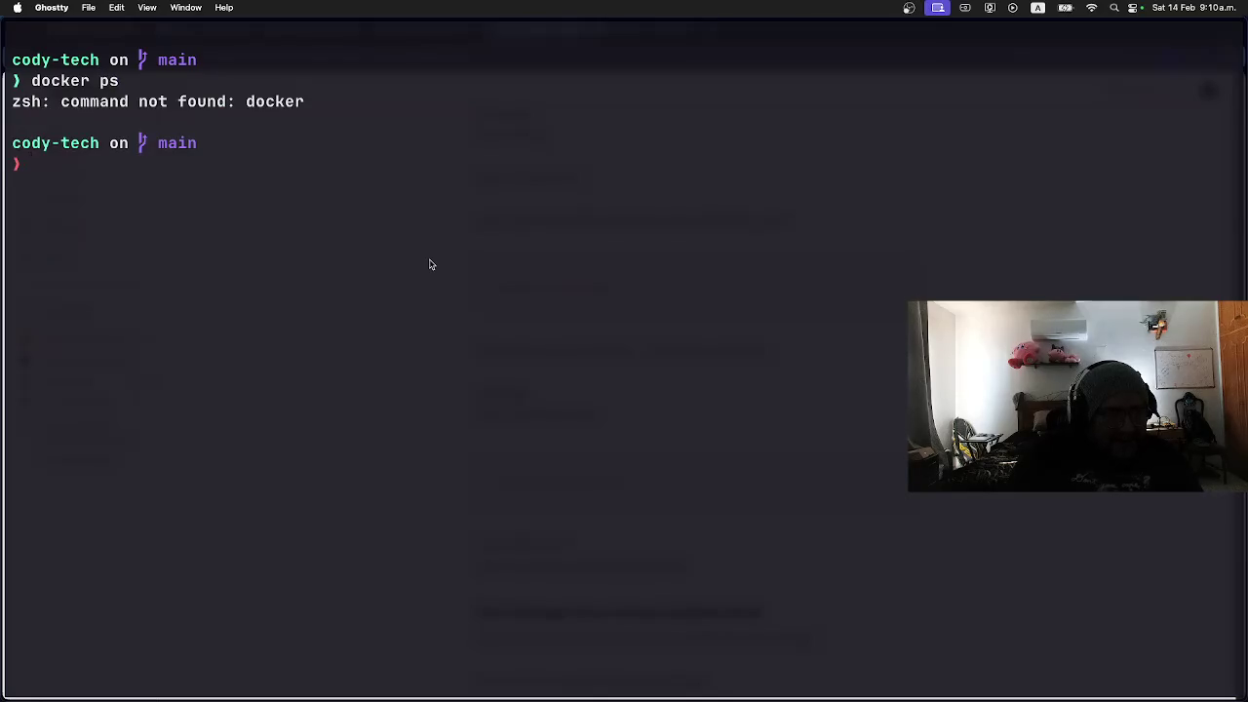
key(super+Tab)
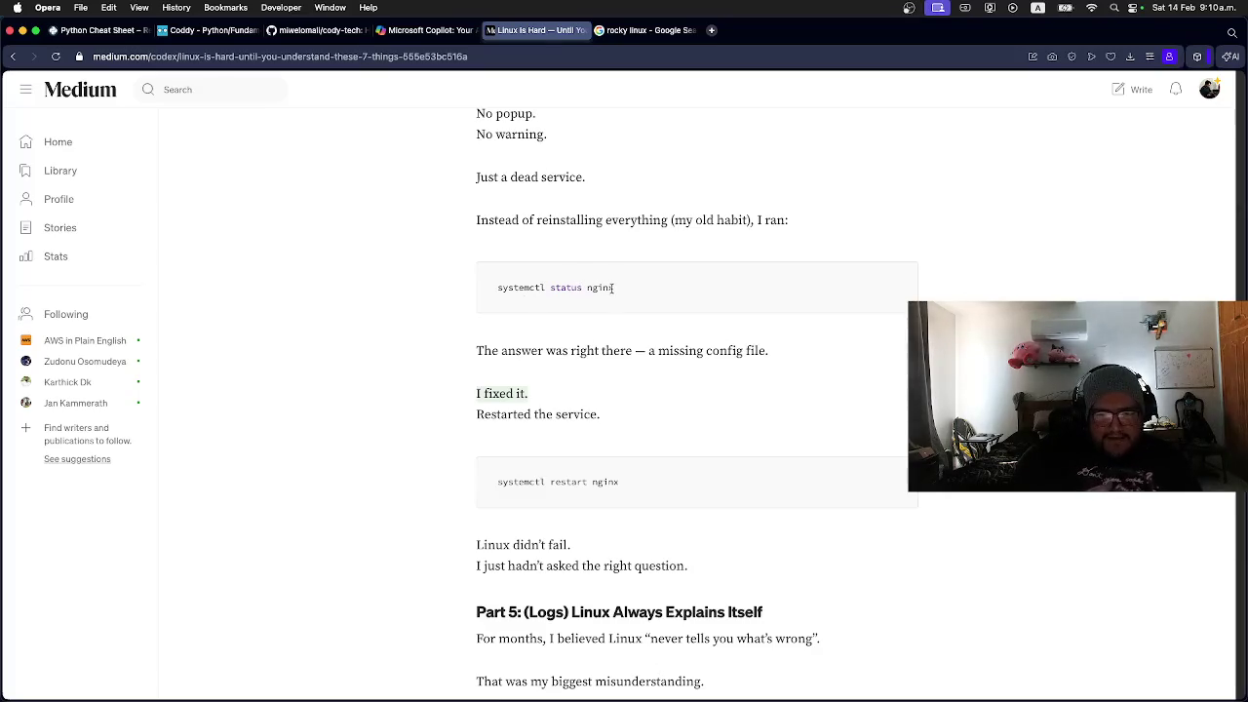
Step: Scroll the Medium article toward its logs section, glancing briefly at the terminal
scroll(582, 319, down, 1)
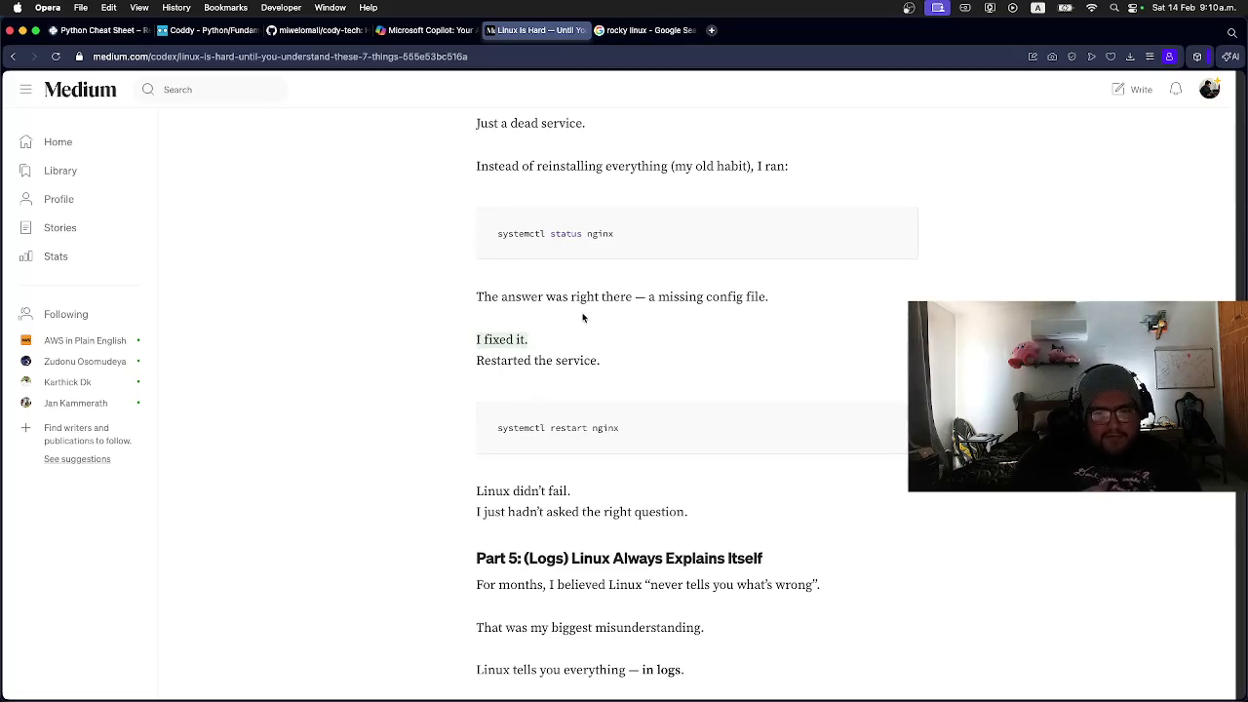
scroll(583, 320, down, 1)
scroll(584, 325, up, 1)
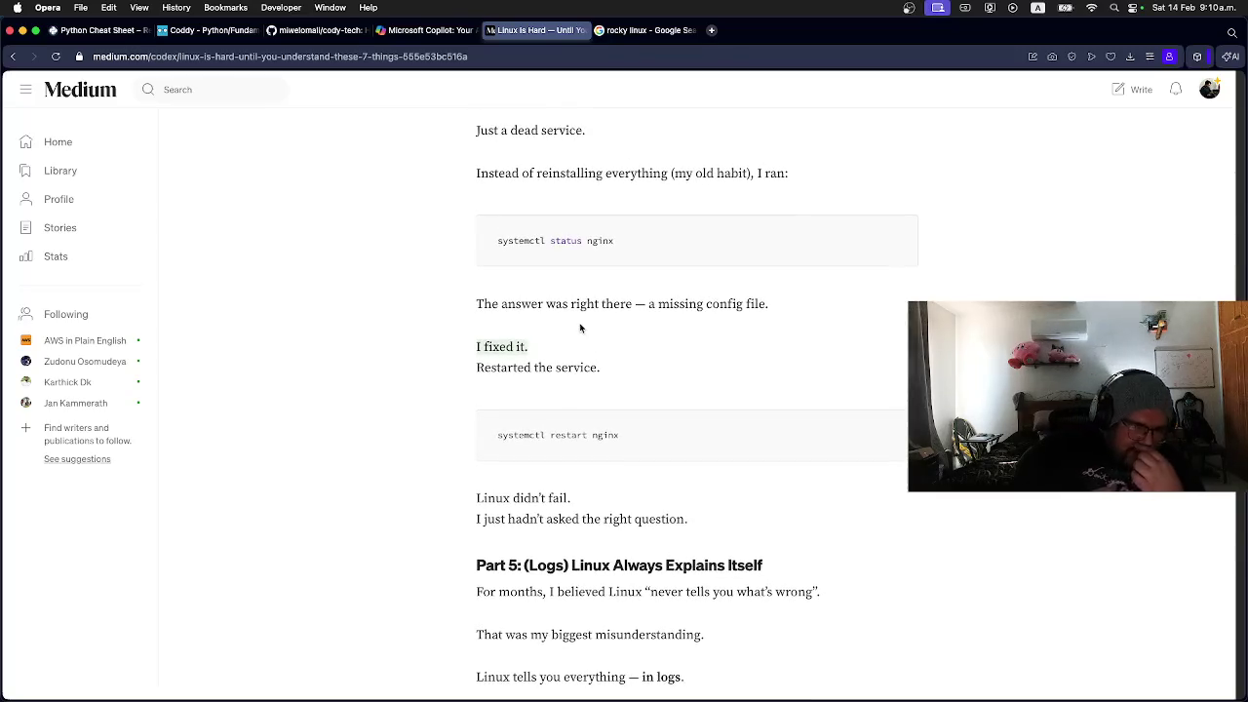
scroll(577, 327, down, 10)
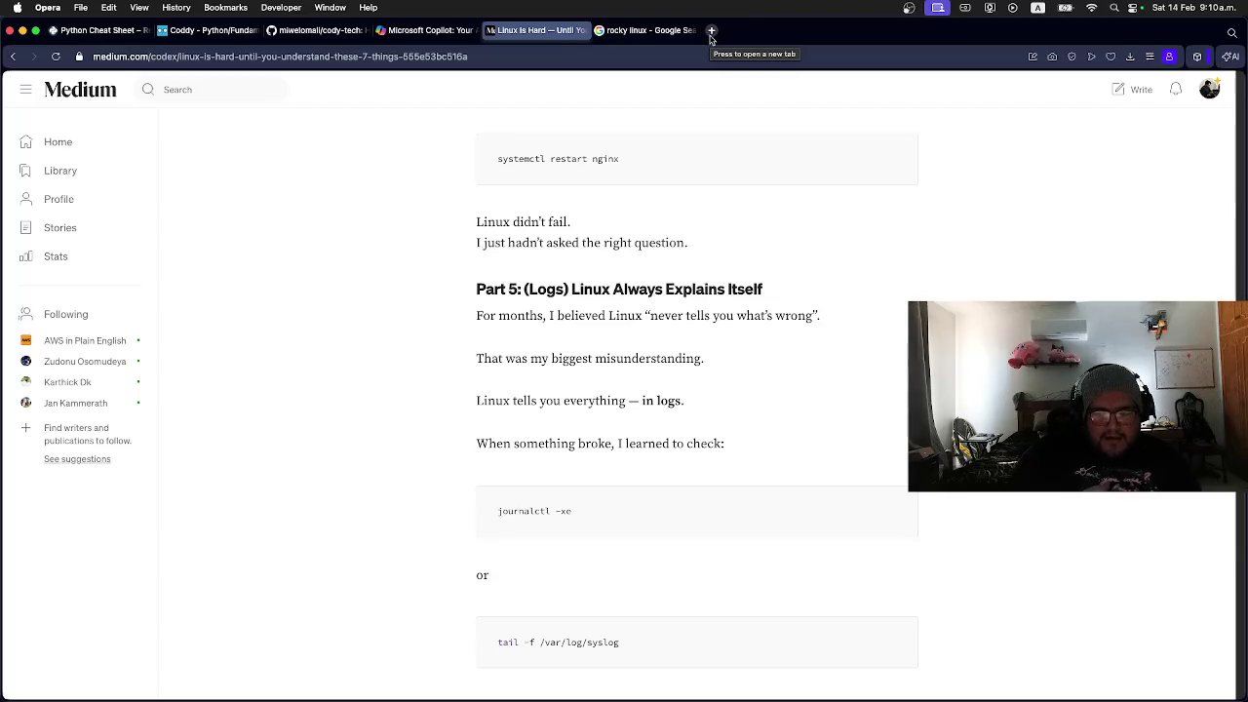
key(super+Tab)
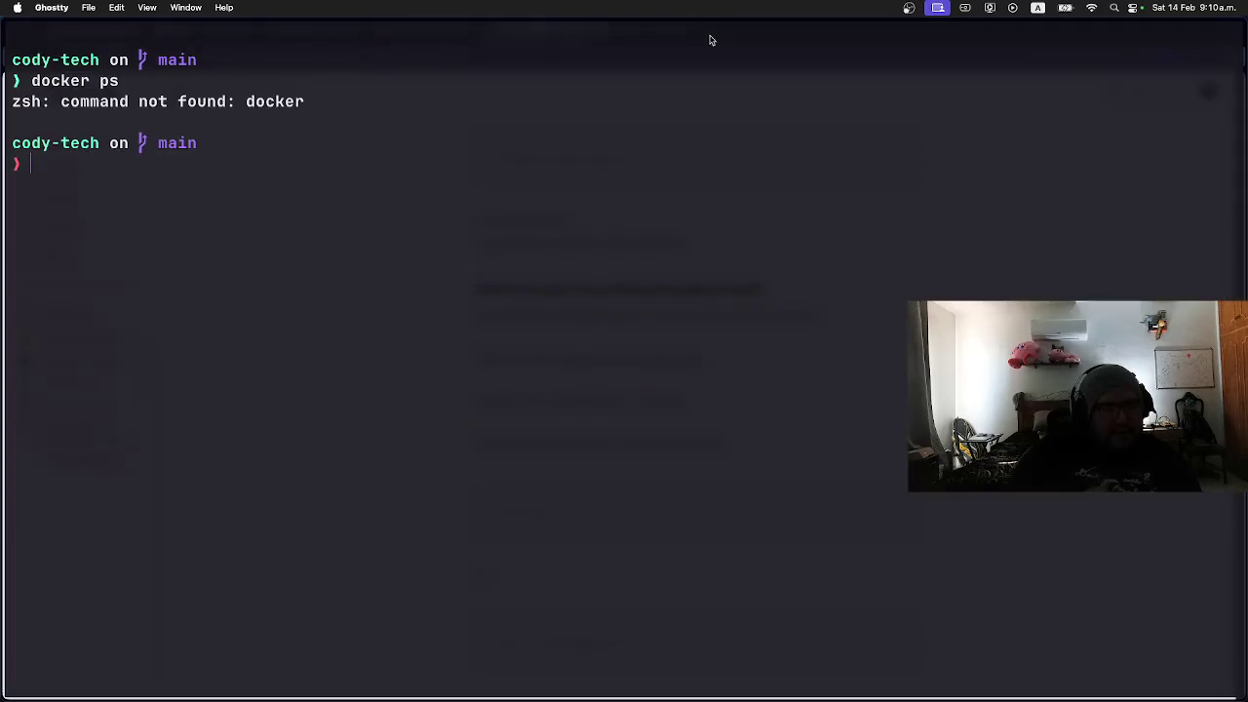
key(super+Tab)
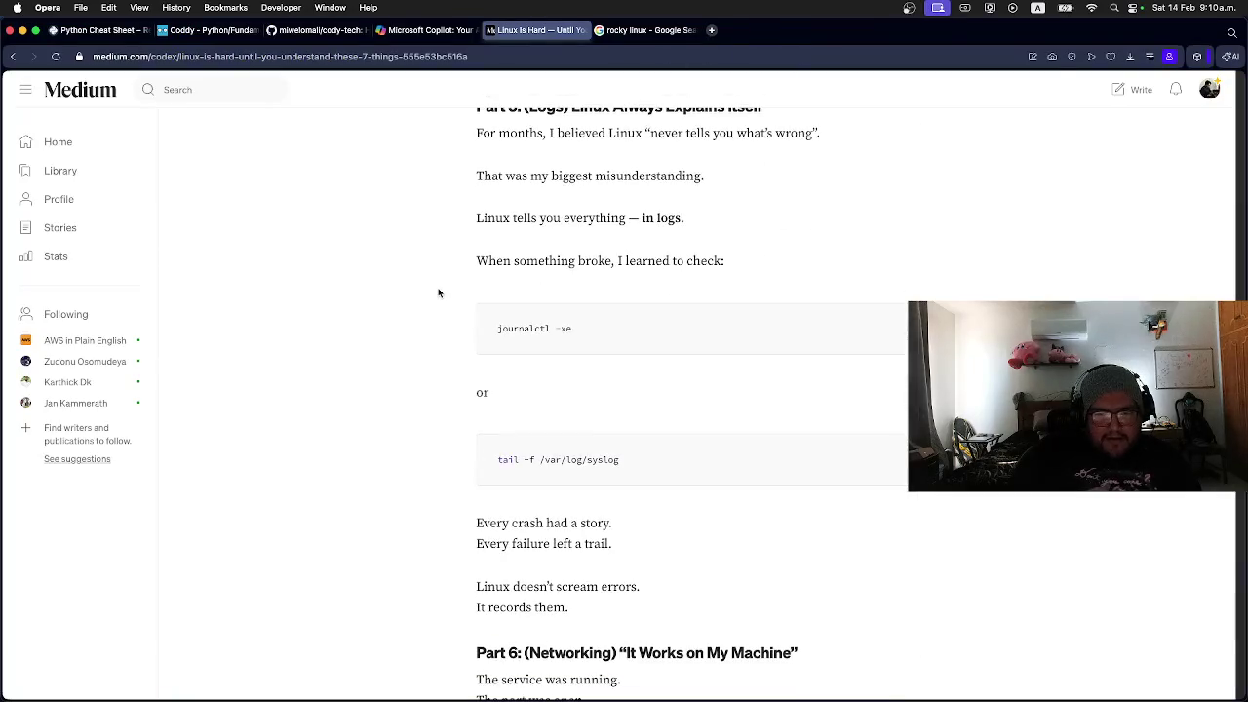
scroll(555, 328, up, 1)
scroll(552, 326, down, 1)
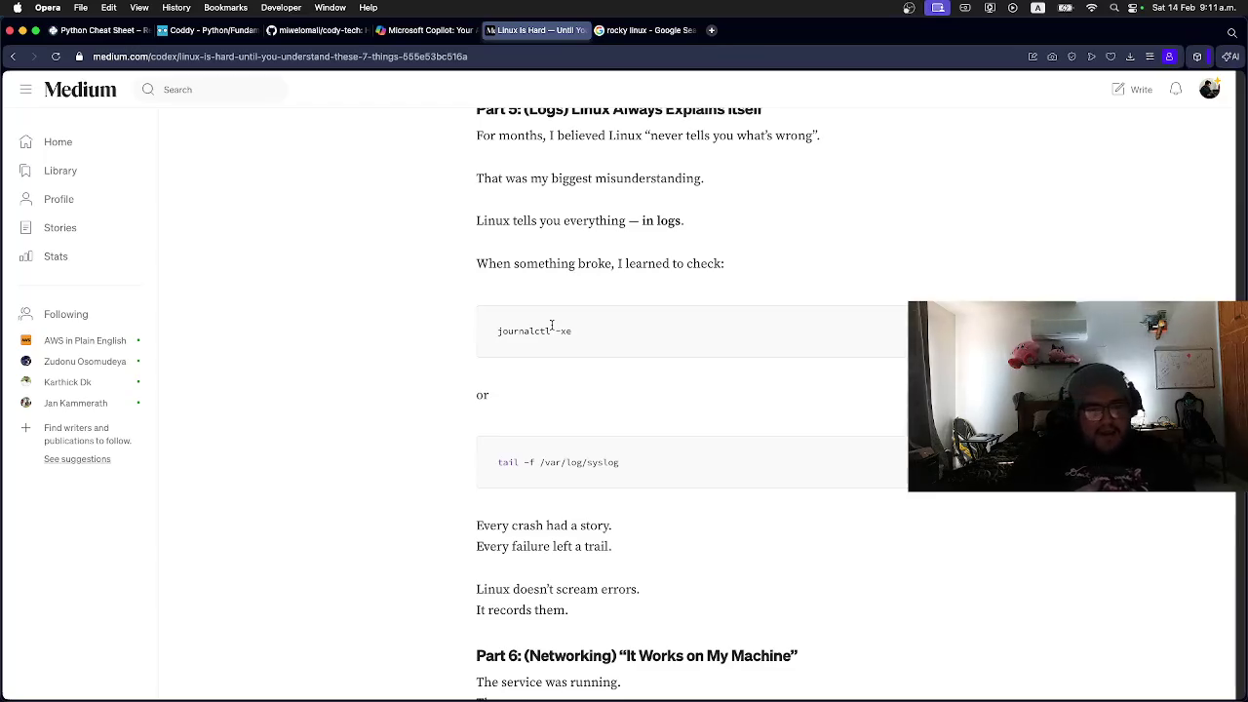
Step: Settle on the journalctl -xe and tail -f /var/log/syslog section and bring up the page's context menu
scroll(551, 328, up, 1)
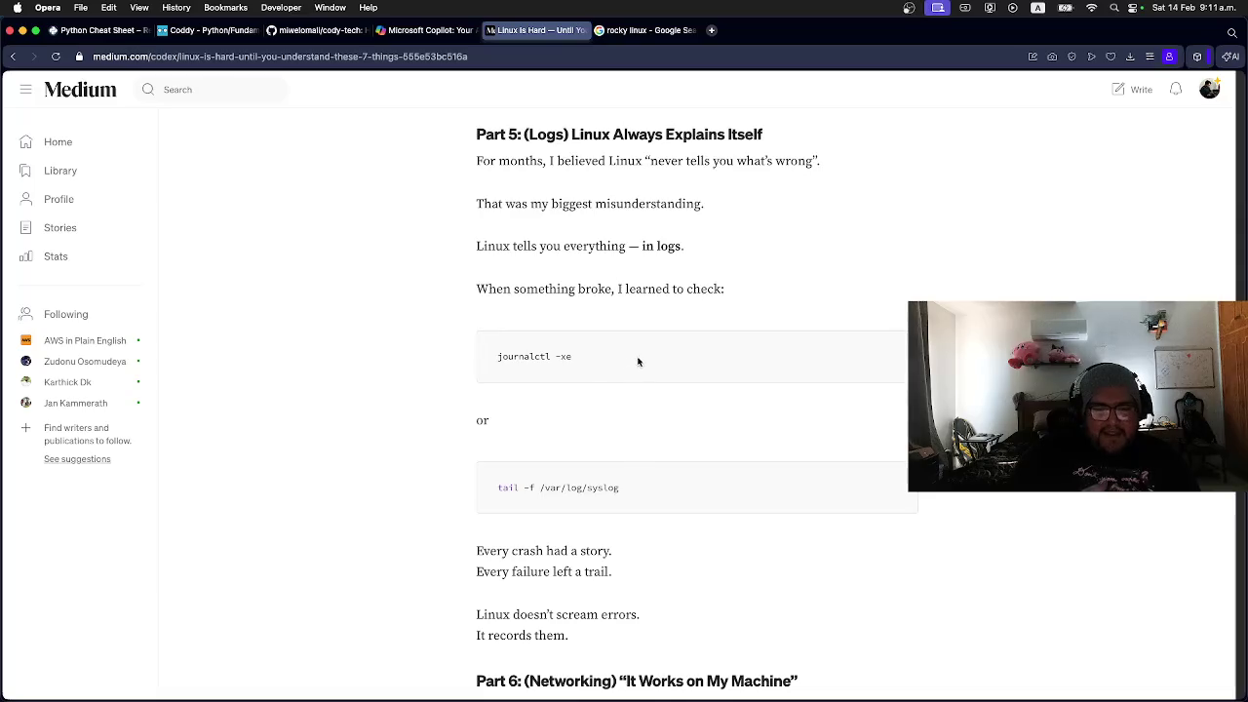
scroll(428, 329, down, 2)
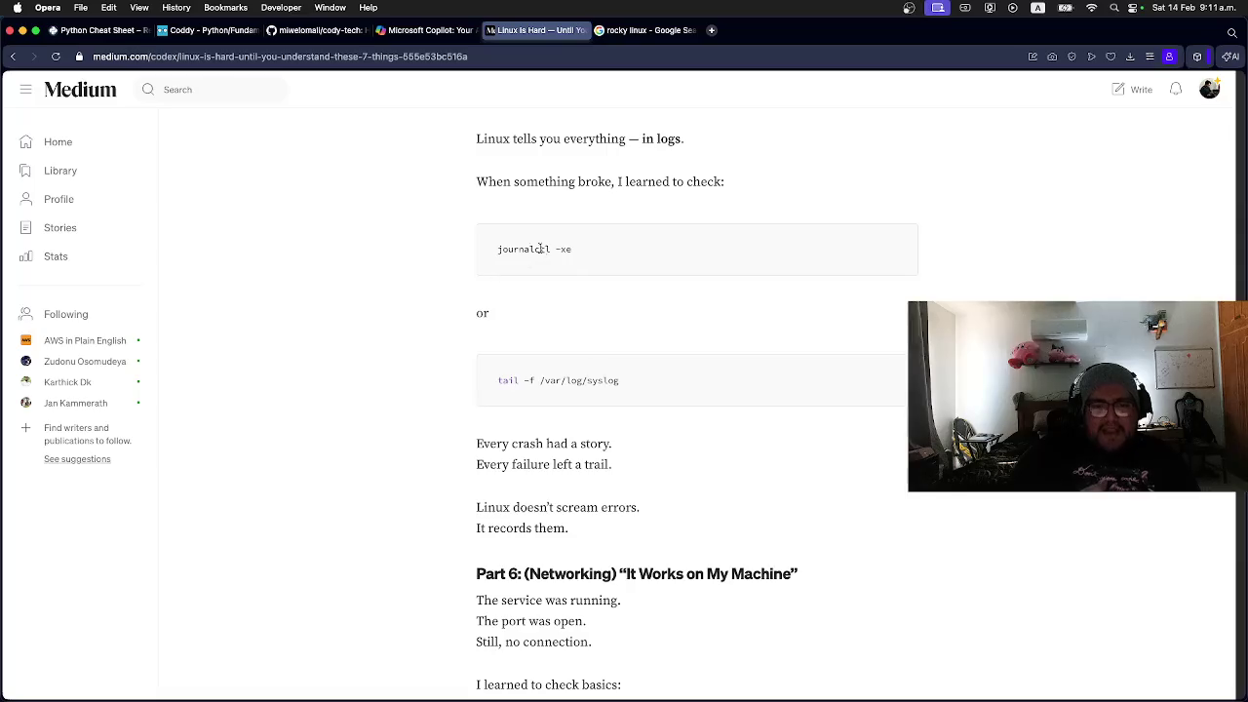
scroll(529, 315, up, 5)
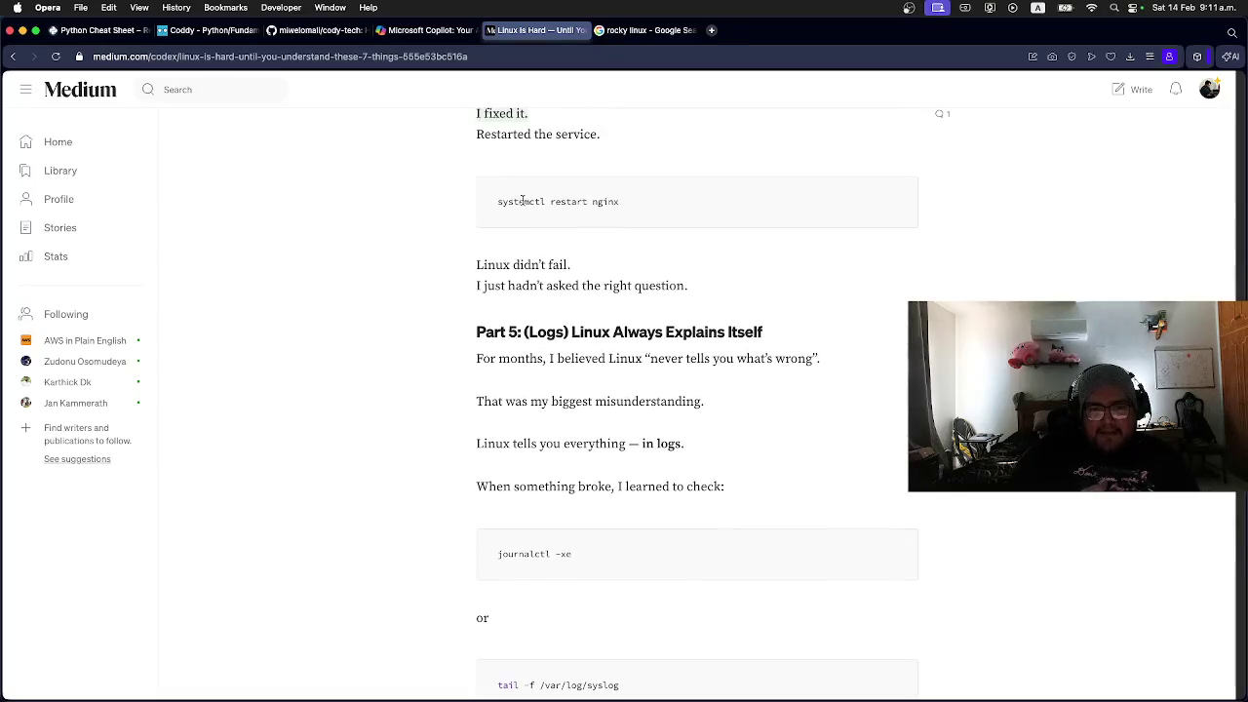
scroll(518, 393, down, 5)
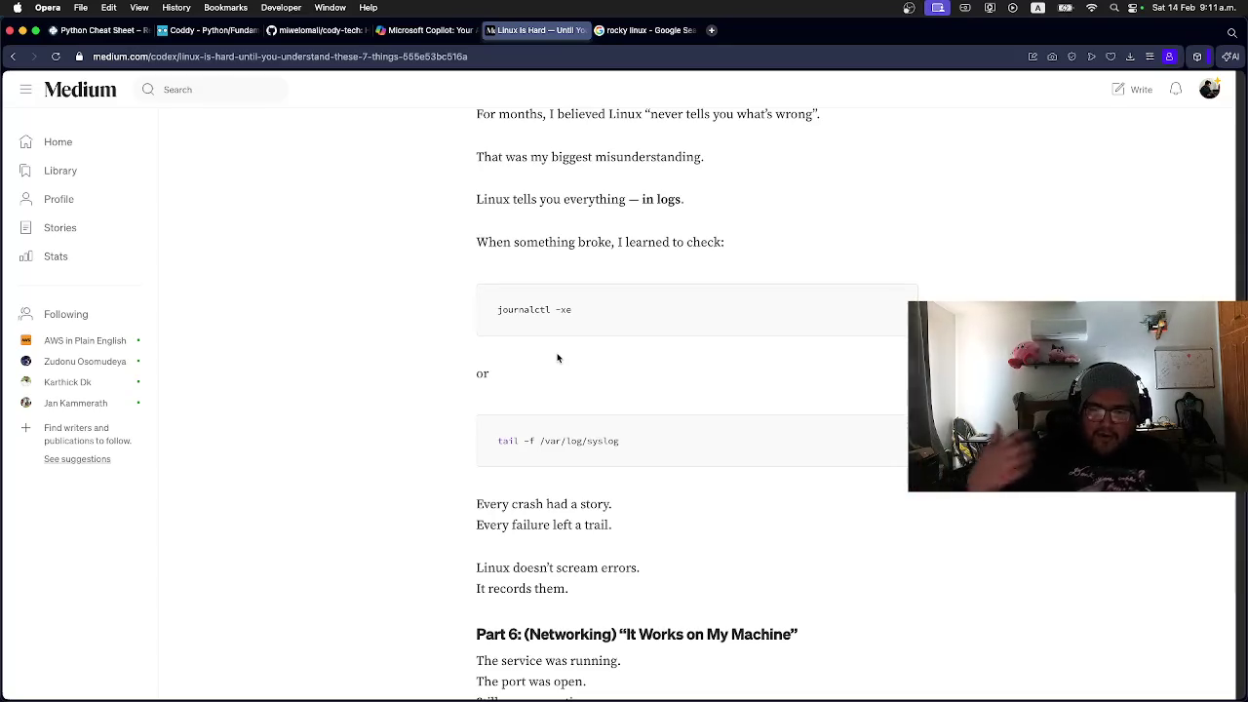
scroll(556, 360, down, 2)
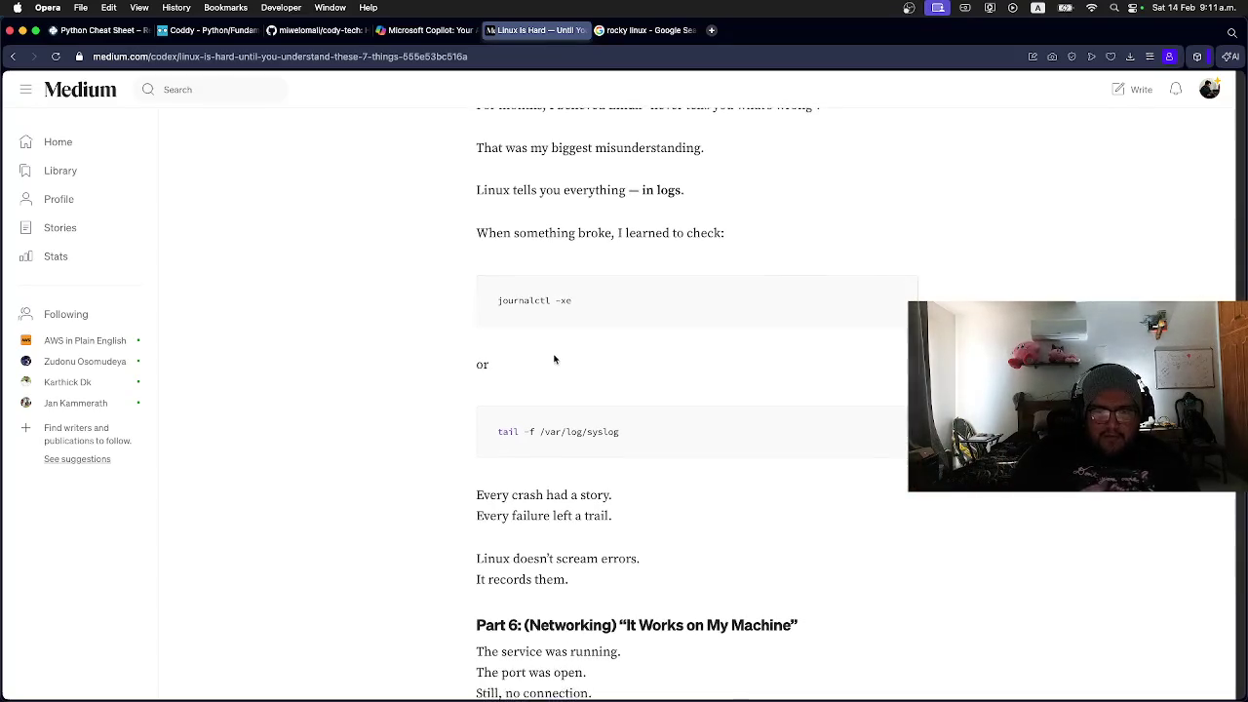
scroll(551, 360, down, 1)
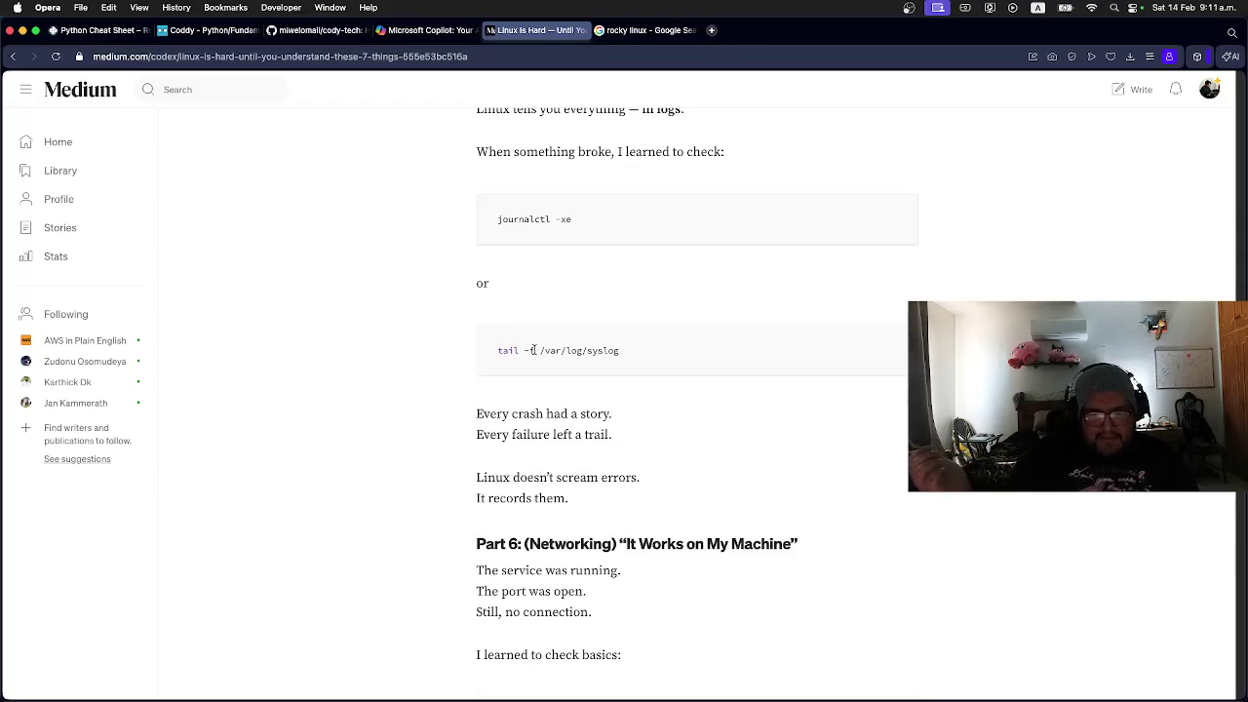
key(super+Tab)
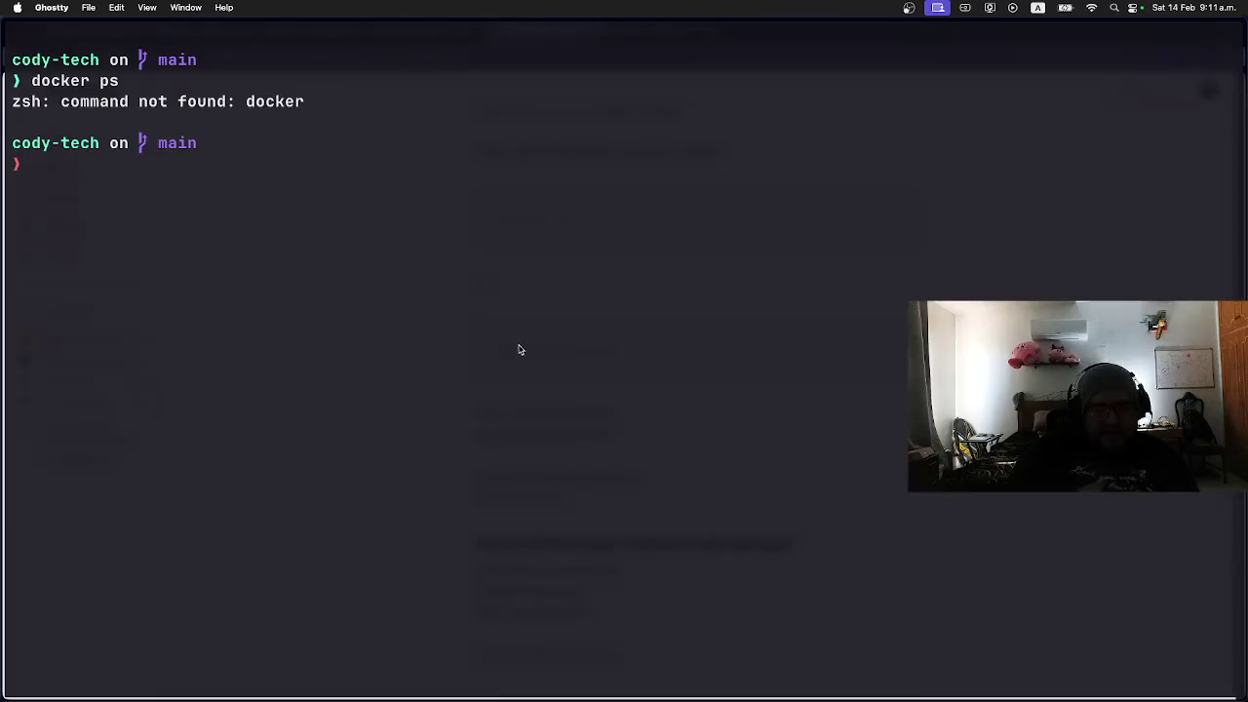
key(super+Tab)
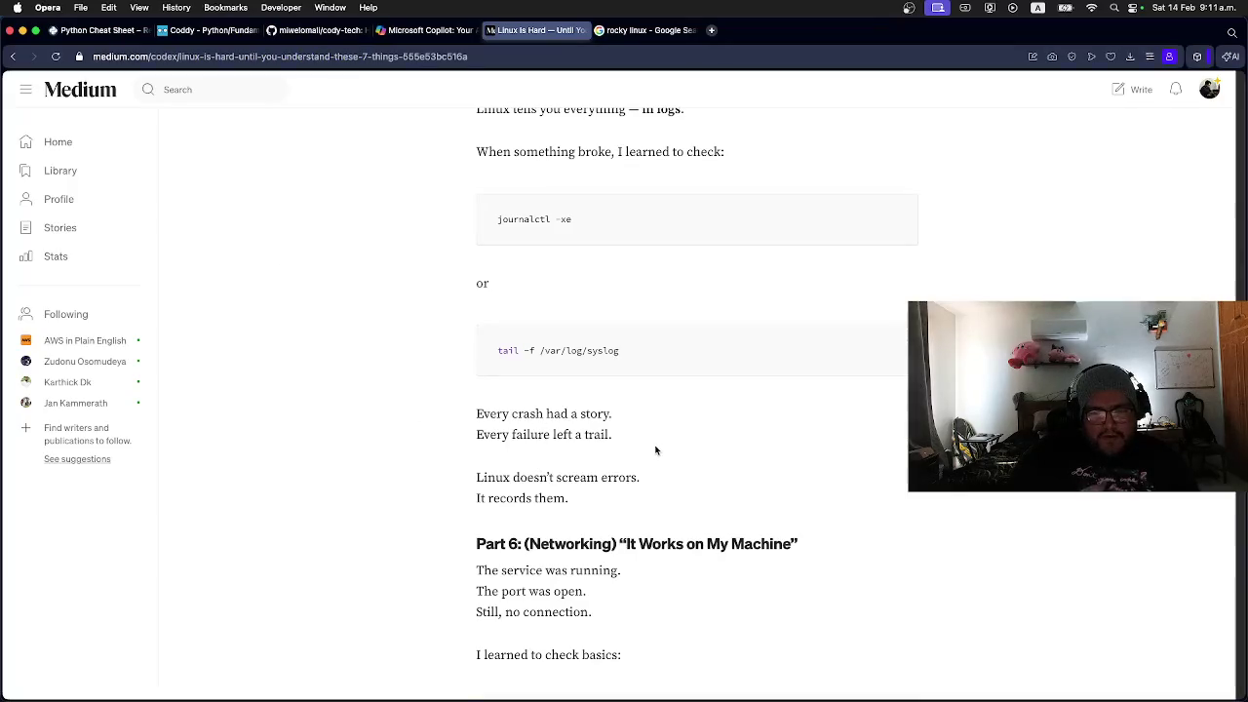
right_click(432, 378)
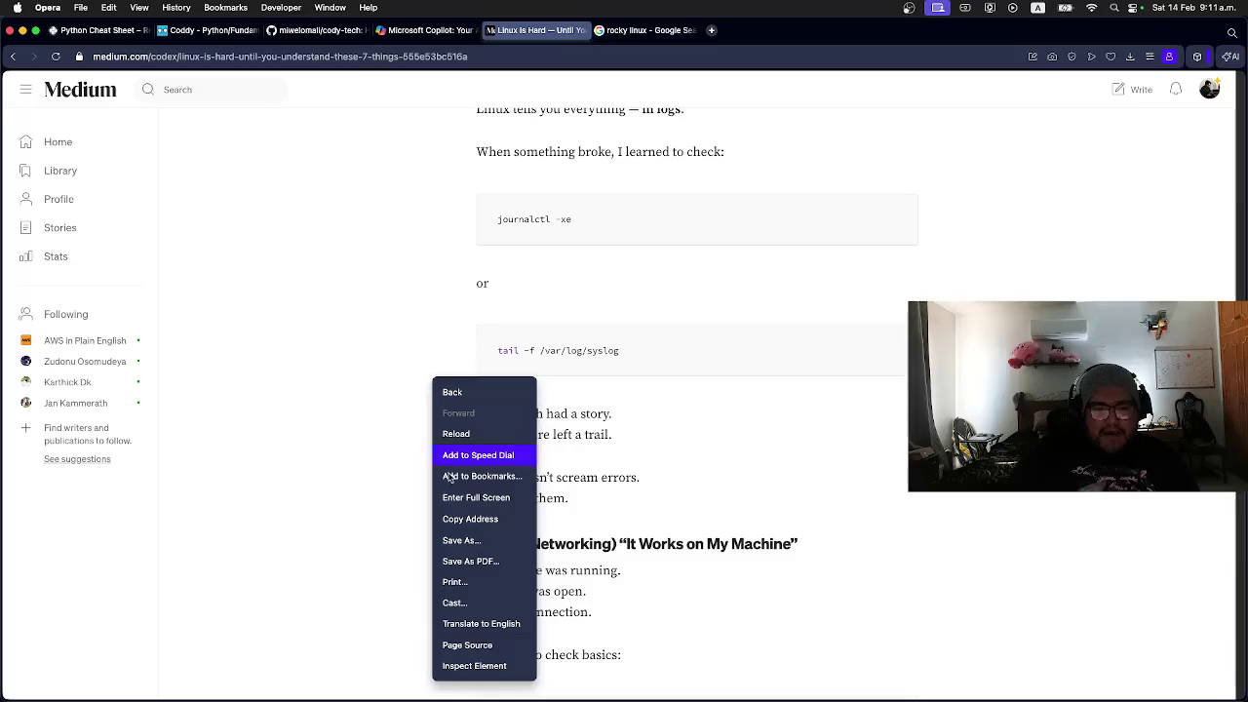
Step: Open the Medium article's page source in a new tab, select it all, and return to Ghostty
click(471, 645)
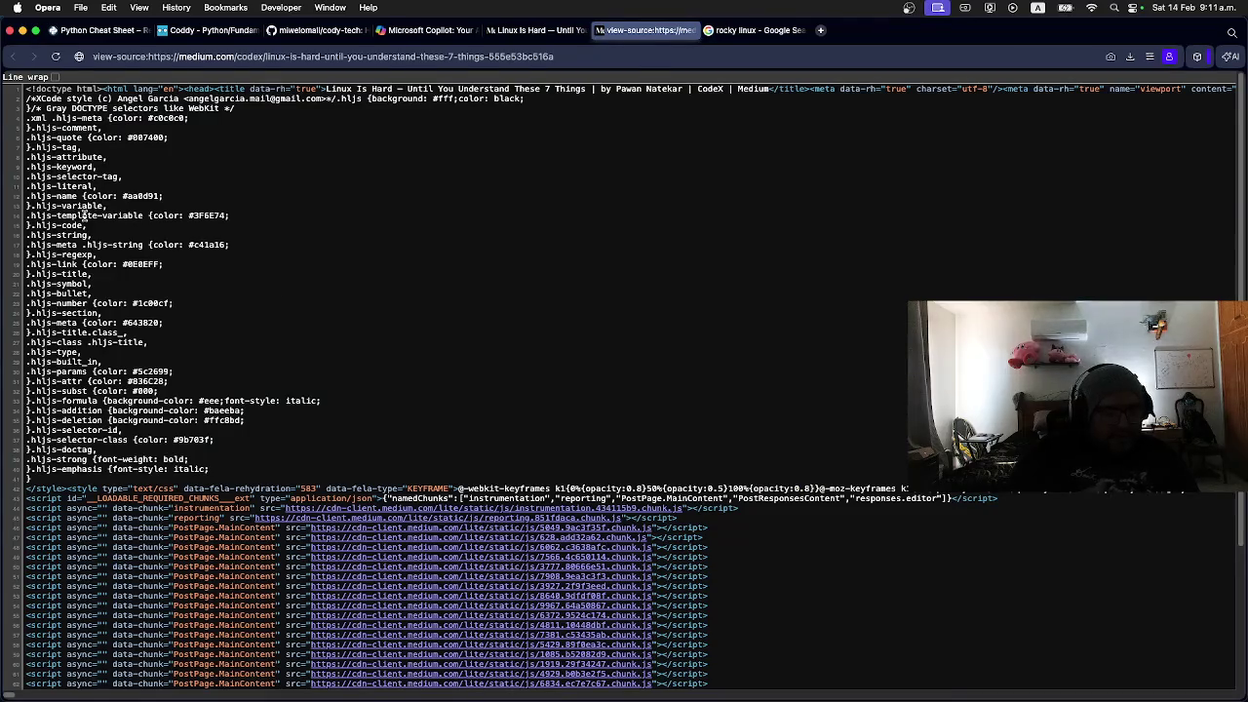
scroll(115, 242, down, 5)
scroll(135, 271, up, 5)
key(super+a)
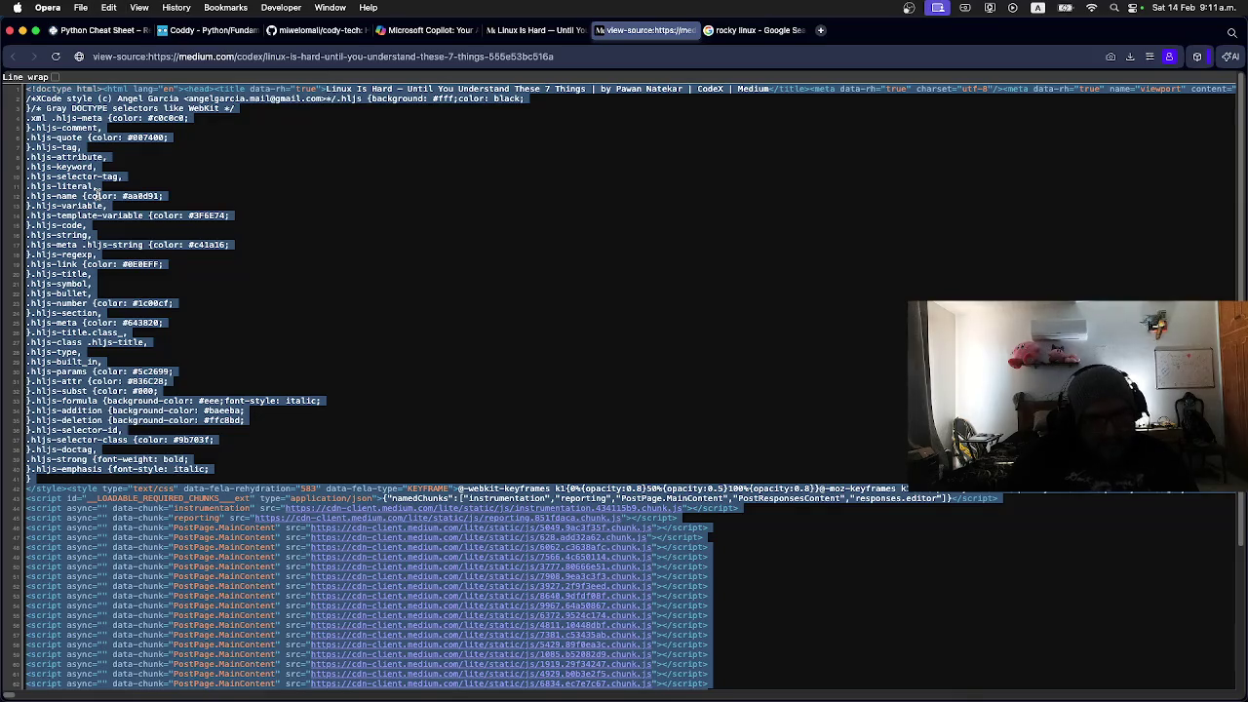
key(super+Tab)
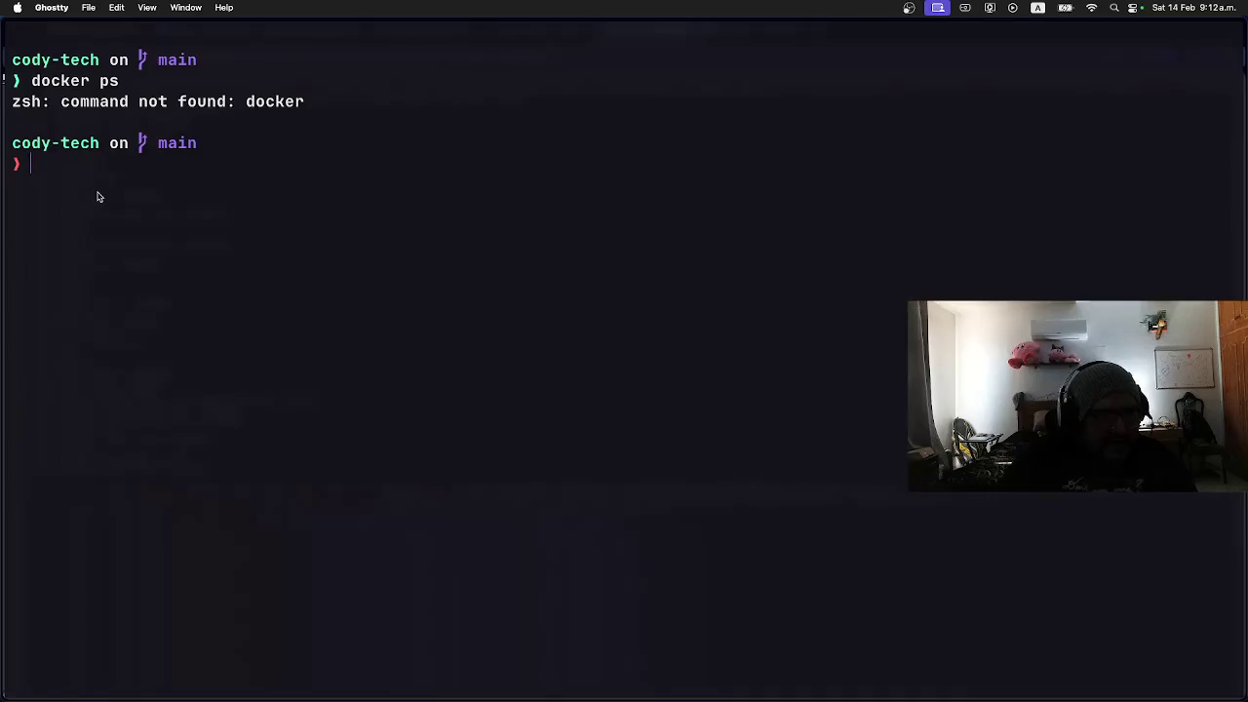
Step: Create an empty page.html with touch page.html
text(m)
key(BackSpace)
text(touch)
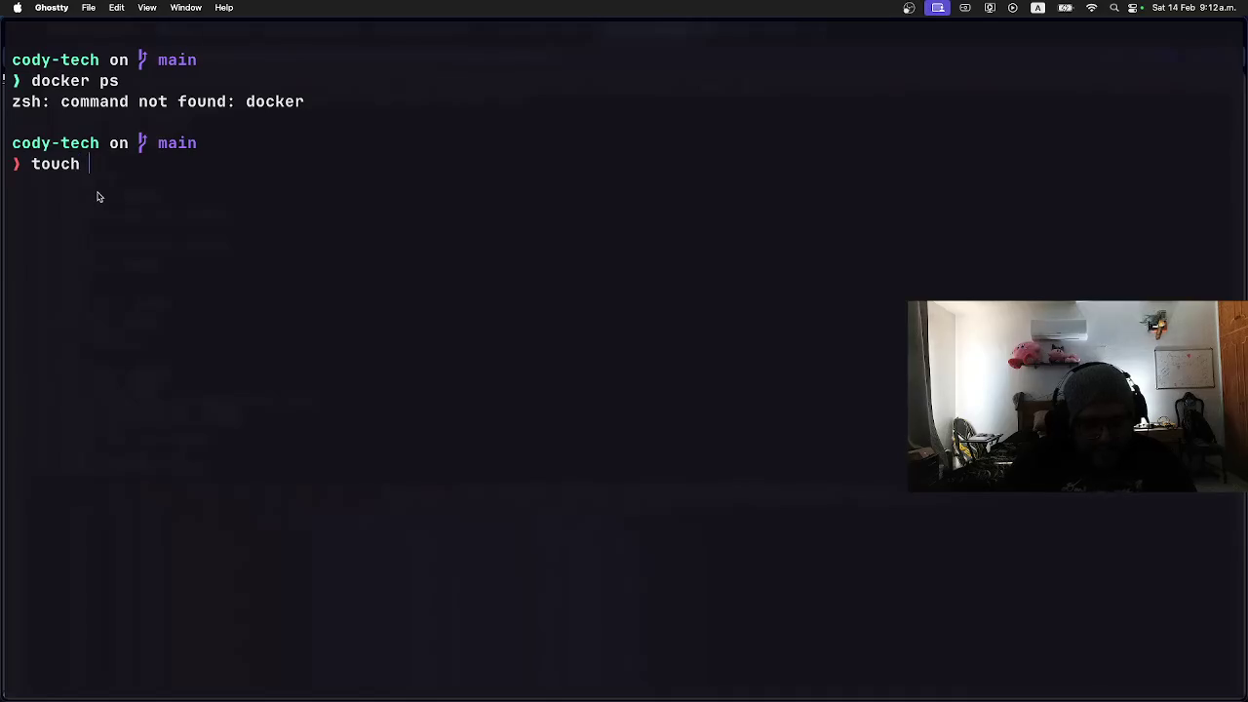
text( page.html)
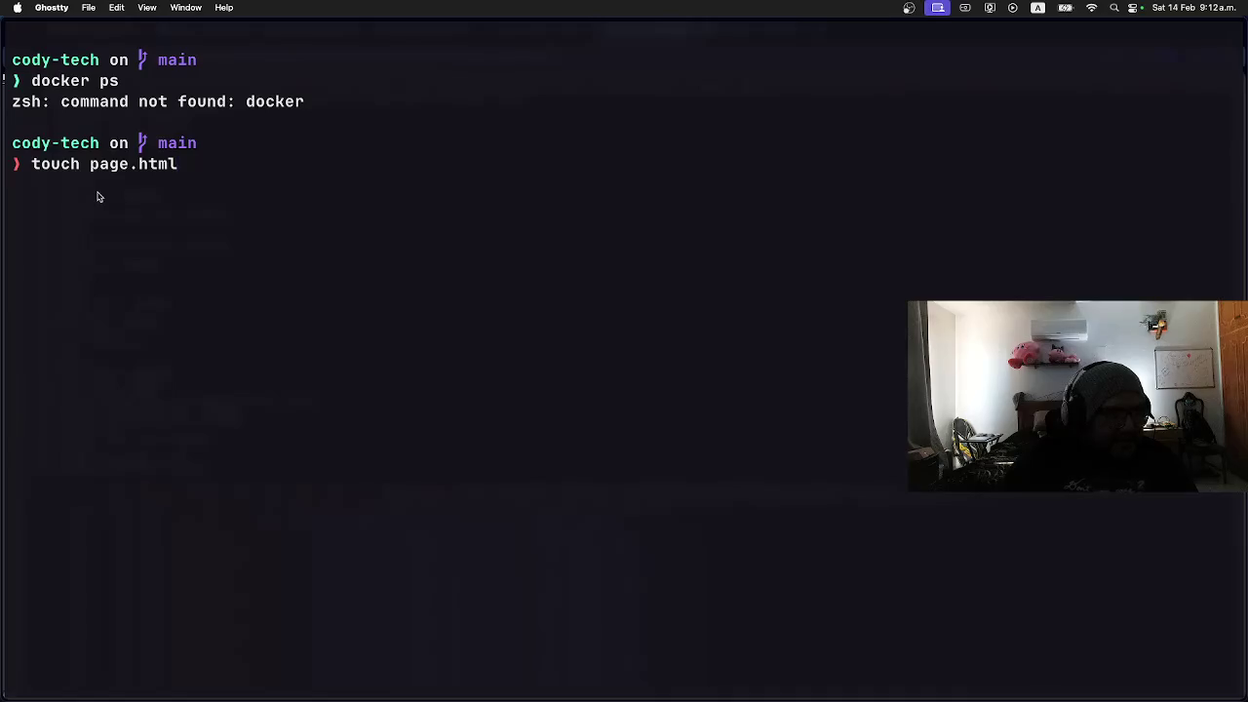
key(Return)
Step: Open page.html in Neovim and paste the copied Medium page source into it
text(n pa)
key(Tab)
key(Return)
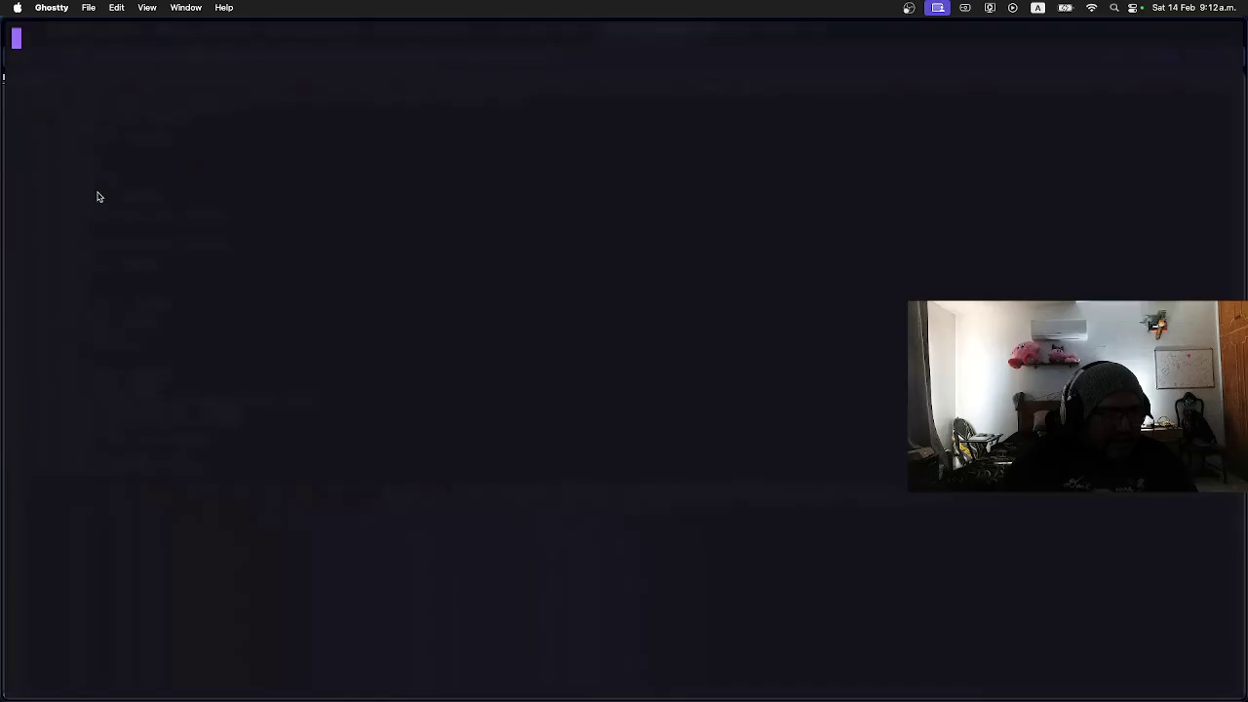
key(i)
key(ctrl+v)
text(<C-S-V>)
key(BackSpace)
key(BackSpace)
key(BackSpace)
key(BackSpace)
key(BackSpace)
key(BackSpace)
key(BackSpace)
text(i)
key(BackSpace)
key(super+v)
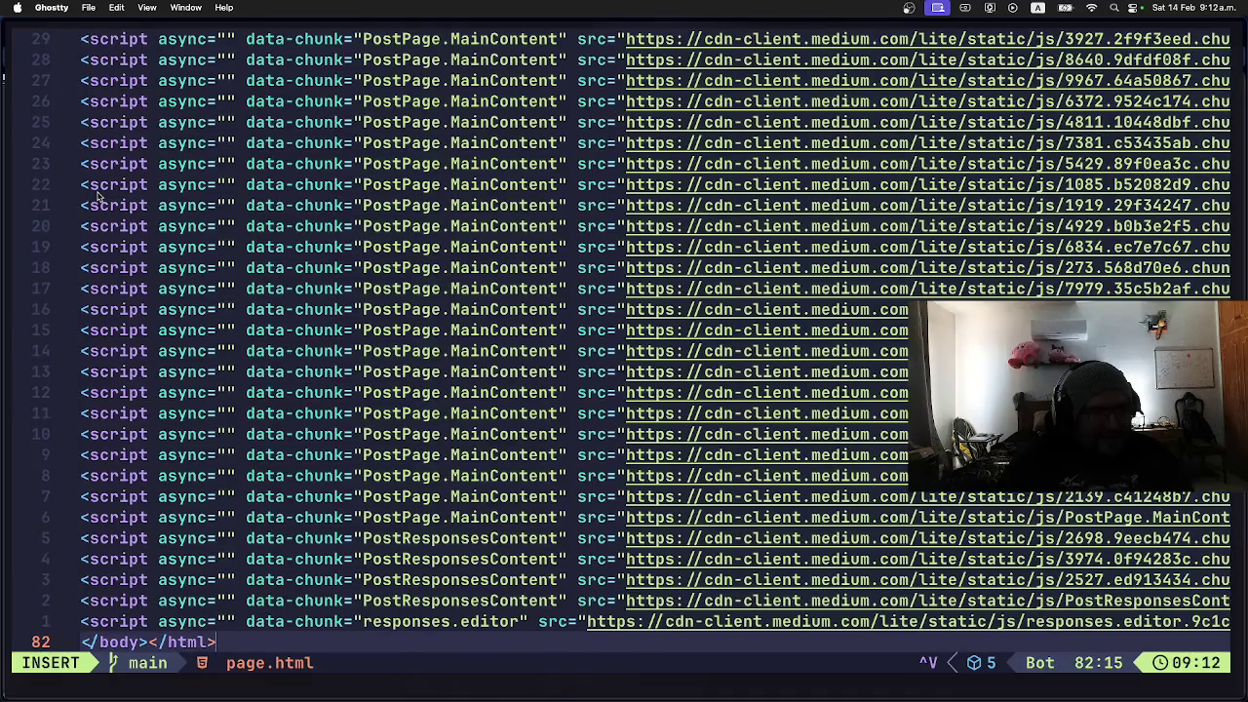
Step: Save page.html and quit Neovim with :wqall, then begin a tail -f command
key(Escape)
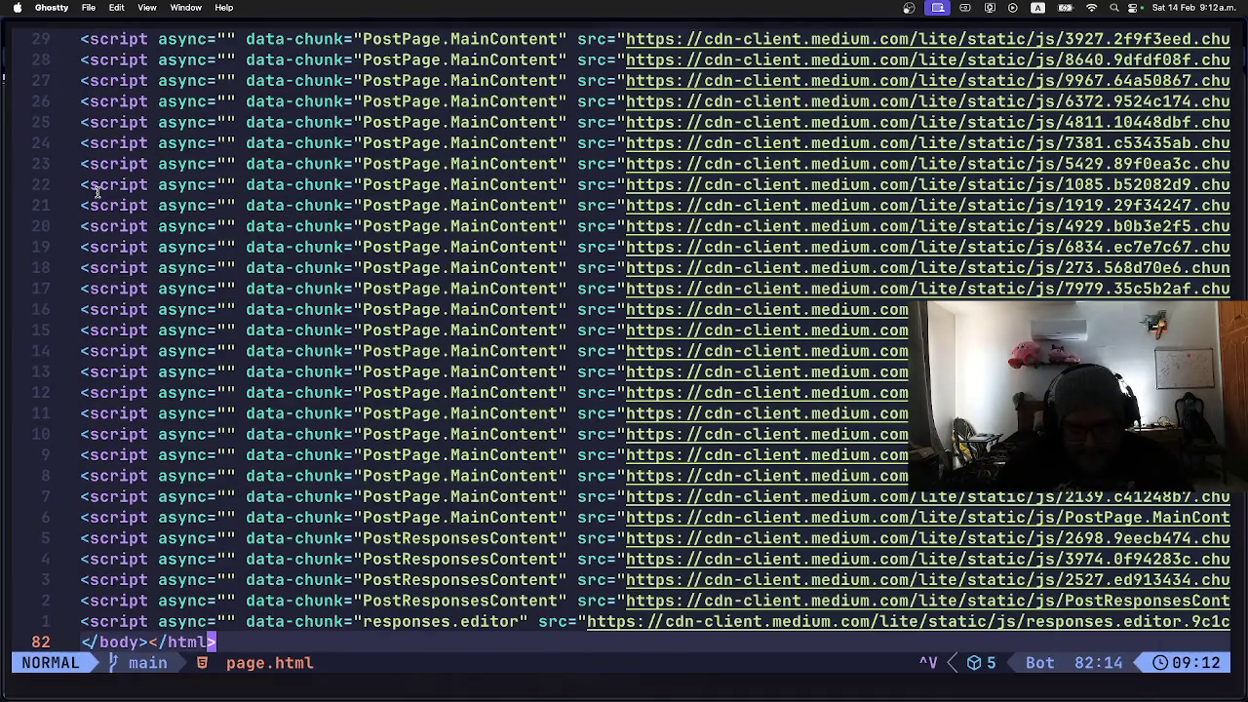
key(colon)
text(wqall)
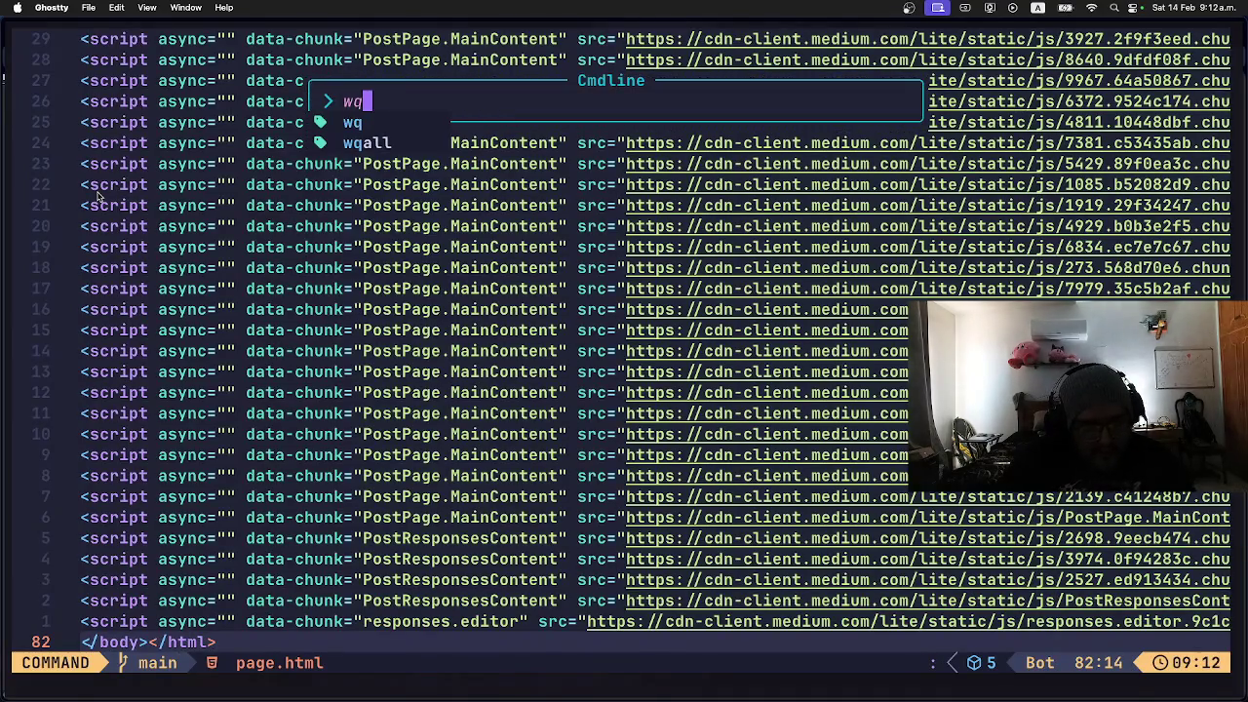
key(Return)
text(tail -f )
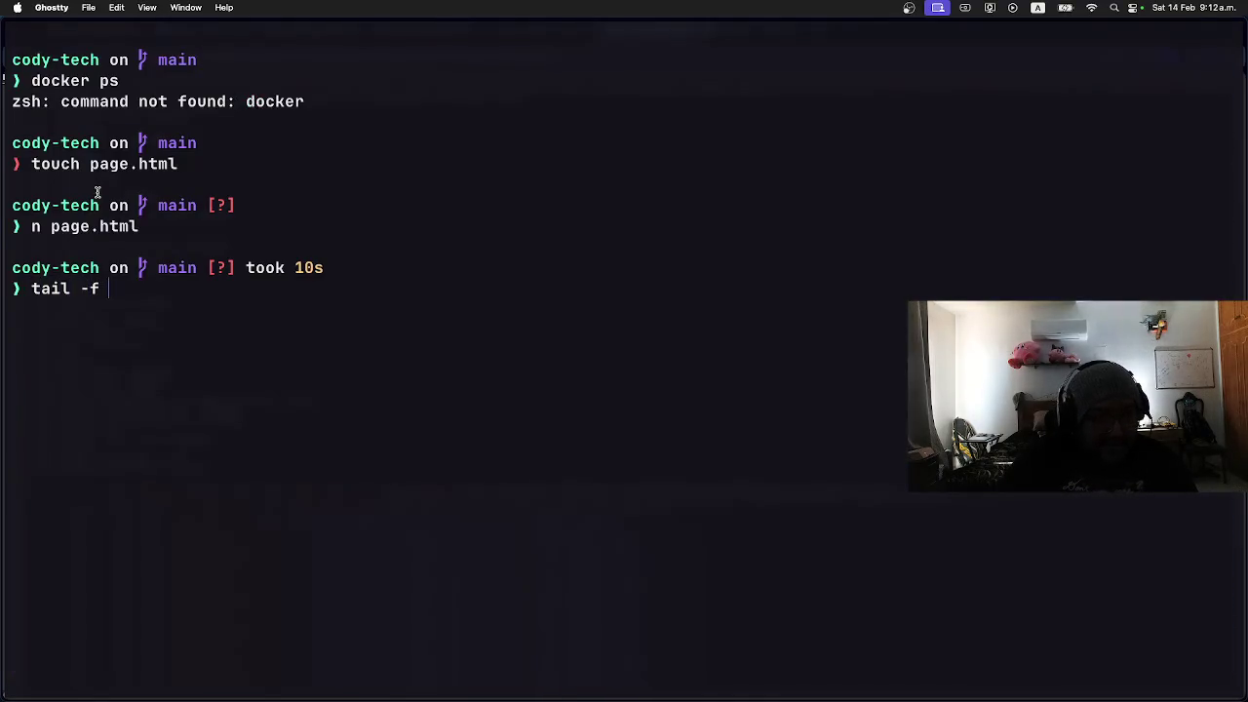
text(pa)
Step: Follow page.html's contents with tail -f page.html
key(Tab)
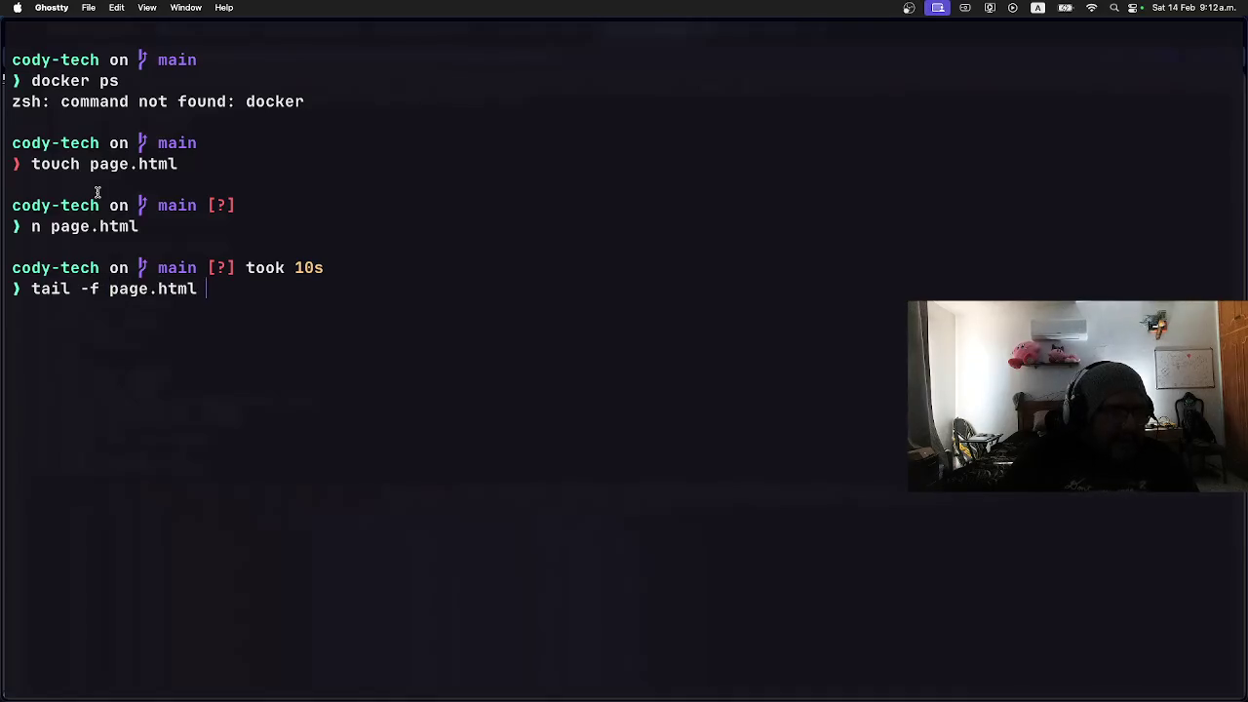
key(Return)
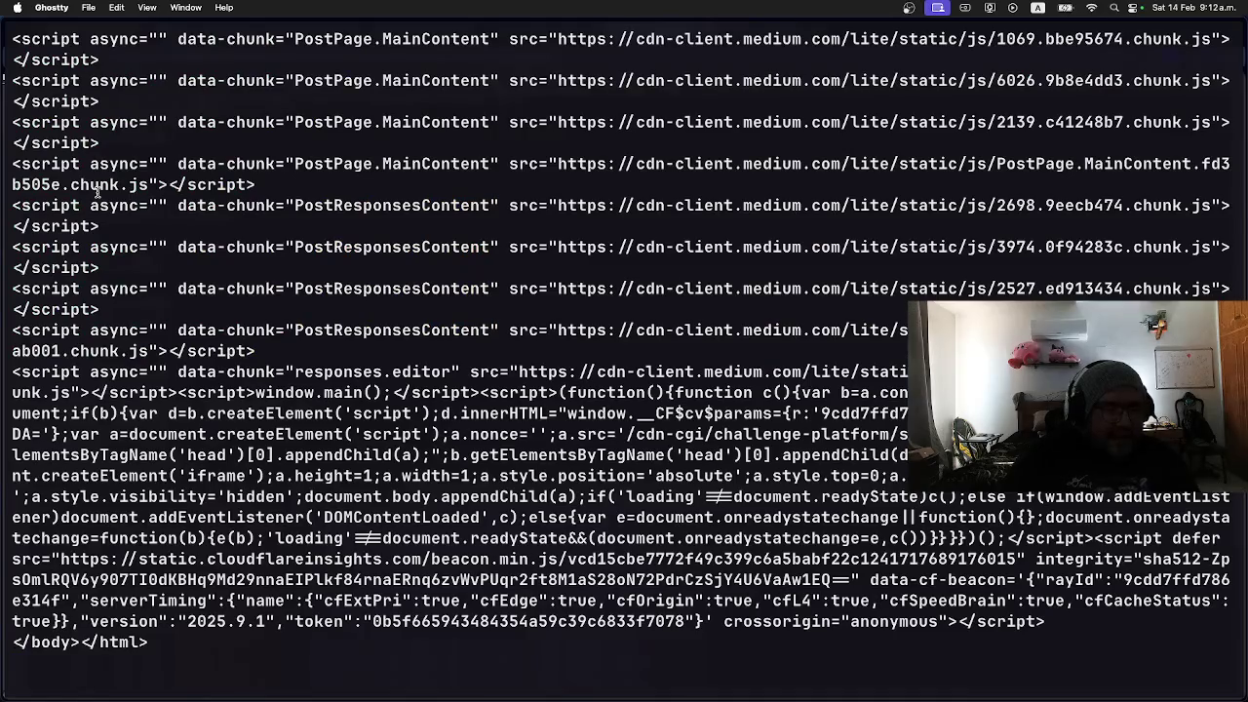
scroll(317, 352, up, 5)
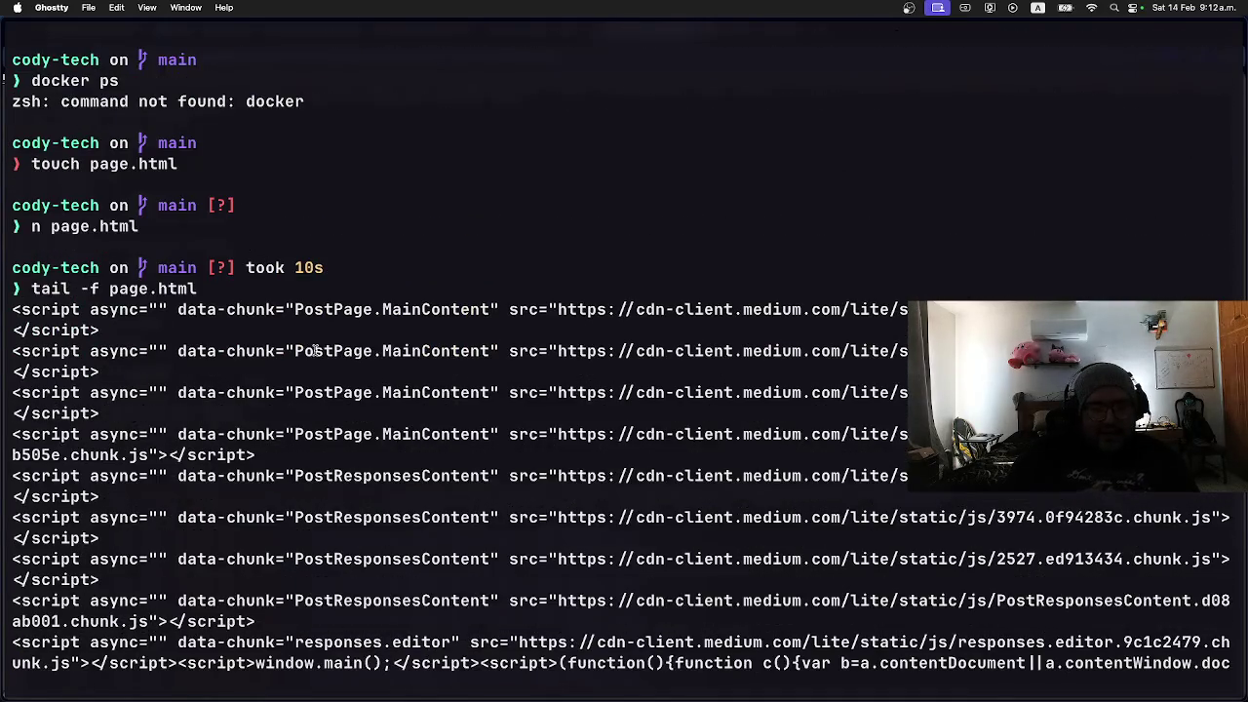
scroll(315, 351, down, 5)
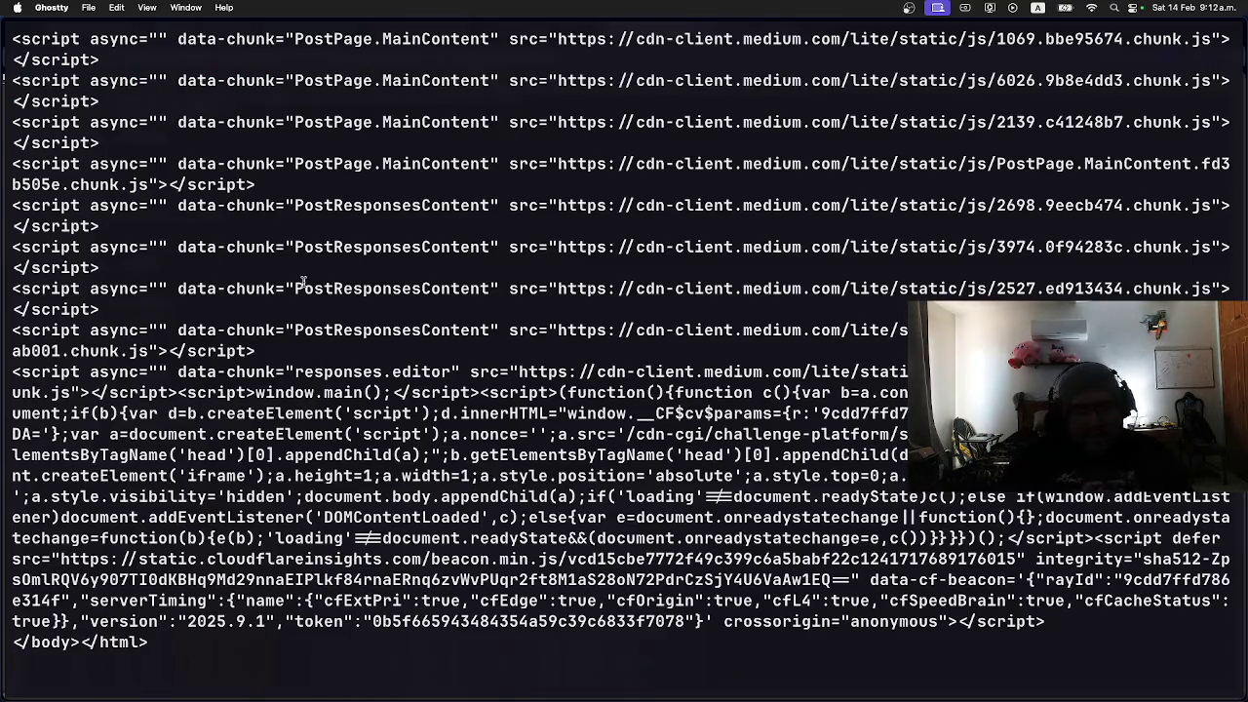
scroll(326, 301, up, 5)
scroll(327, 300, down, 5)
scroll(326, 295, up, 5)
scroll(325, 295, down, 5)
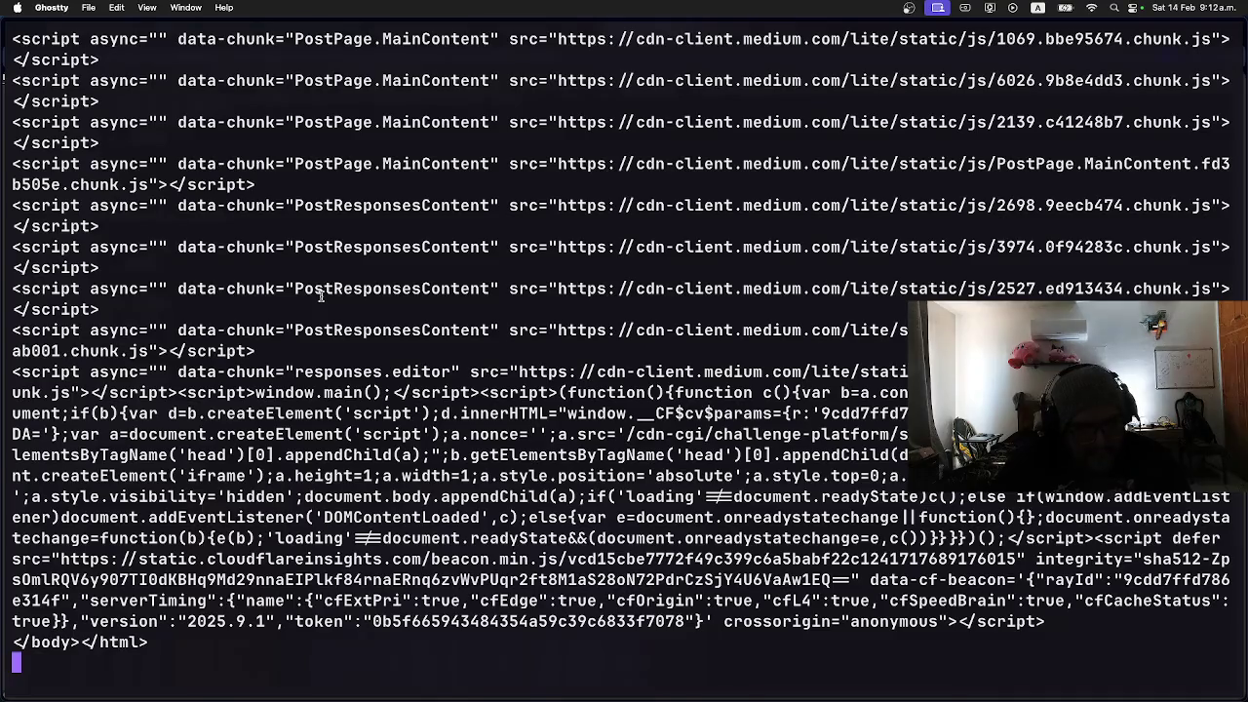
Step: Stop tail, clear the screen and list the folder with ls -la
key(ctrl+c)
text(clear)
key(Return)
text(ls -la)
key(Return)
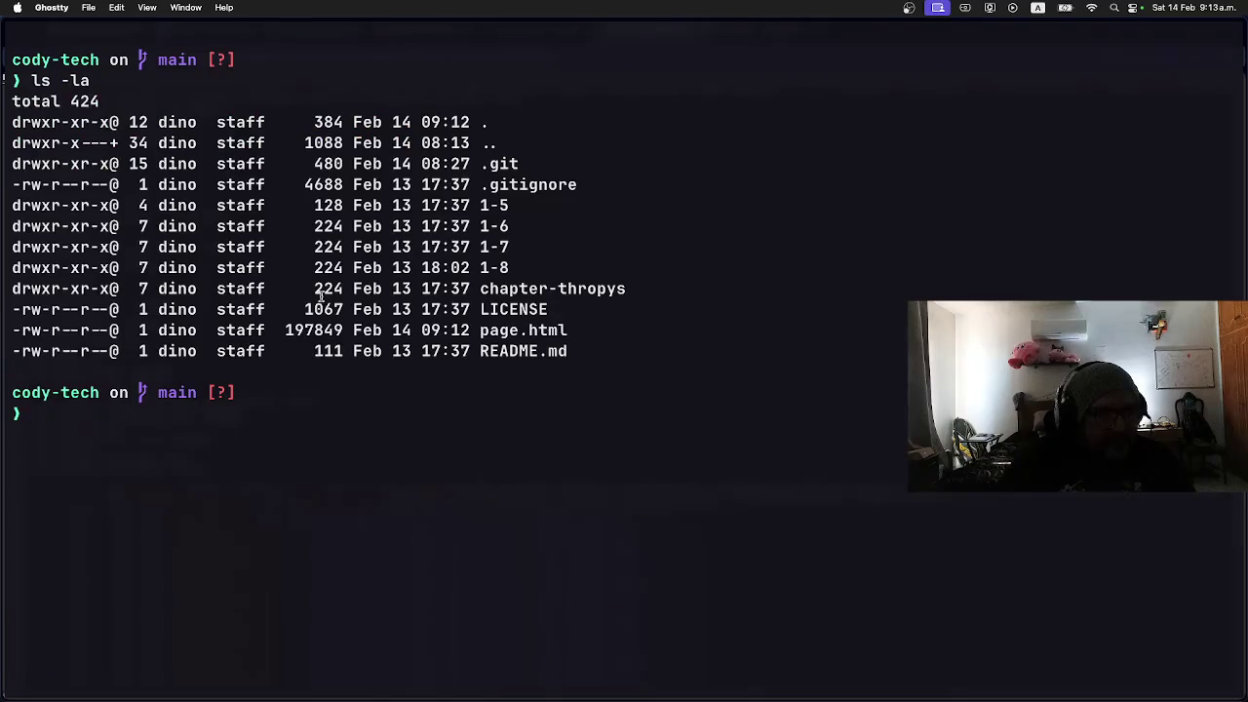
Step: Delete page.html with rm -rf, then deselect the page source in Opera
text(rm -rf page.html)
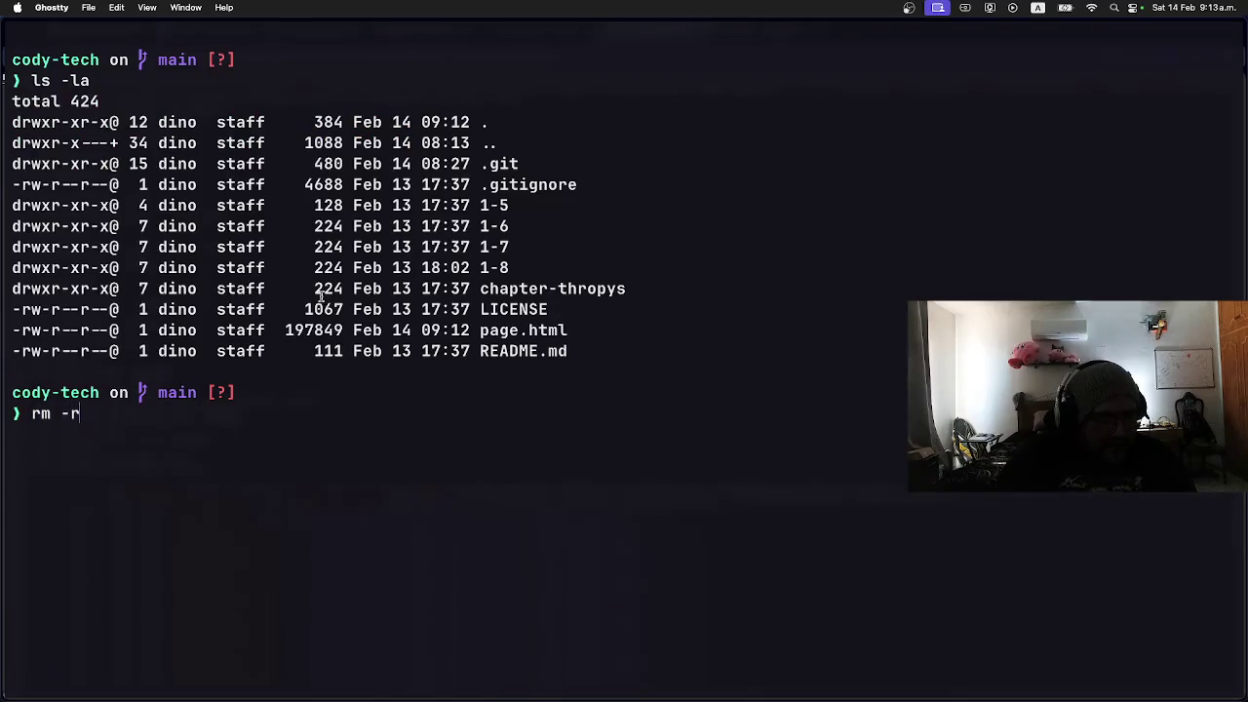
key(Return)
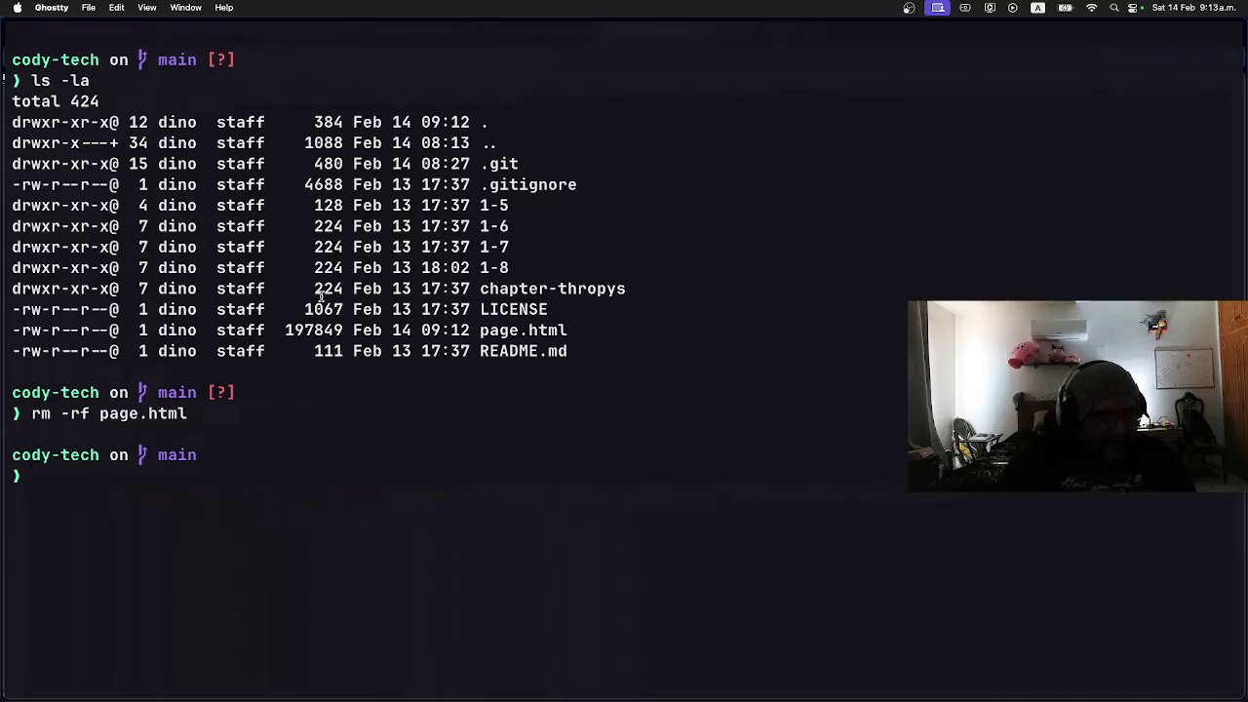
key(super+Tab)
click(444, 223)
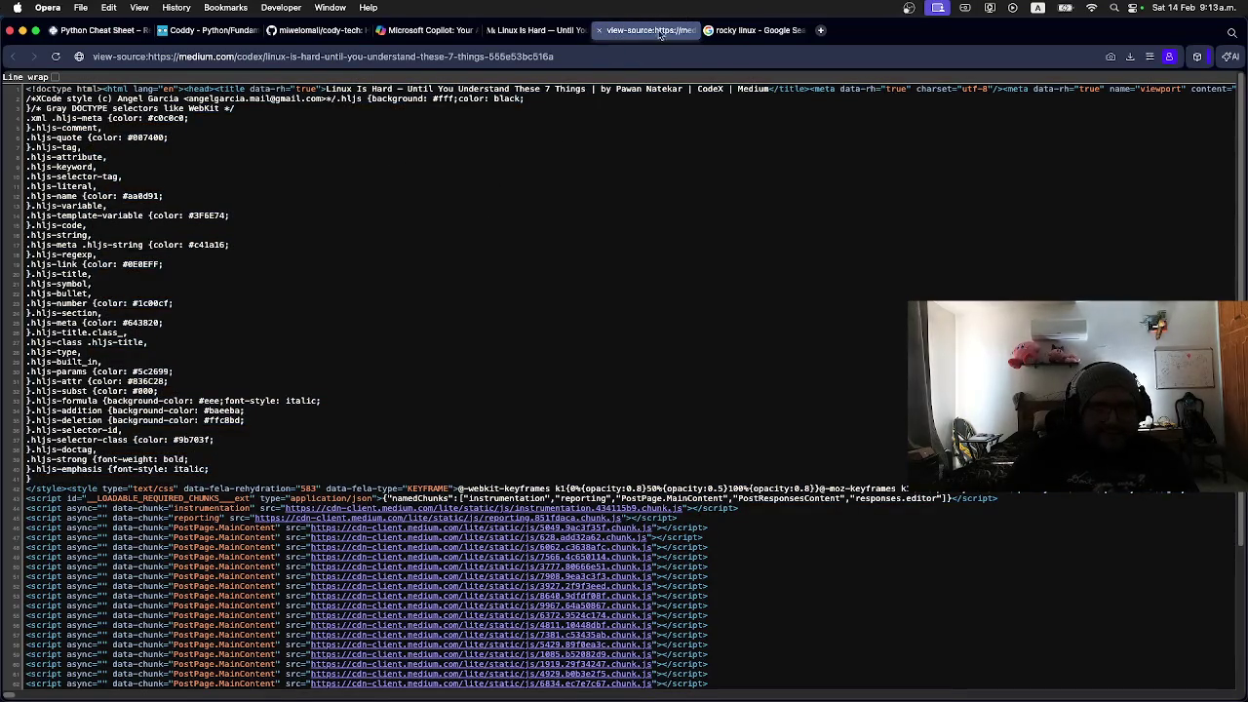
Step: Close the page-source tab, scroll to Part 6's networking checks, and type ifconfig in Ghostty
click(601, 30)
scroll(464, 323, down, 5)
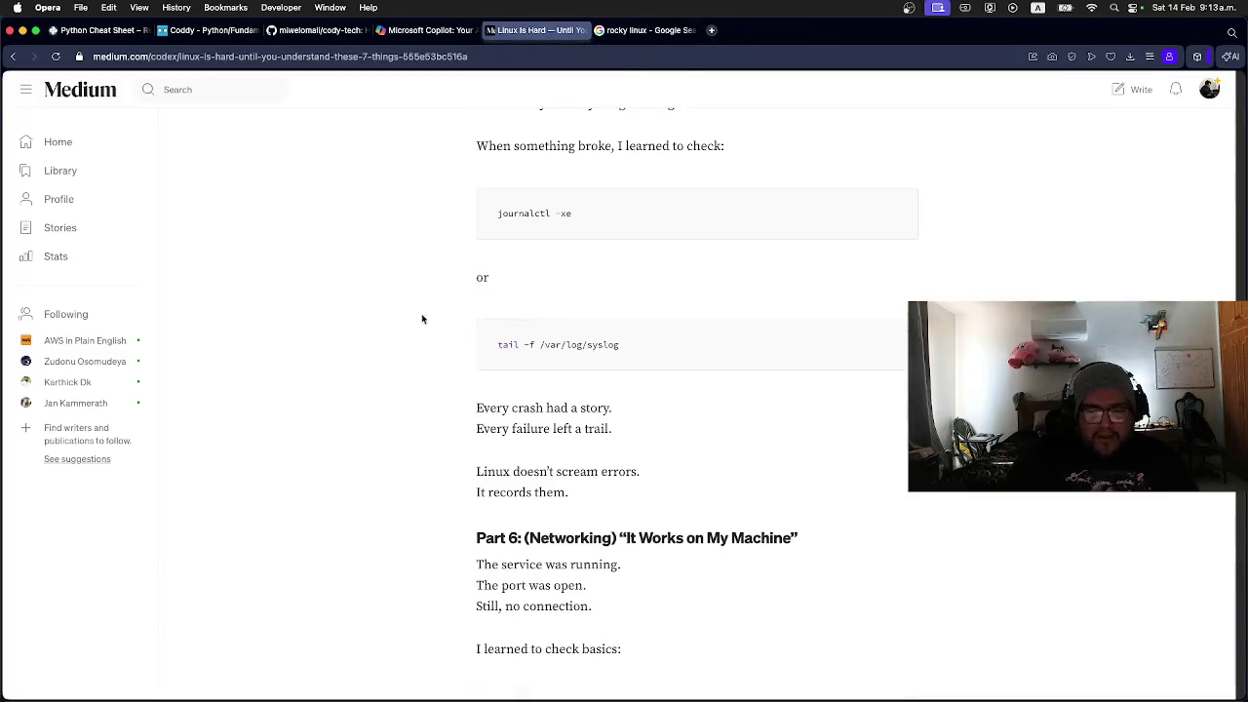
scroll(470, 312, down, 1)
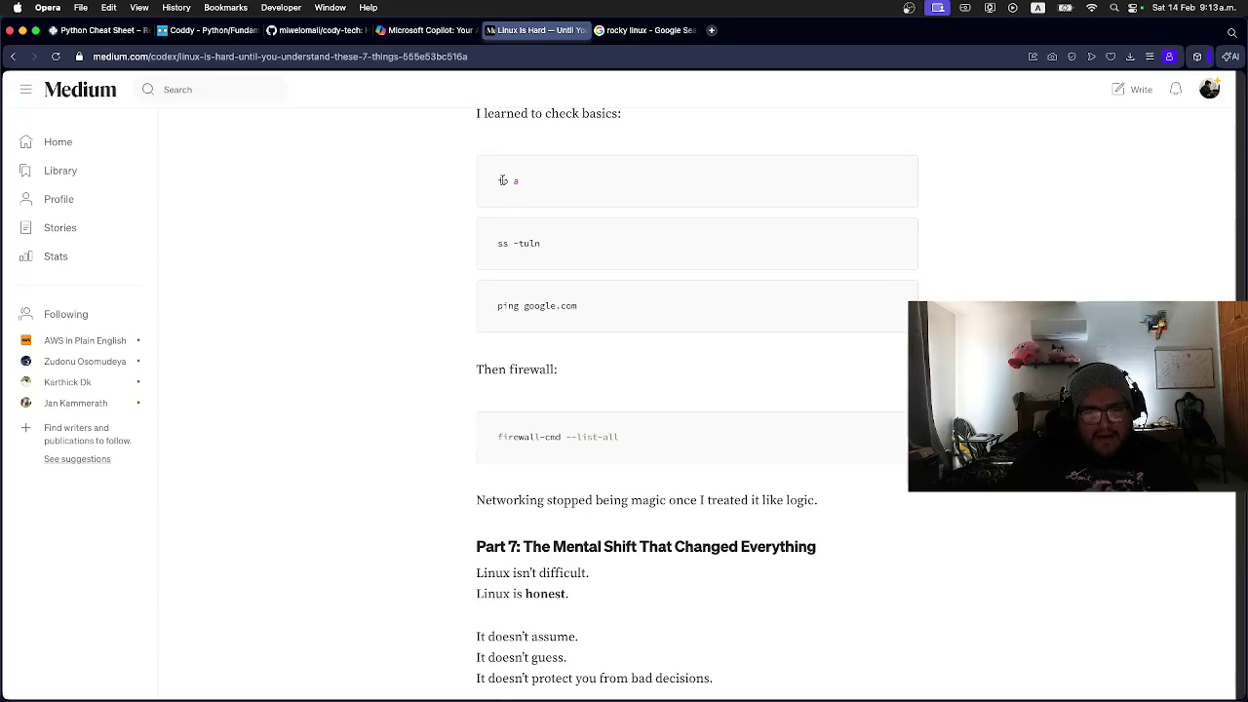
key(super+Tab)
text(if)
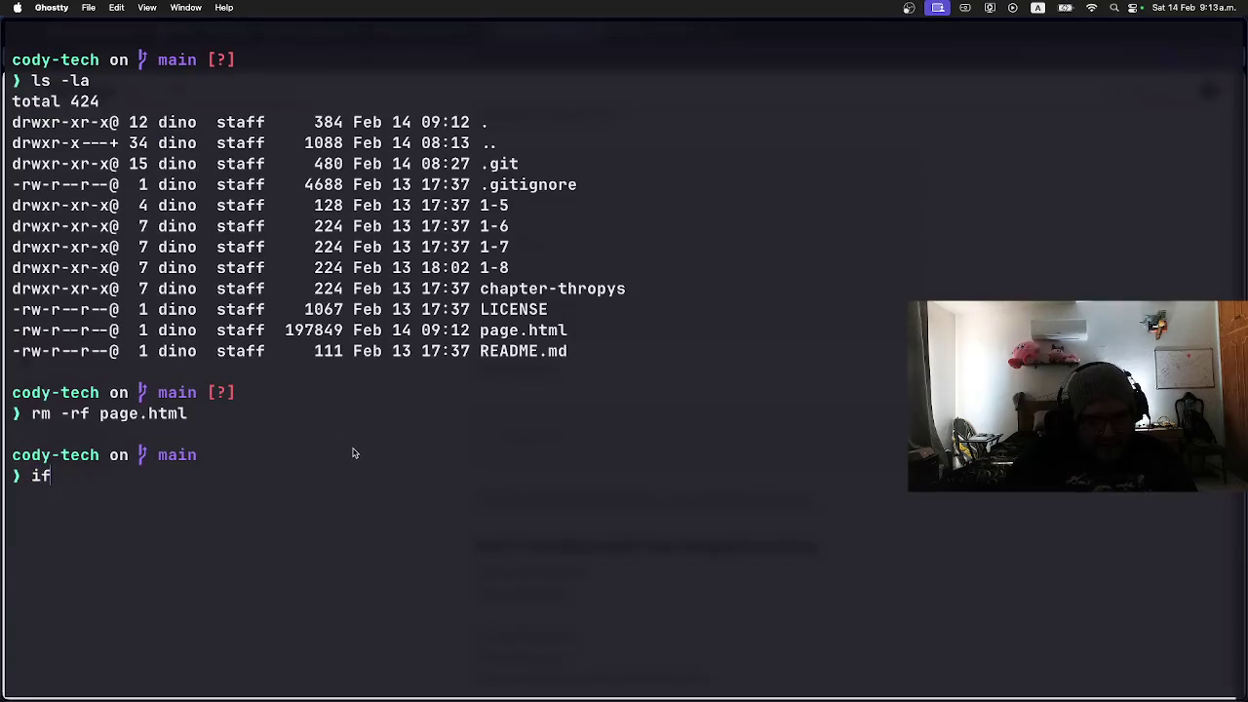
Step: Draft and erase sudo apt install net-tools, ifconfig and ifconfig -all, then return to the article
key(BackSpace)
key(BackSpace)
text(sudo apt )
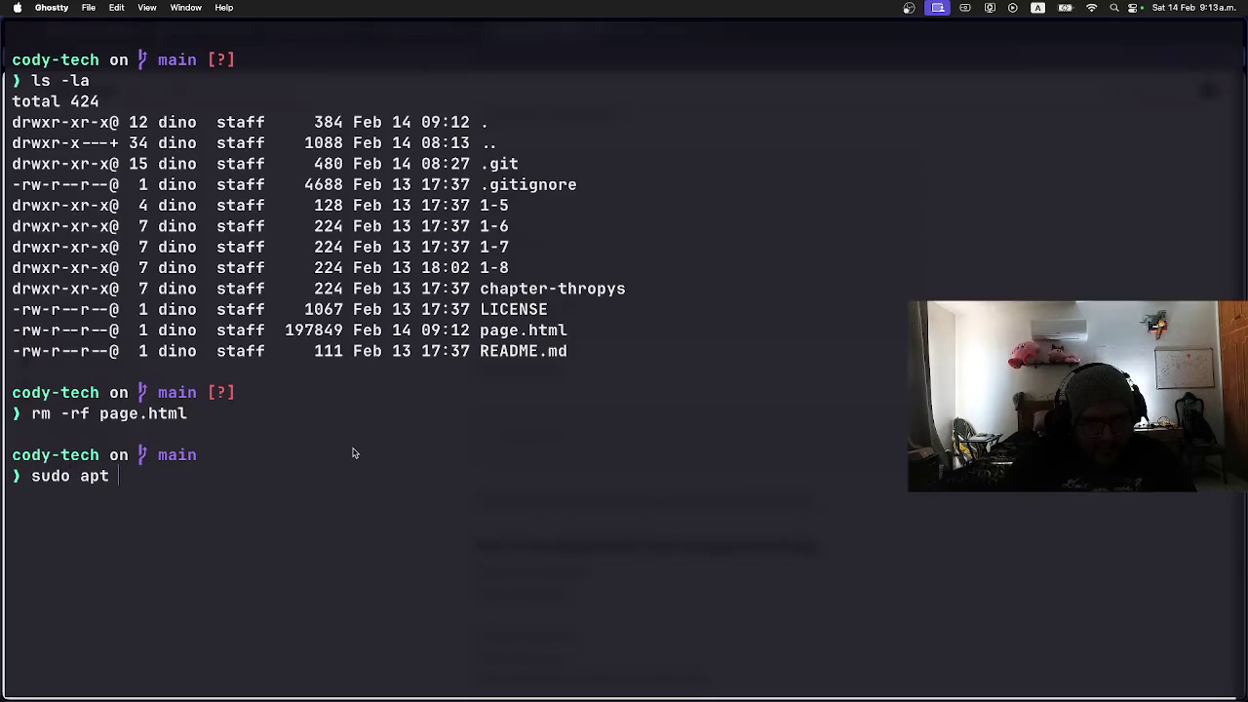
text(install )
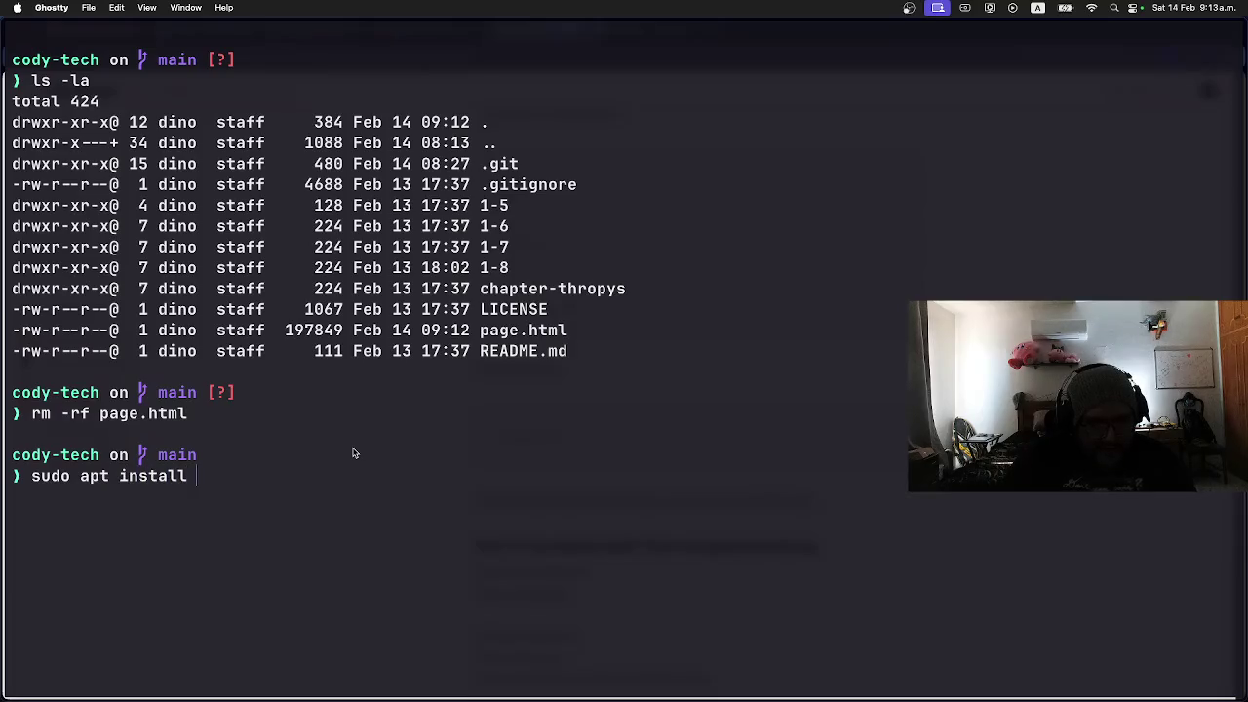
text(net-tools)
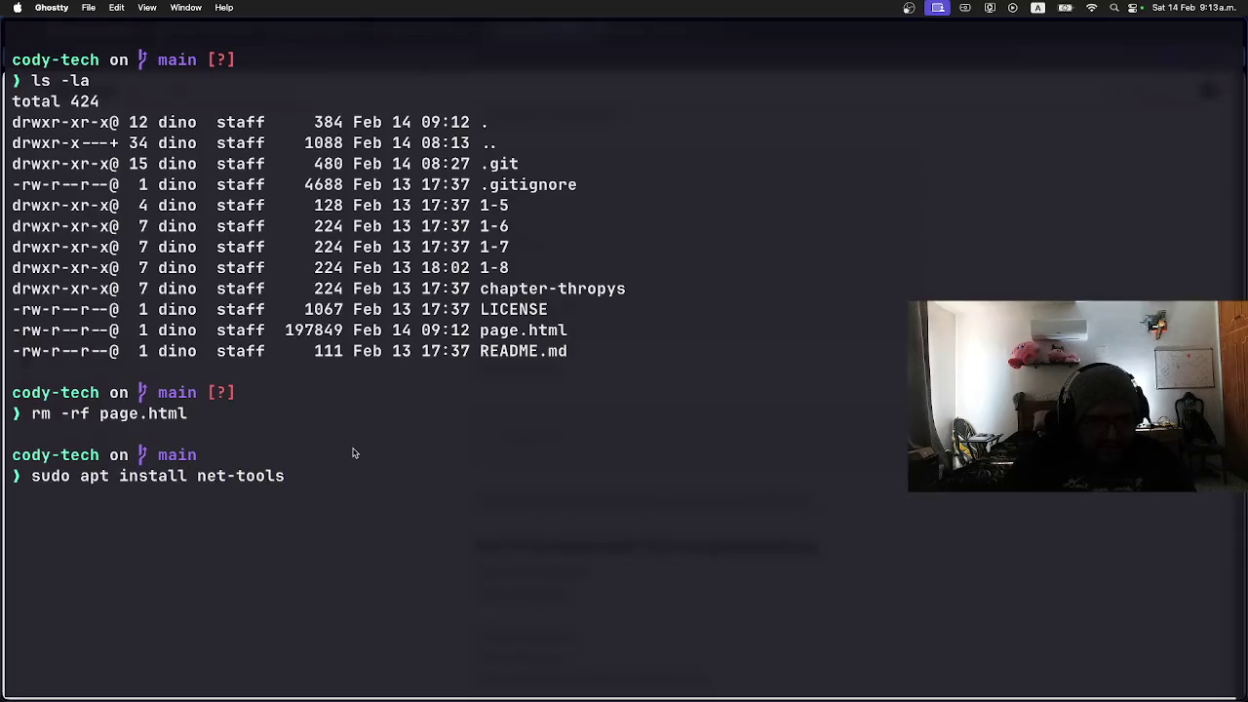
key(BackSpace)
key(BackSpace)
key(BackSpace)
key(BackSpace)
key(BackSpace)
key(BackSpace)
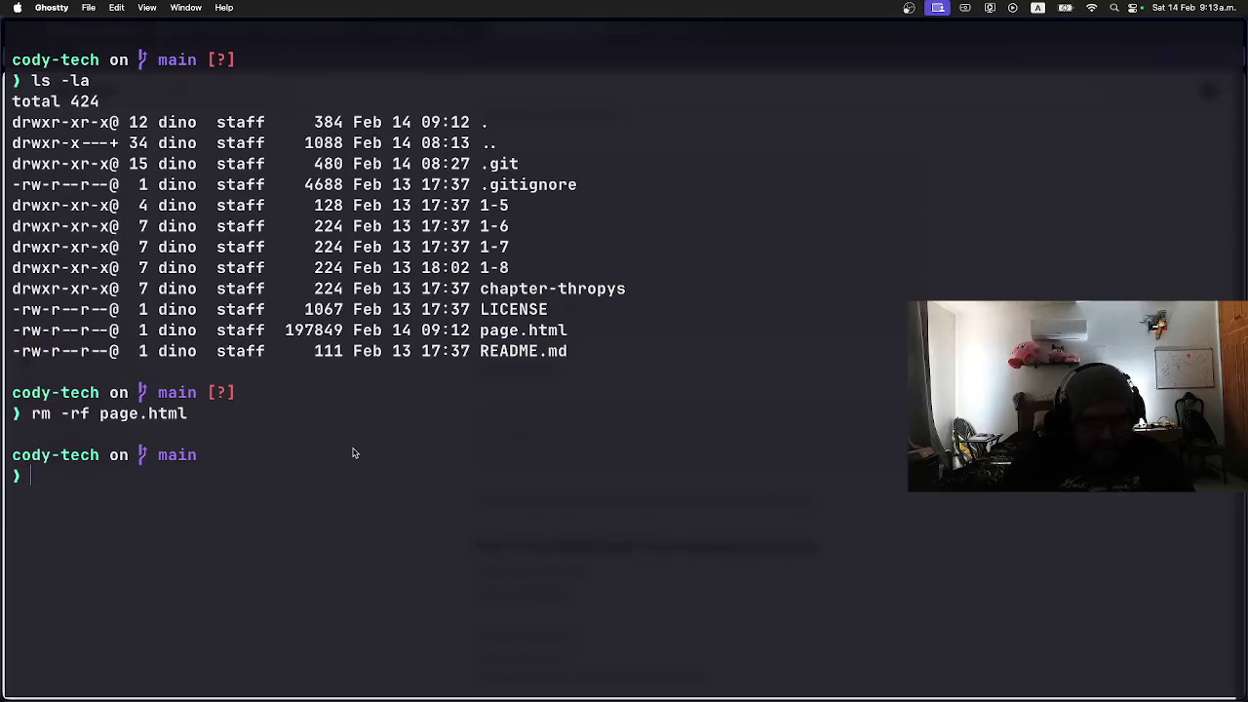
text(ifconfig)
key(BackSpace)
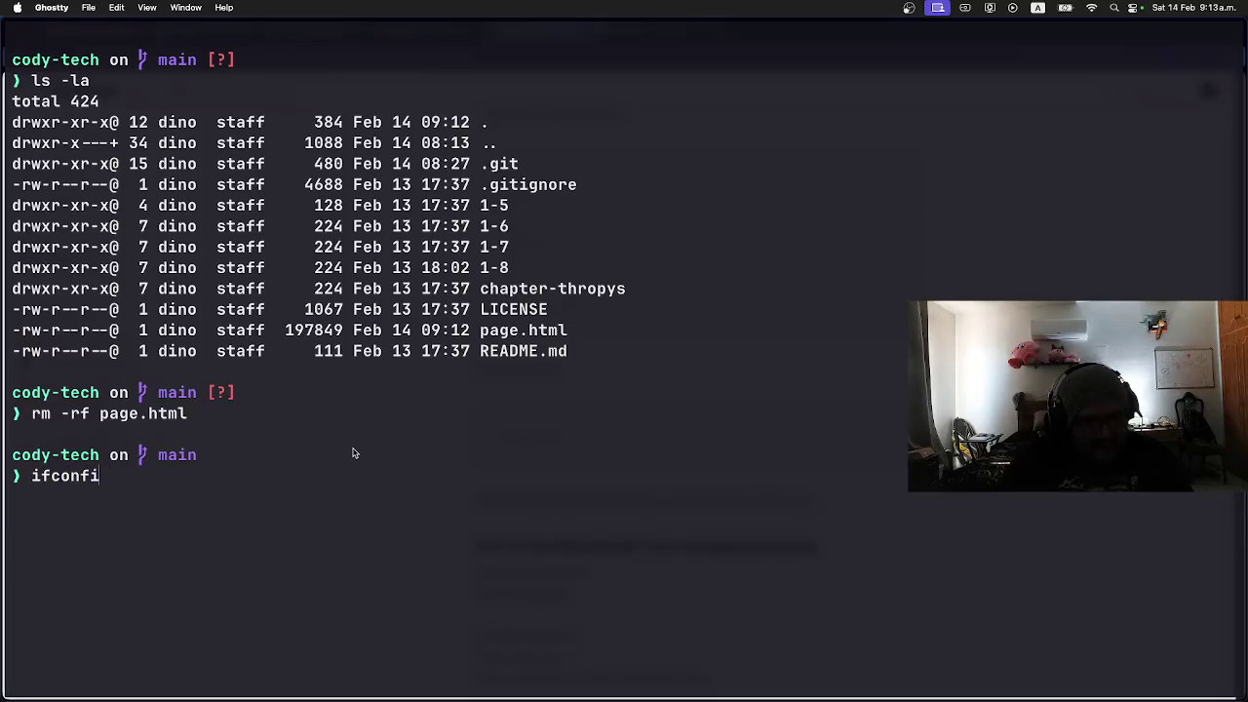
key(BackSpace)
key(BackSpace)
key(BackSpace)
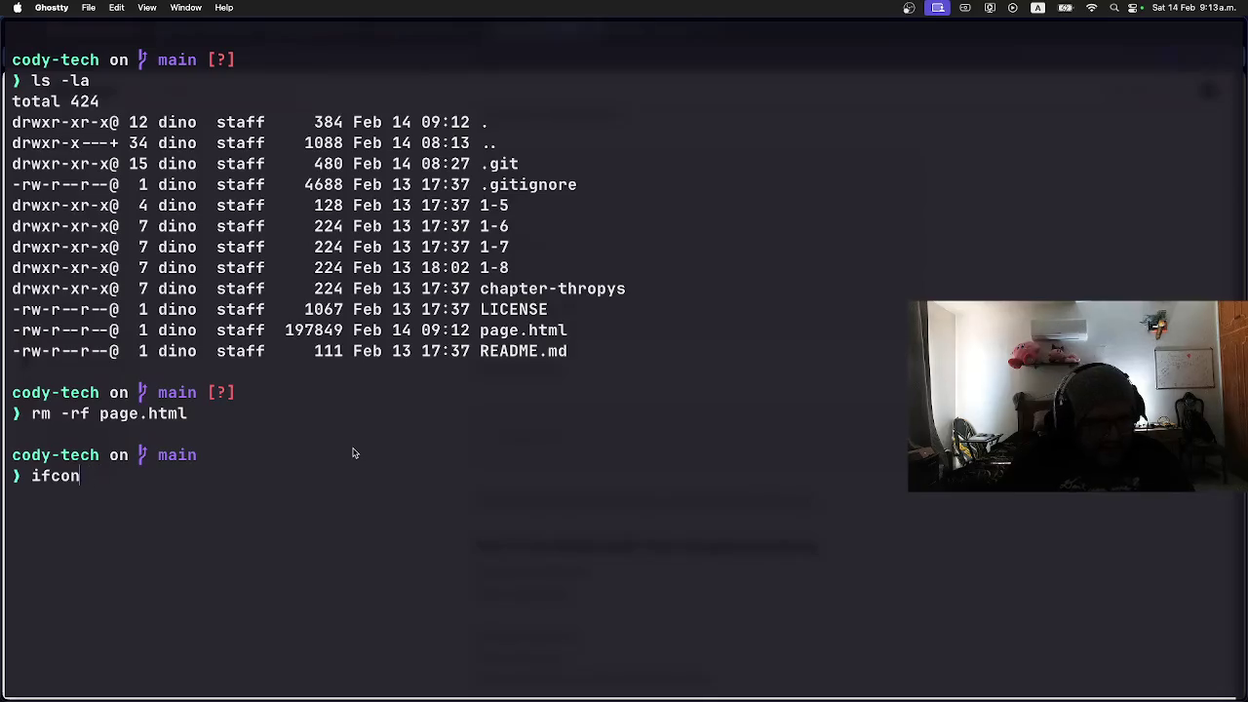
text(ifconfig -all)
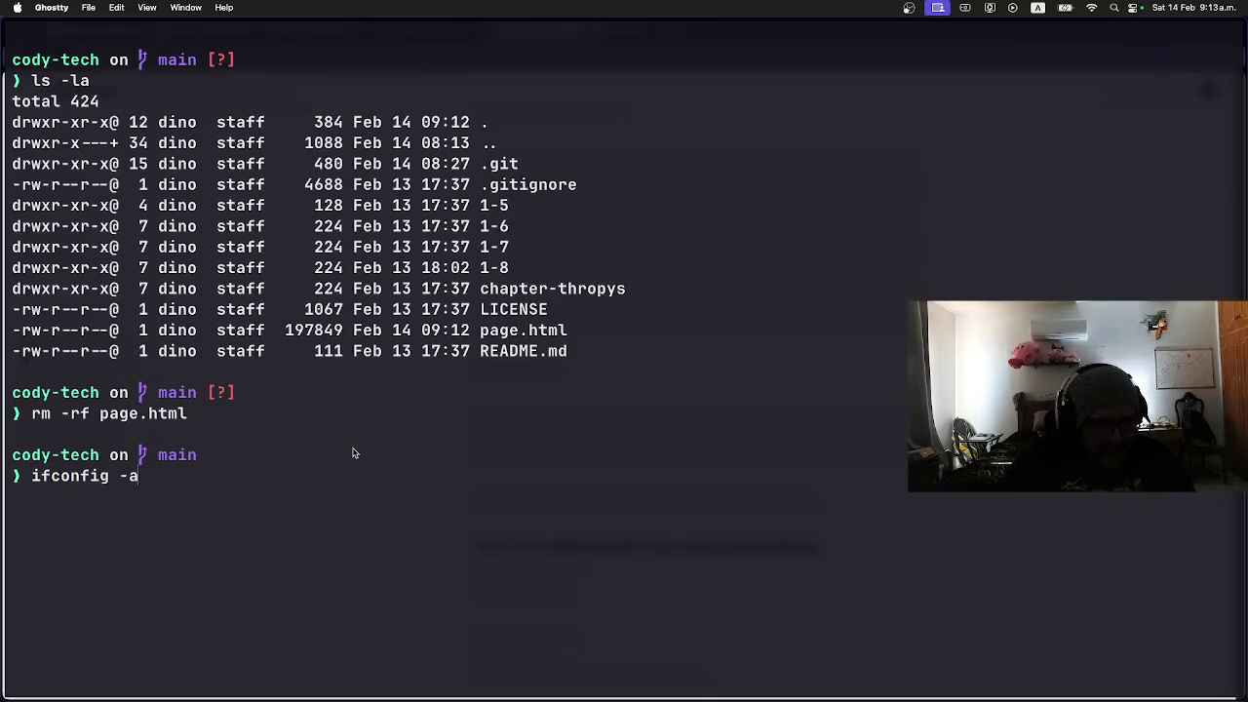
key(BackSpace)
key(BackSpace)
key(BackSpace)
key(BackSpace)
key(BackSpace)
key(BackSpace)
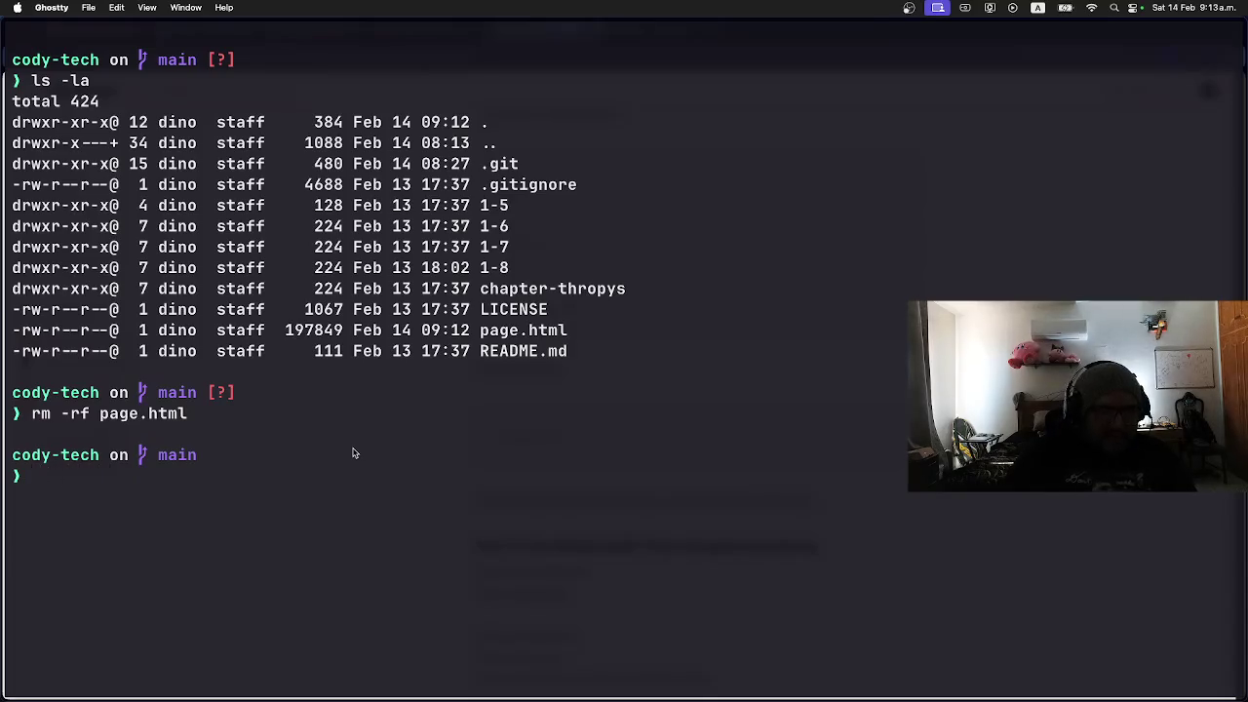
key(super+Tab)
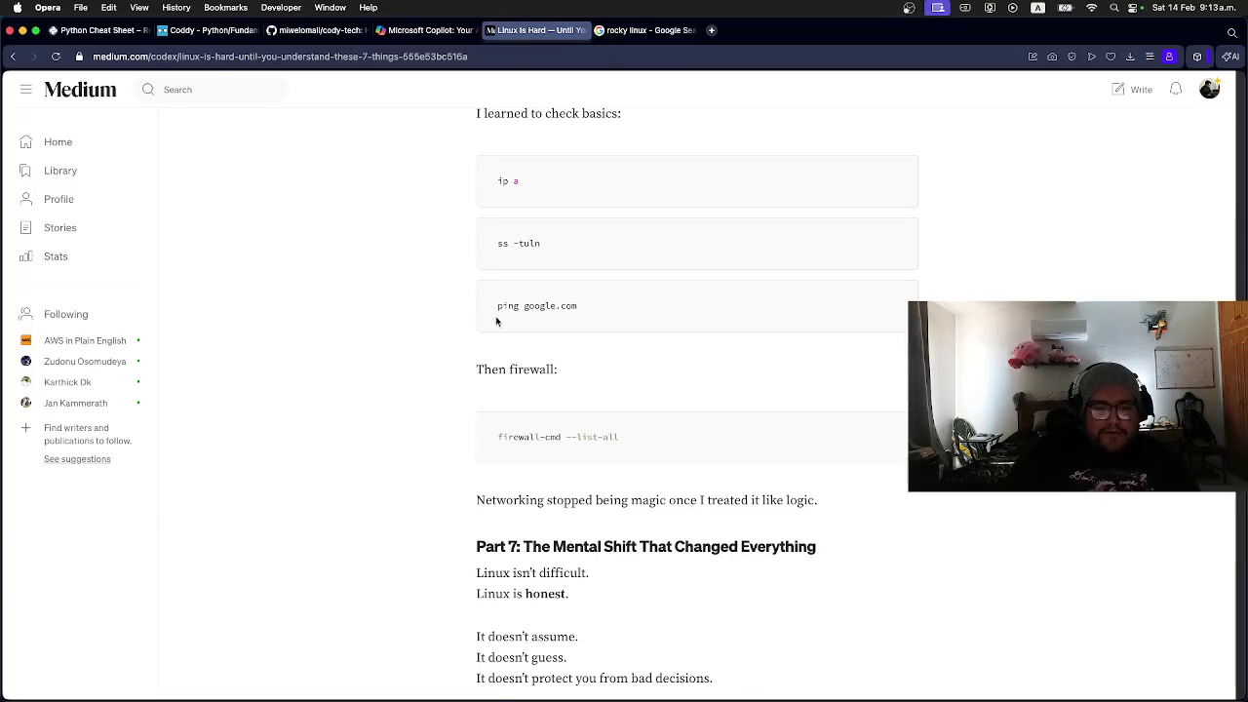
Step: Scroll the Medium article down to Part 7, The Mental Shift, then switch back to Ghostty
scroll(510, 343, down, 1)
scroll(510, 343, down, 5)
scroll(468, 331, down, 2)
scroll(460, 330, up, 2)
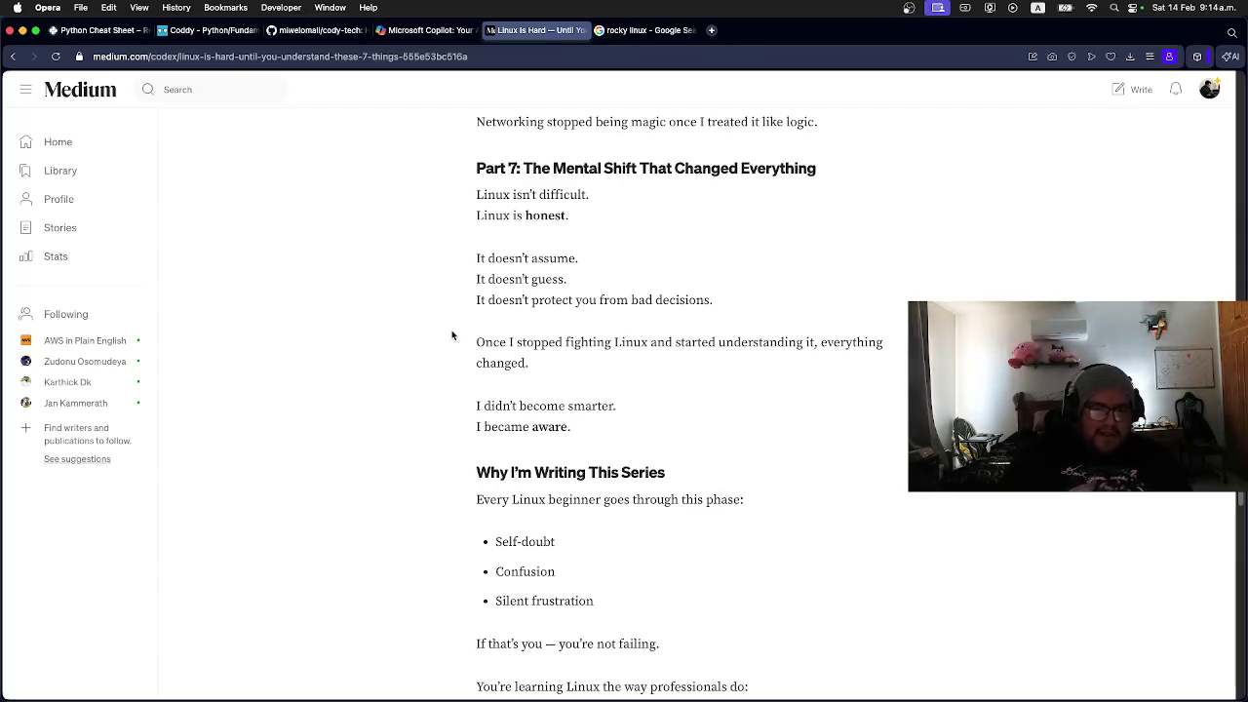
key(super+Tab)
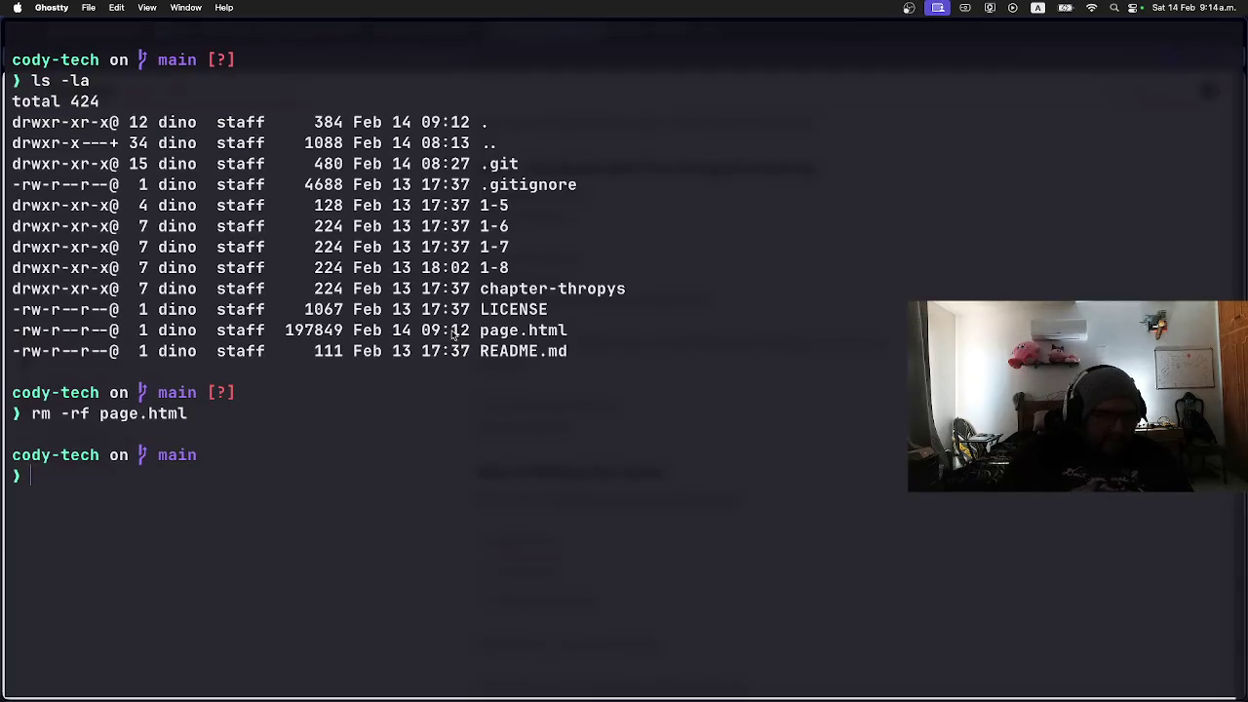
Step: Run python3 --help, then java --help and java -h, which report no Java Runtime
text(poyn)
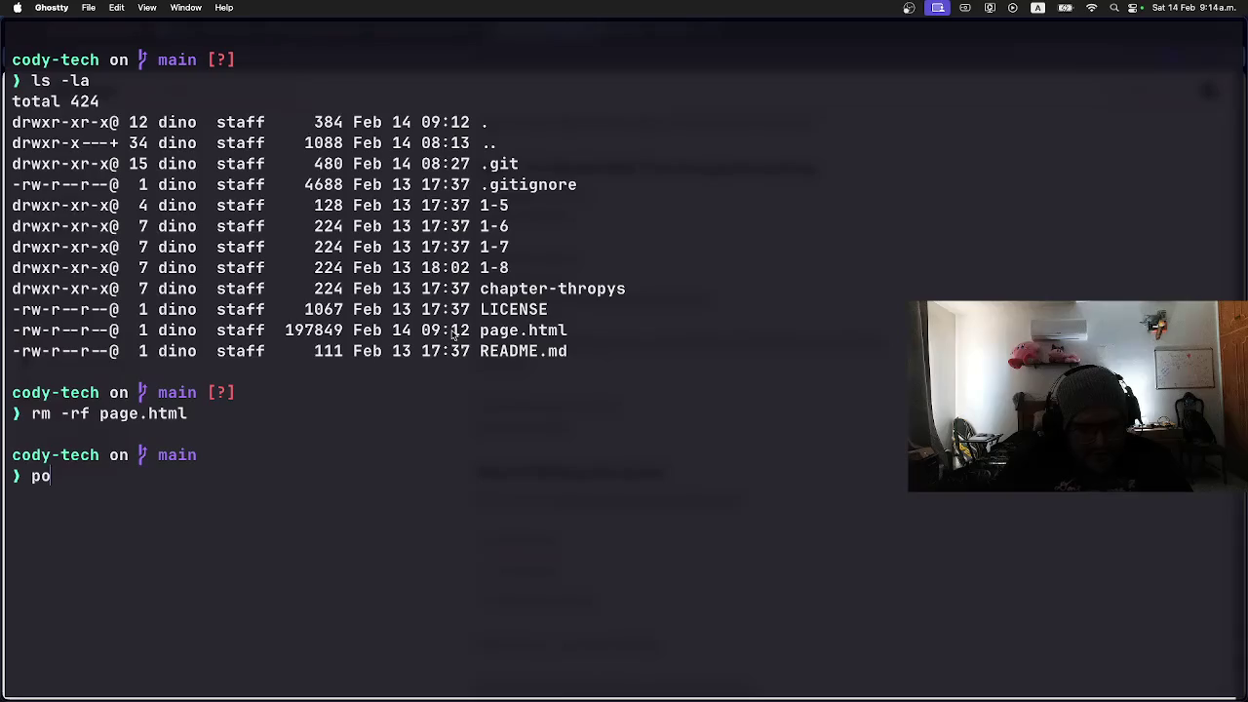
key(BackSpace)
key(BackSpace)
key(BackSpace)
text(hon3 --help)
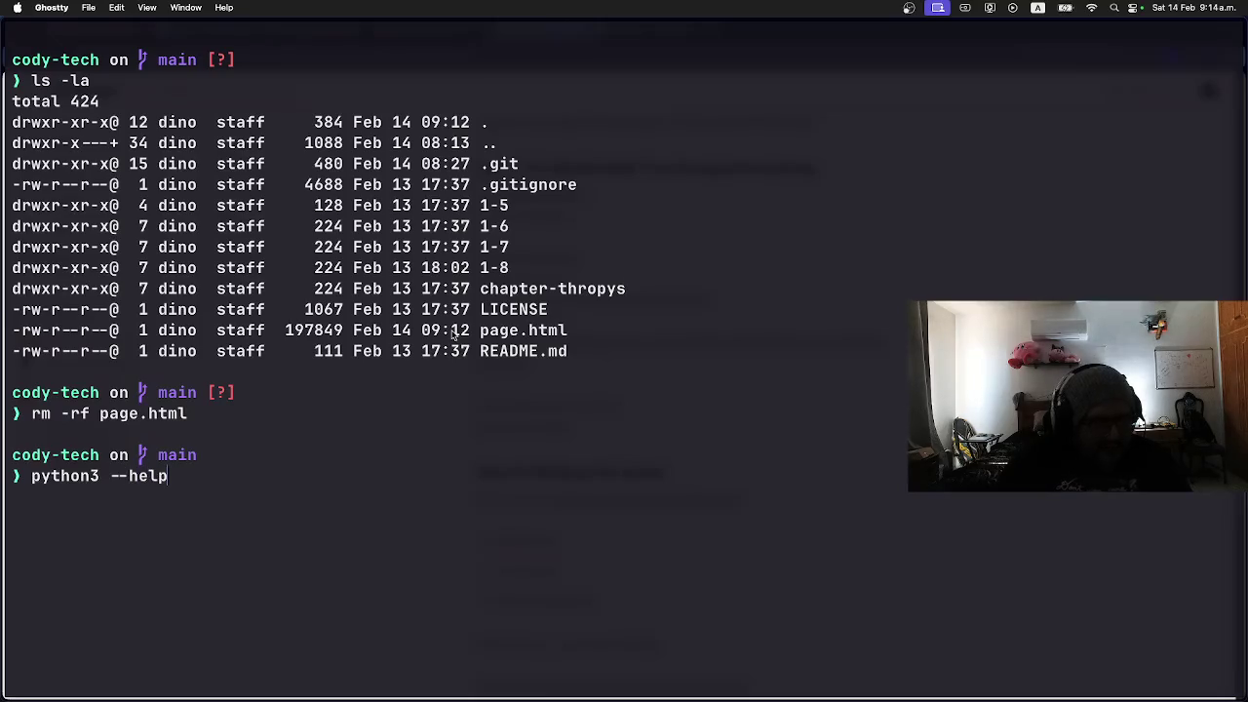
key(Return)
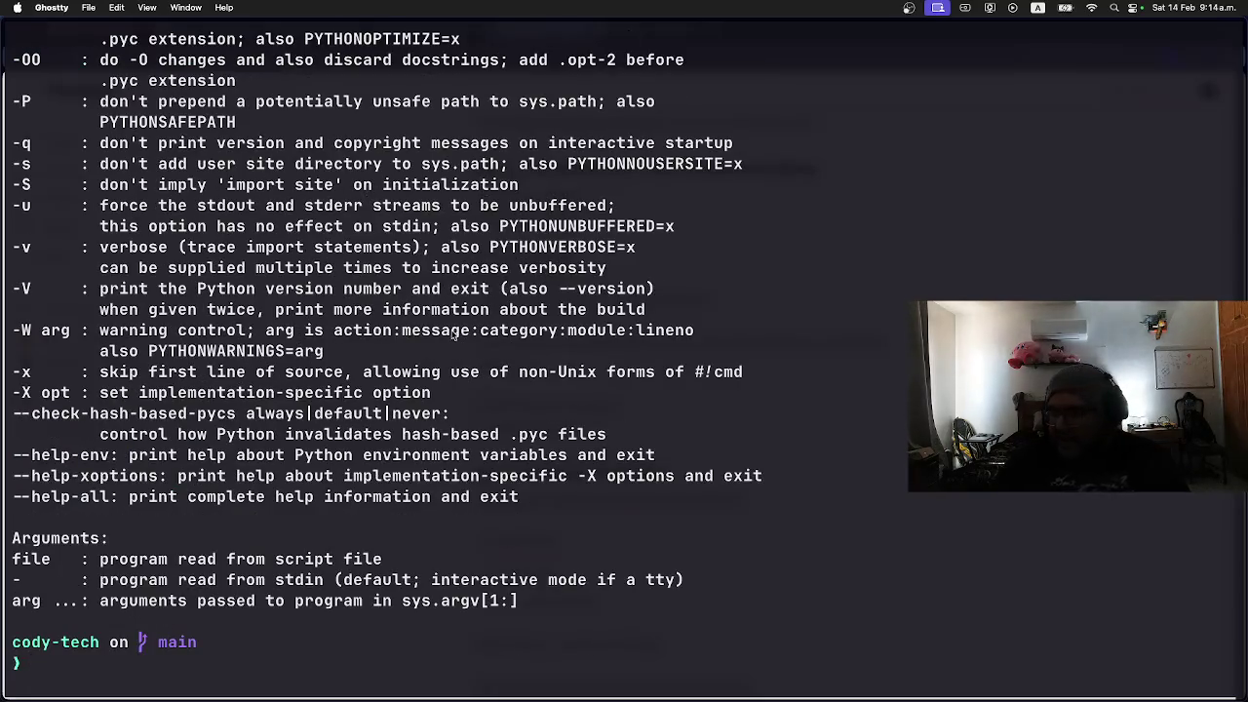
text(java --help)
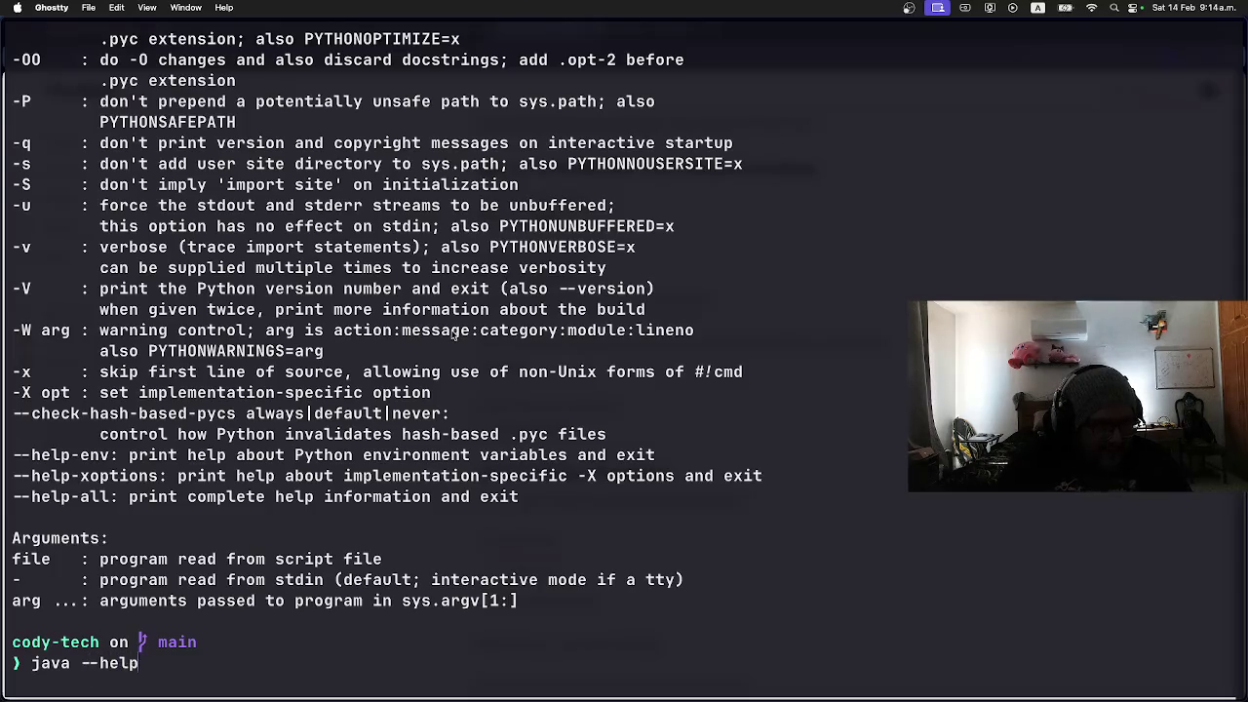
key(Return)
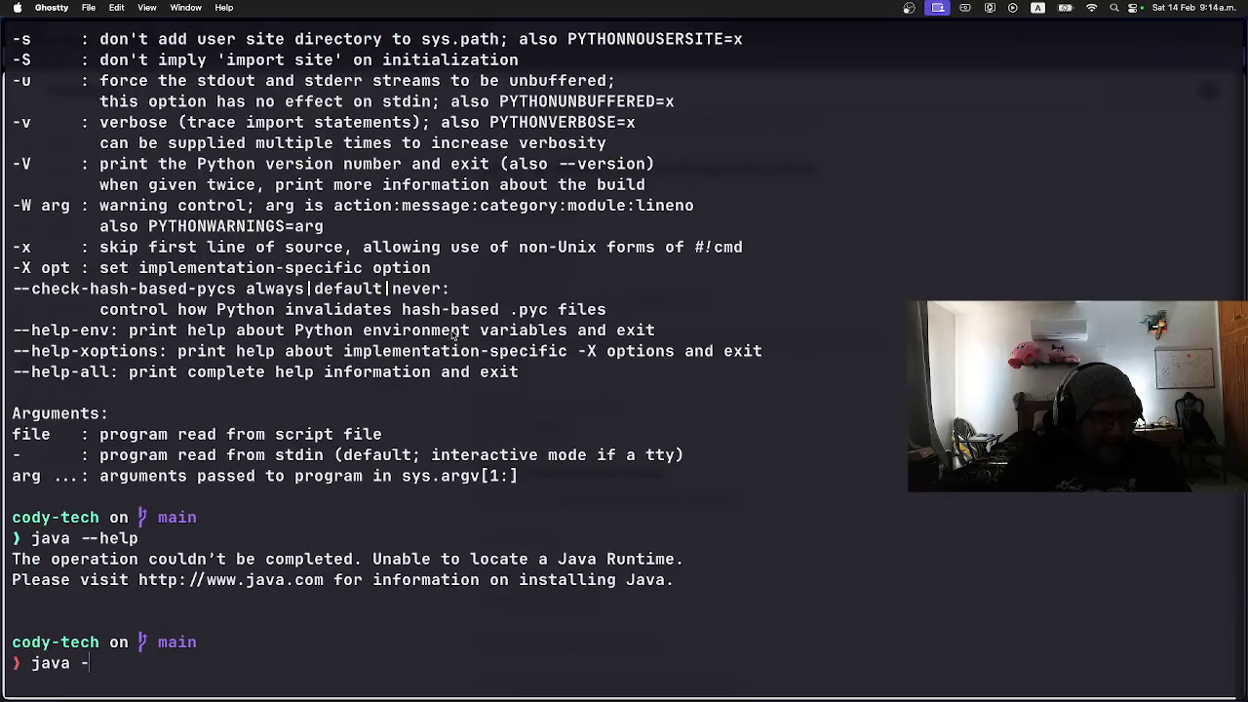
text(h)
key(Return)
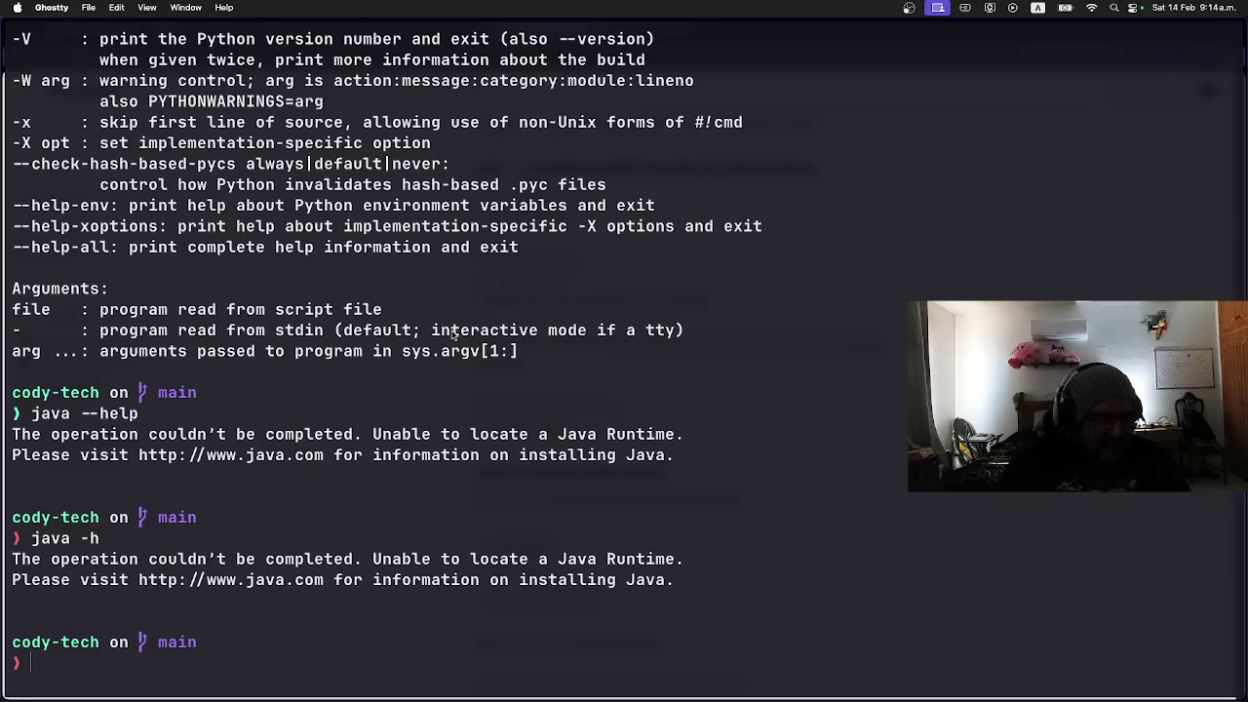
Step: Clear the terminal, glance at the Medium article, and return to Ghostty
text(clear)
key(Return)
key(super+Tab)
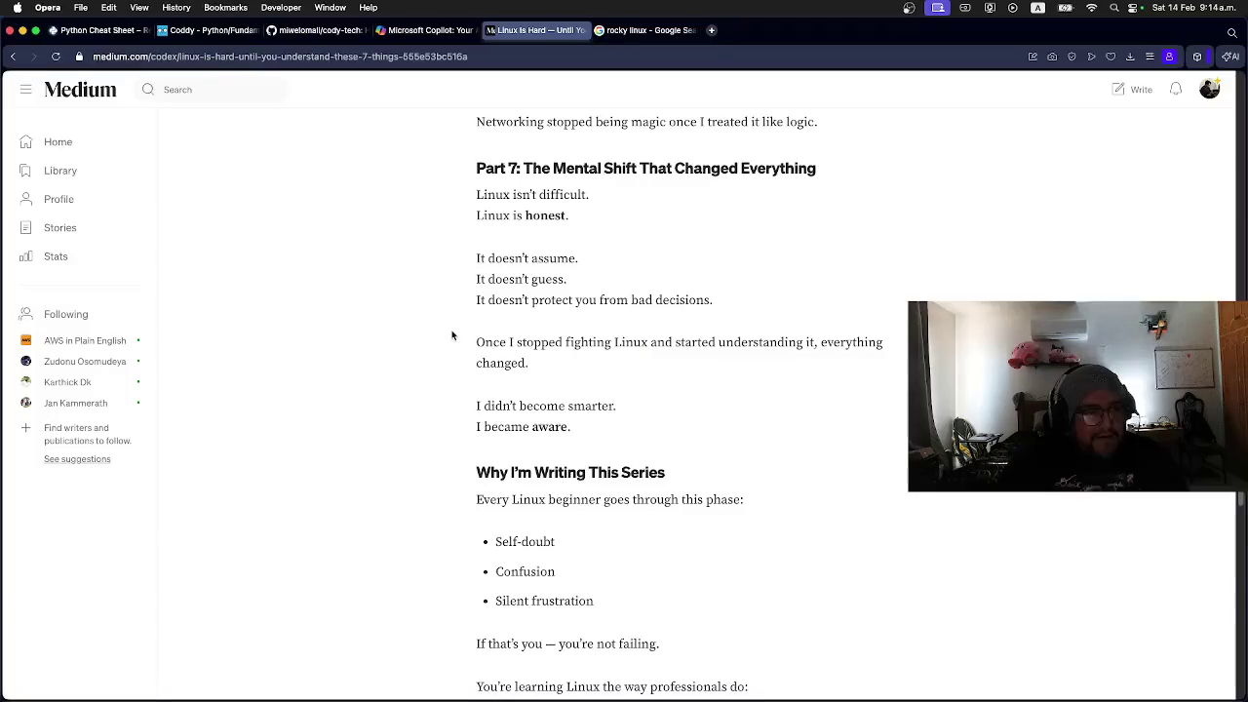
scroll(418, 279, down, 2)
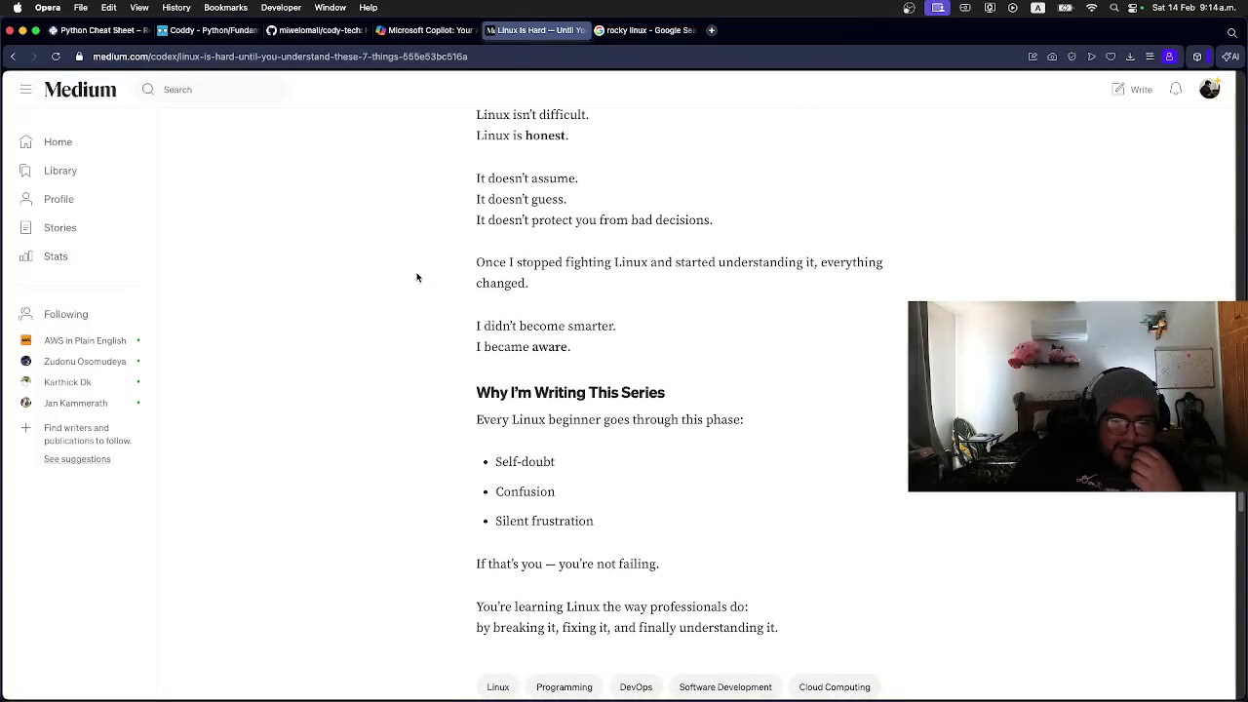
scroll(391, 278, up, 4)
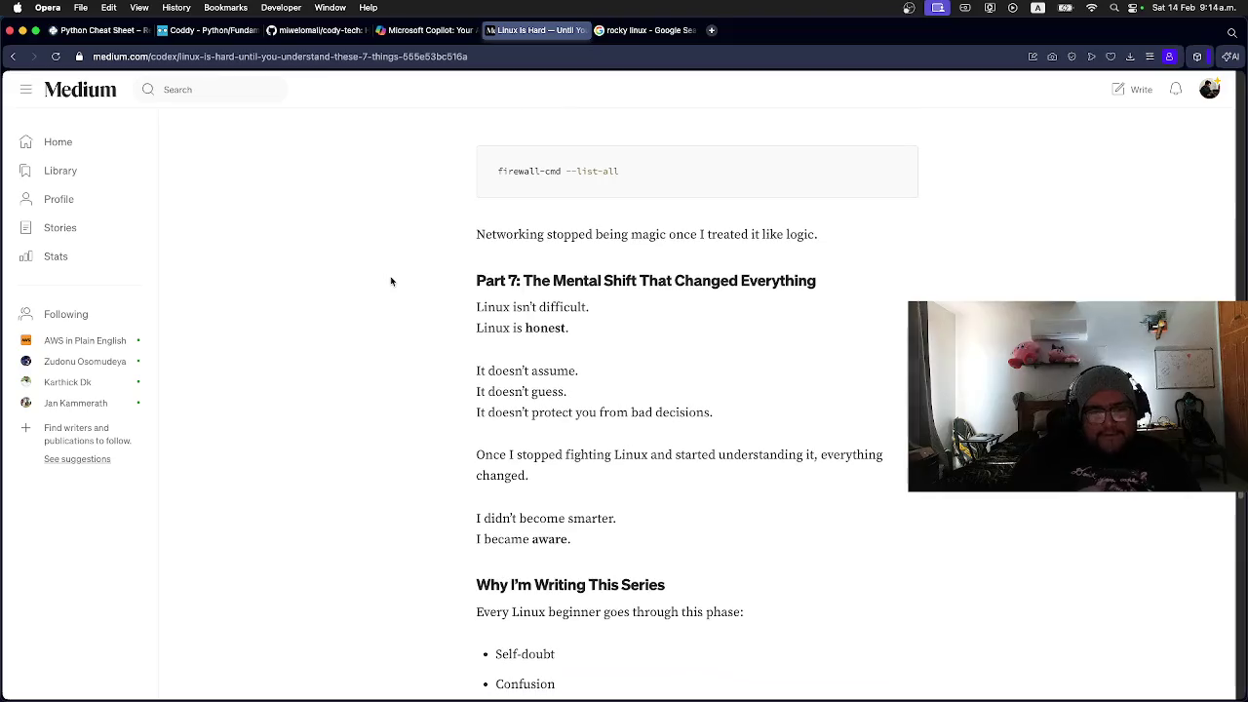
key(super+Tab)
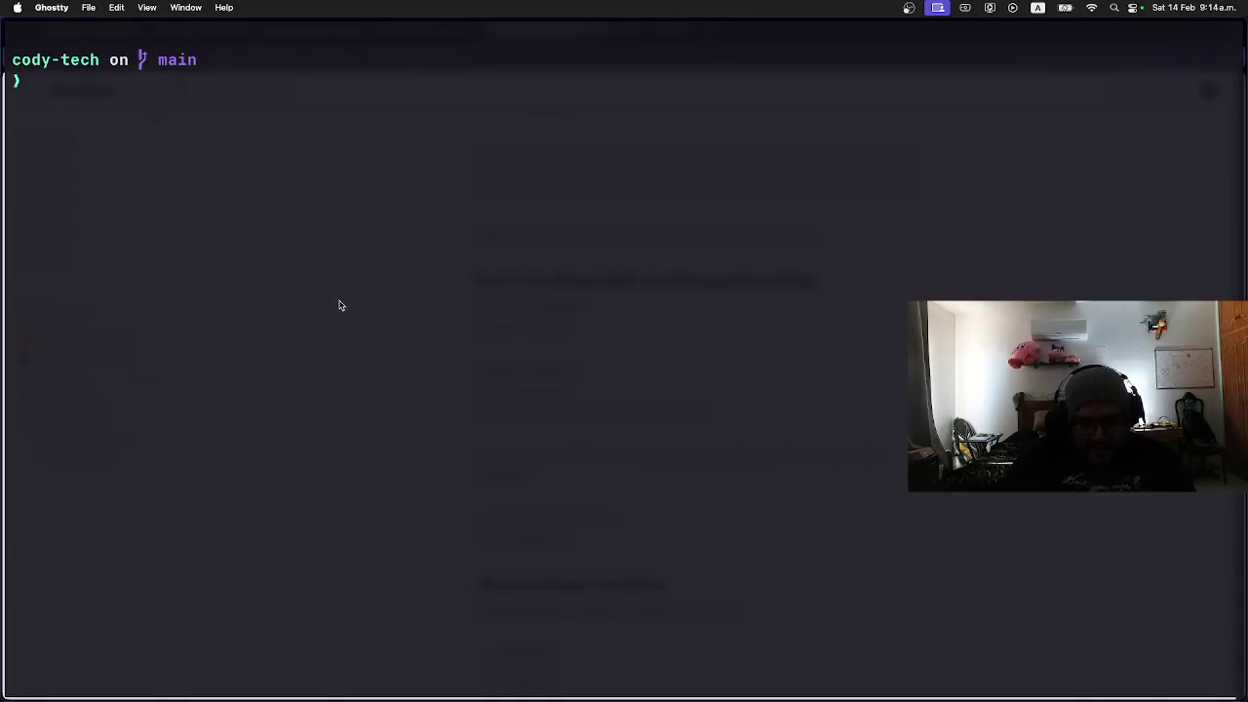
Step: Read the man python3 page down to the -X option section, then quit the pager
text(man)
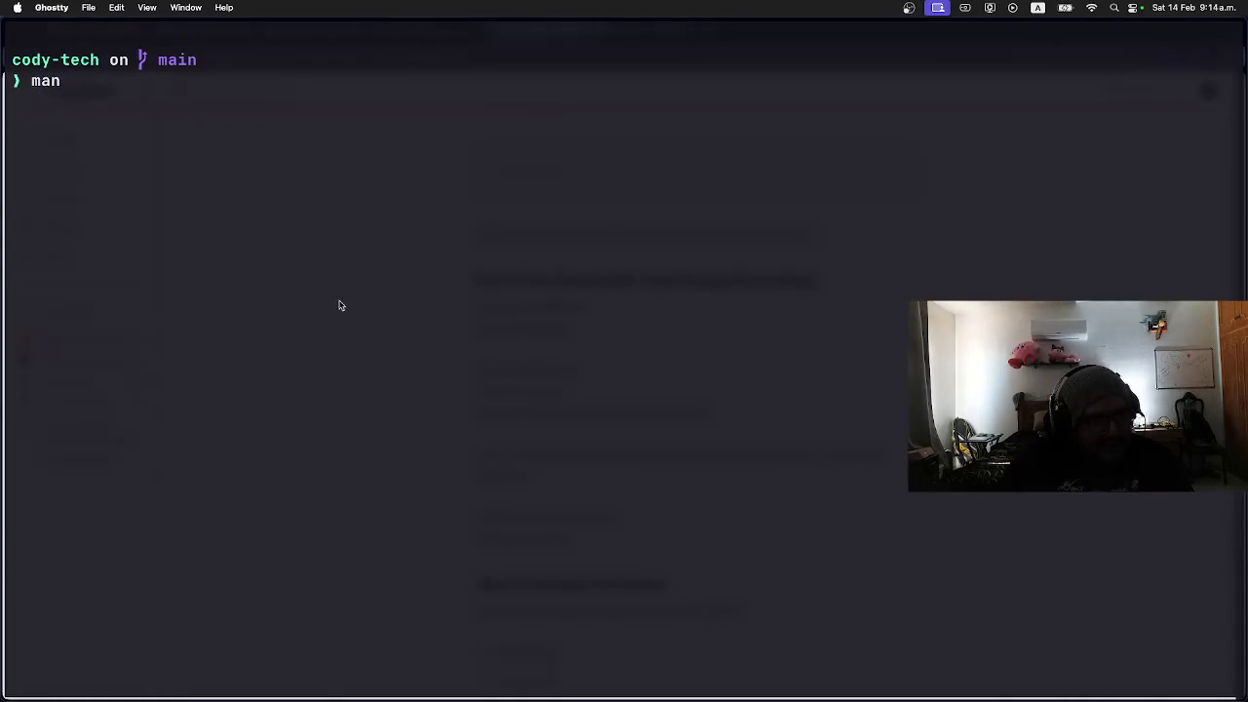
text(ython3)
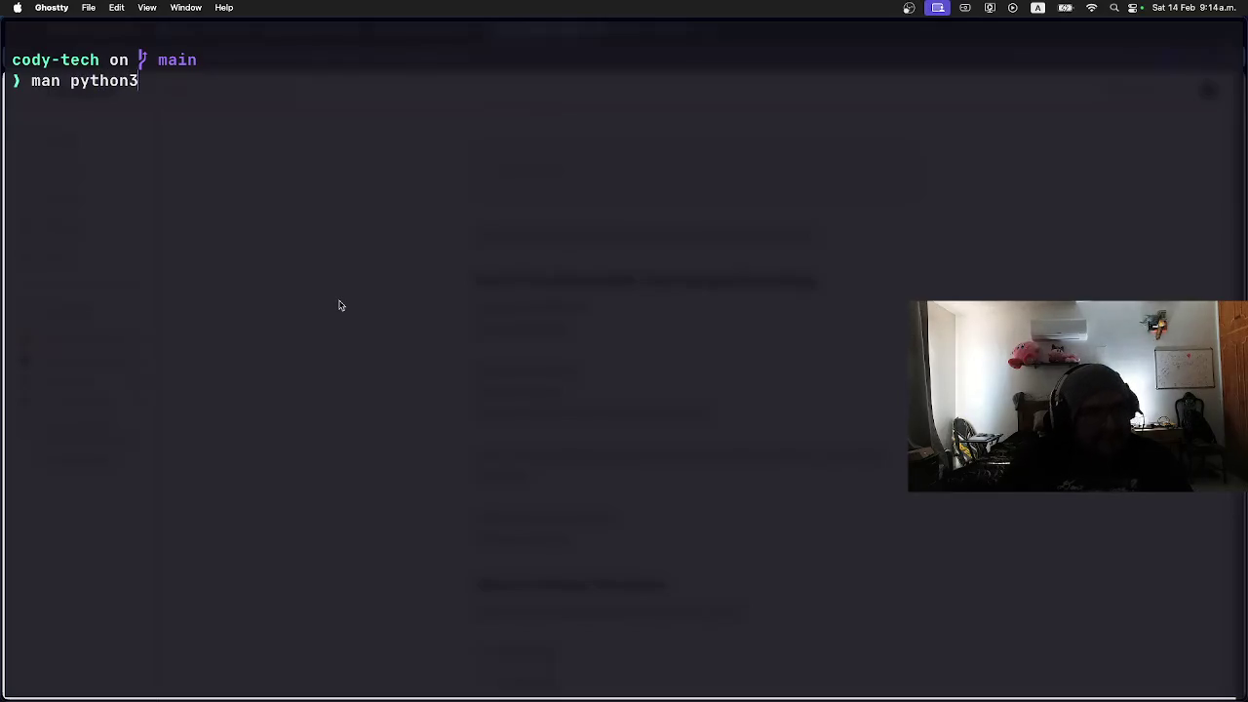
key(Return)
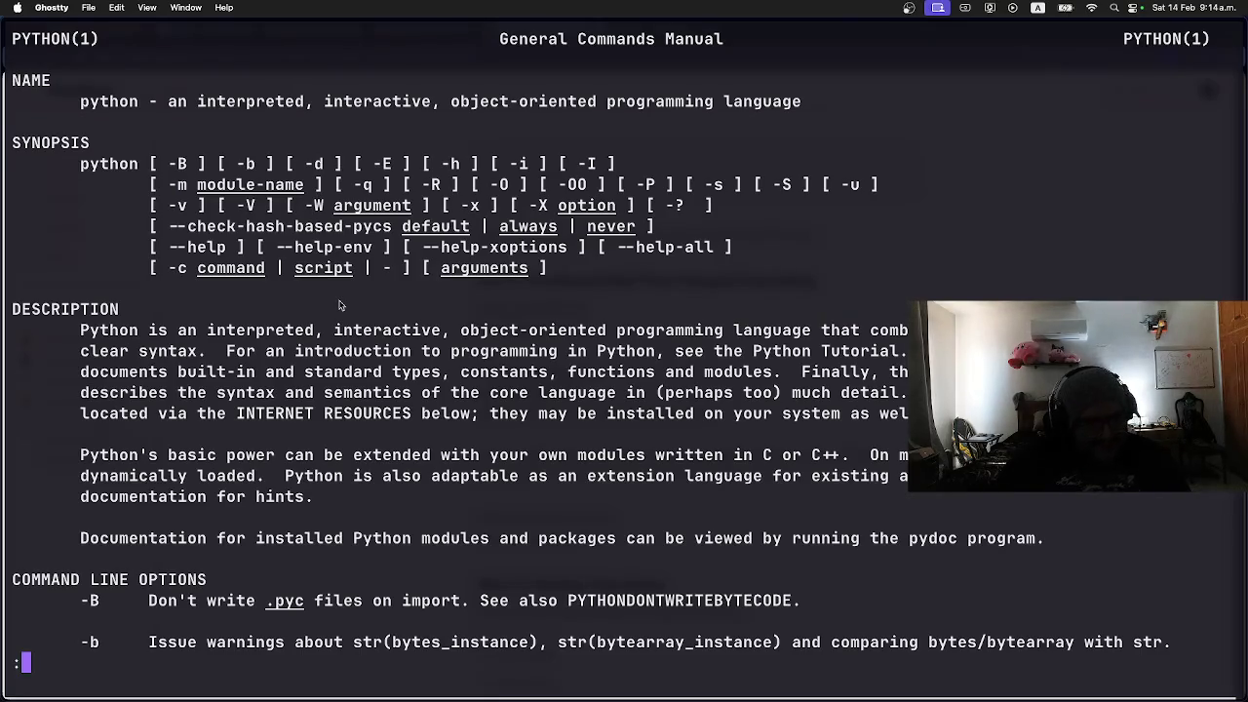
scroll(340, 305, down, 6)
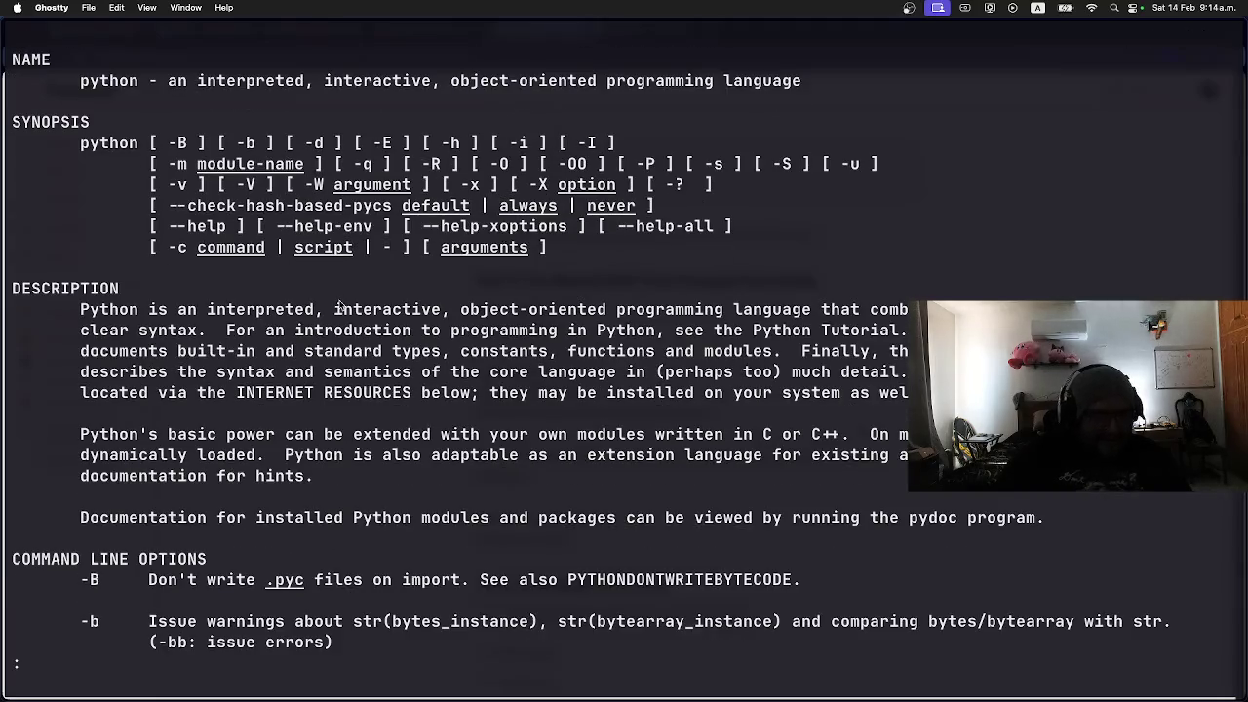
scroll(339, 305, down, 8)
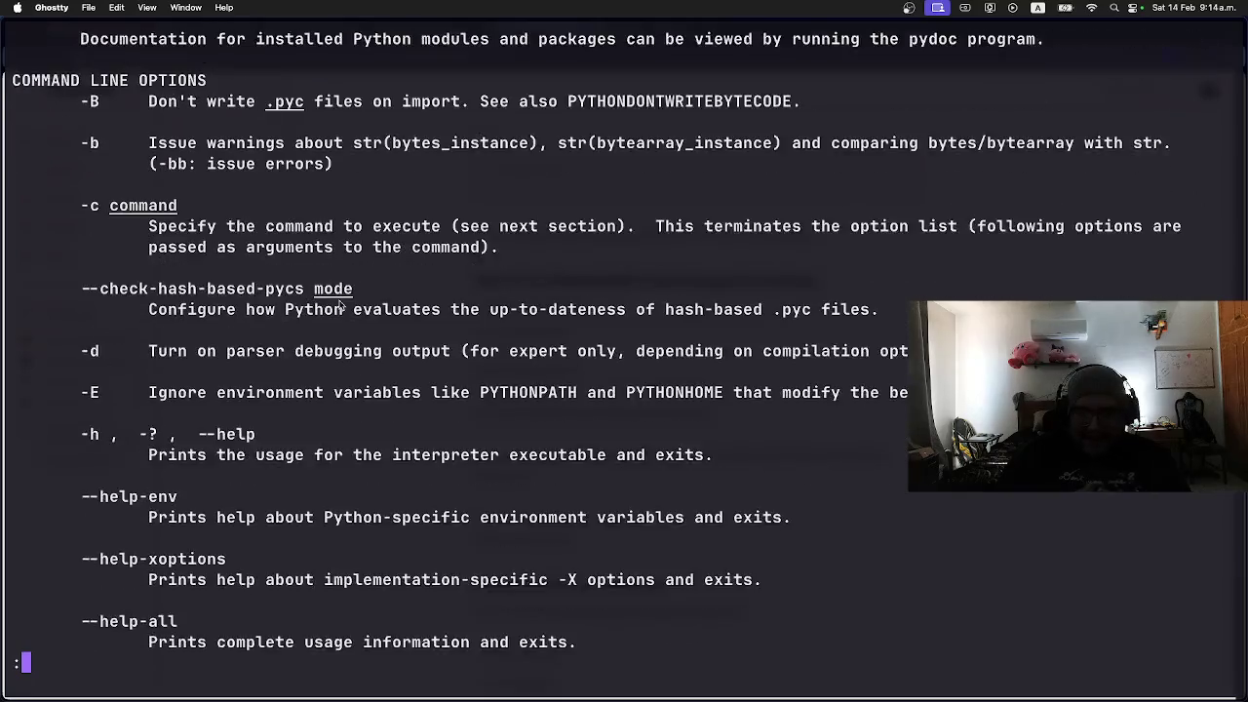
scroll(339, 305, down, 6)
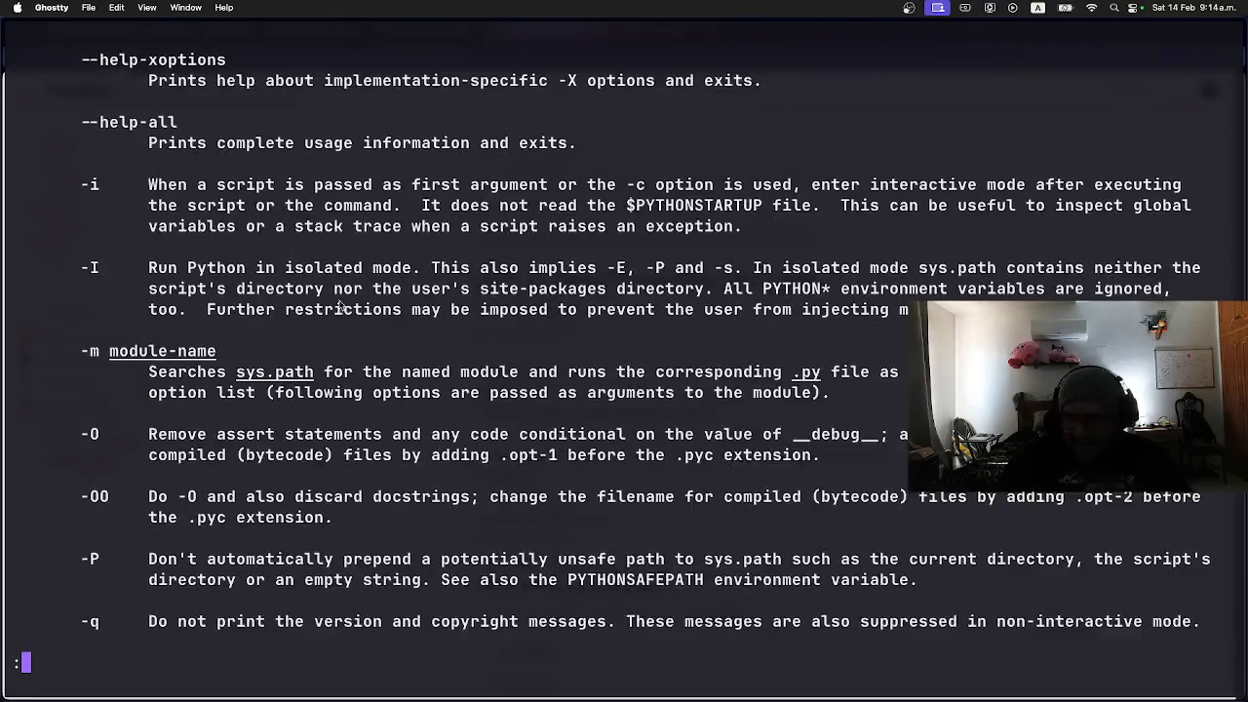
scroll(339, 306, down, 4)
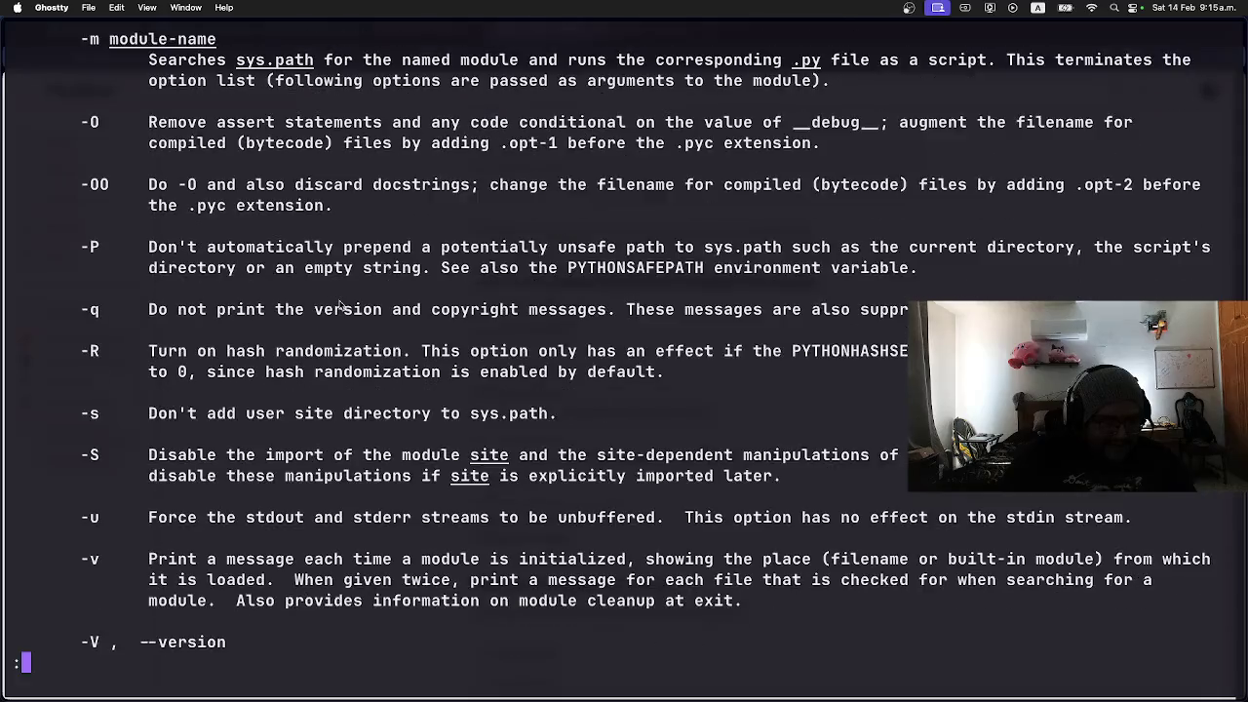
scroll(340, 305, down, 4)
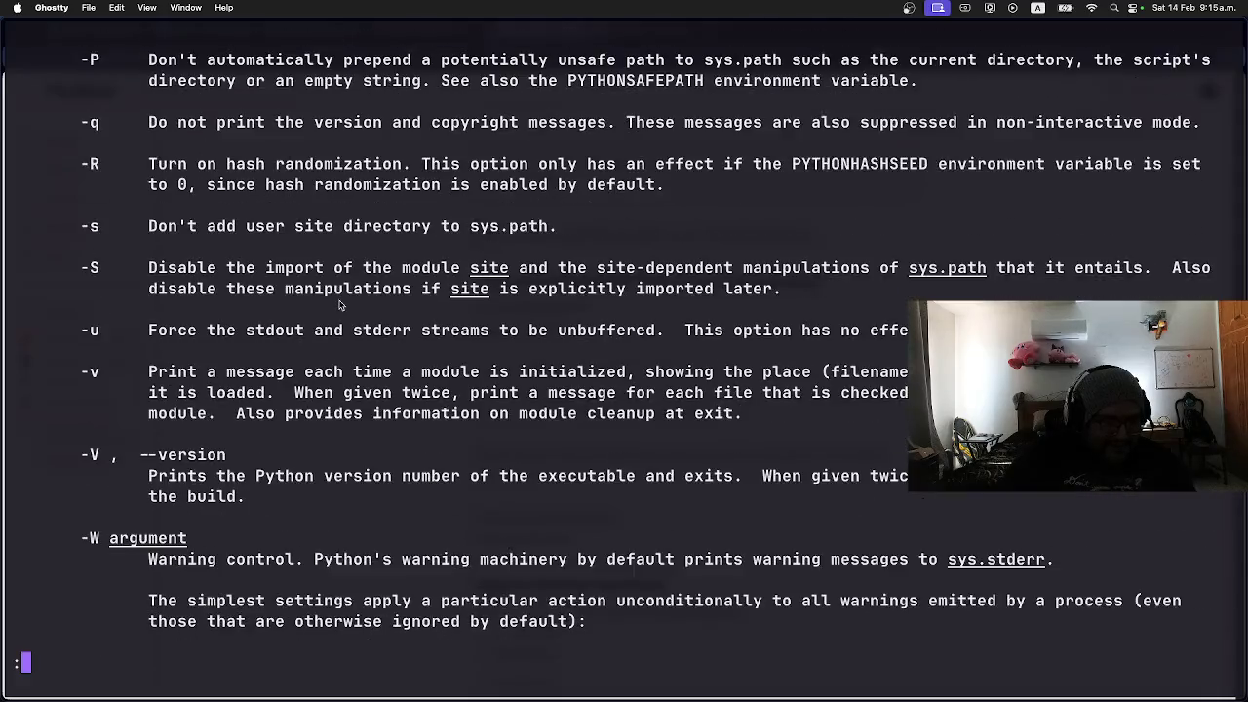
scroll(339, 305, down, 4)
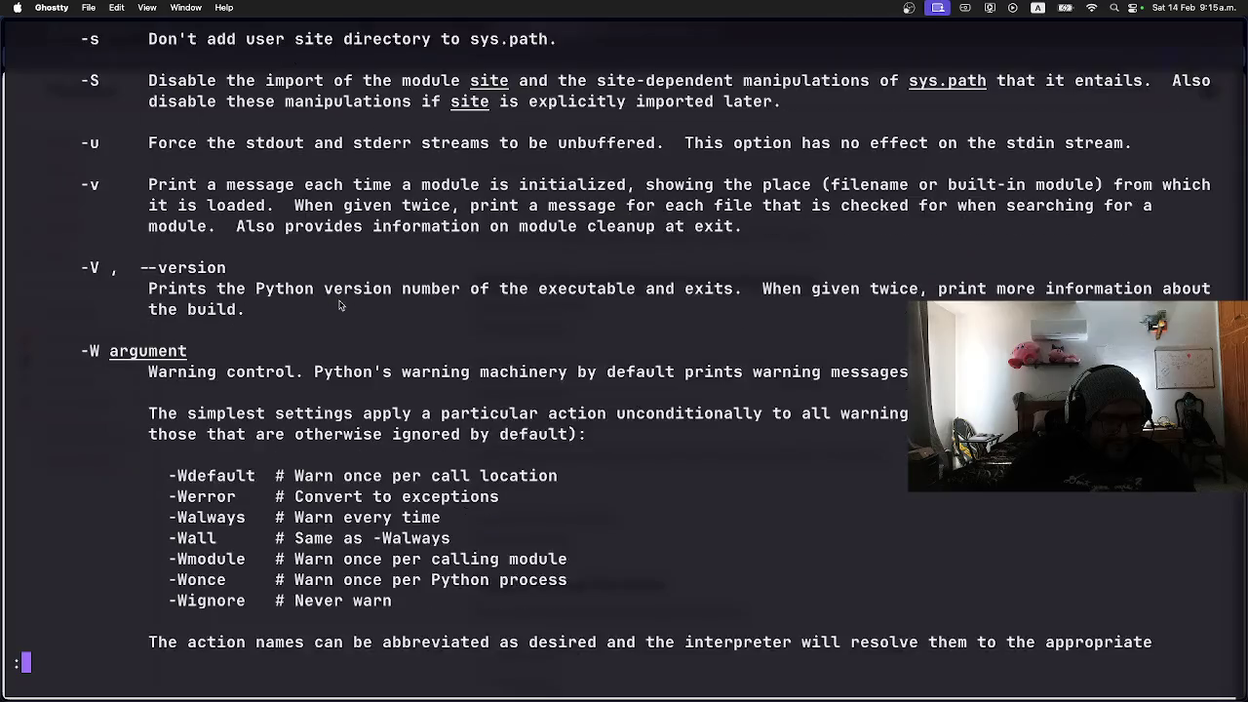
scroll(339, 305, down, 4)
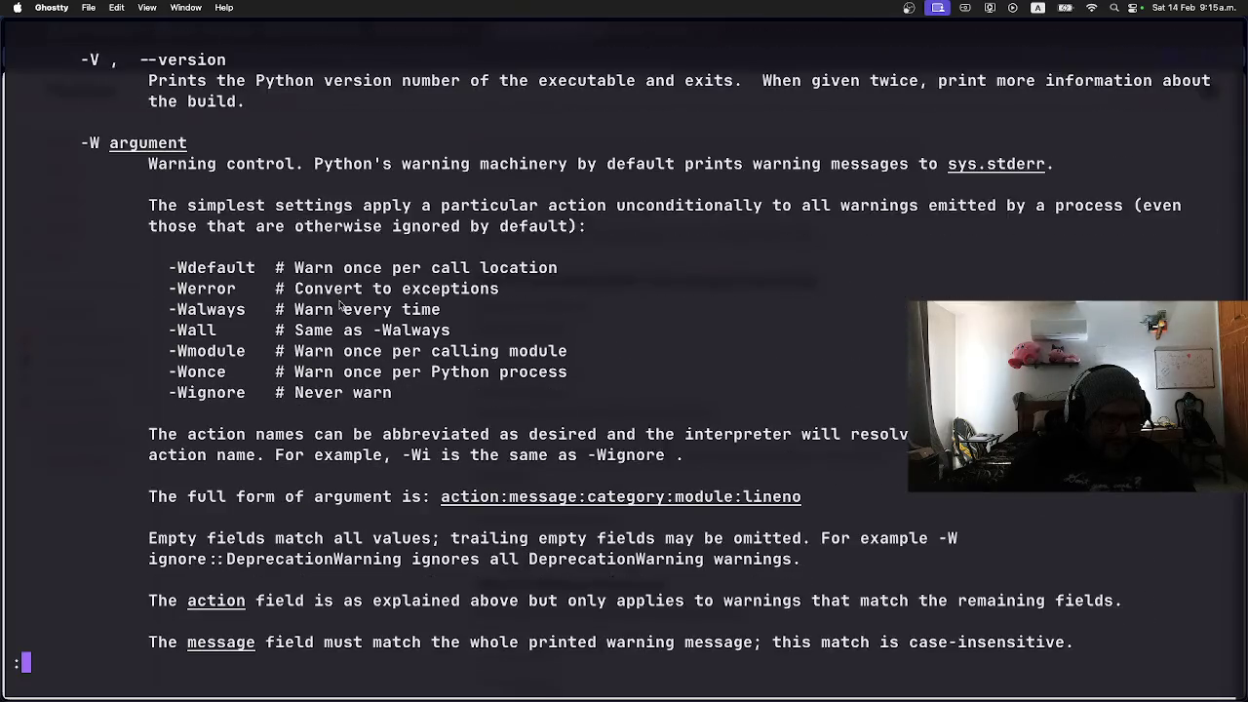
scroll(339, 305, down, 5)
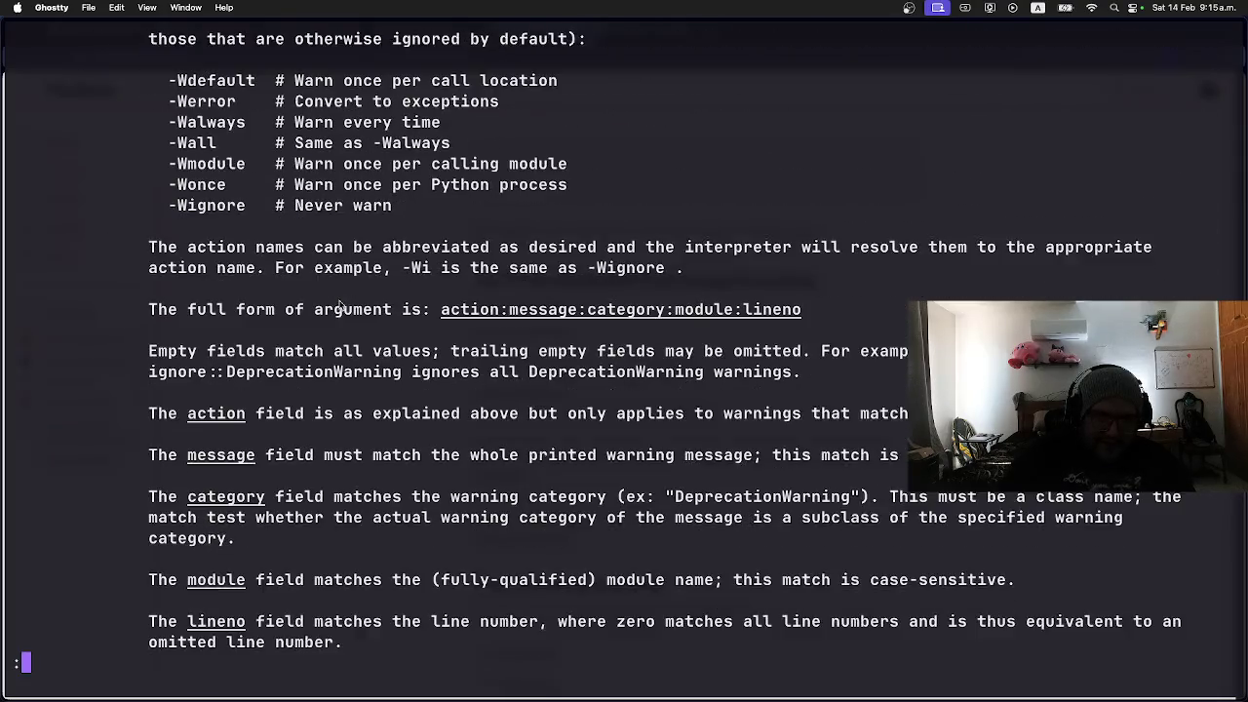
scroll(340, 306, down, 12)
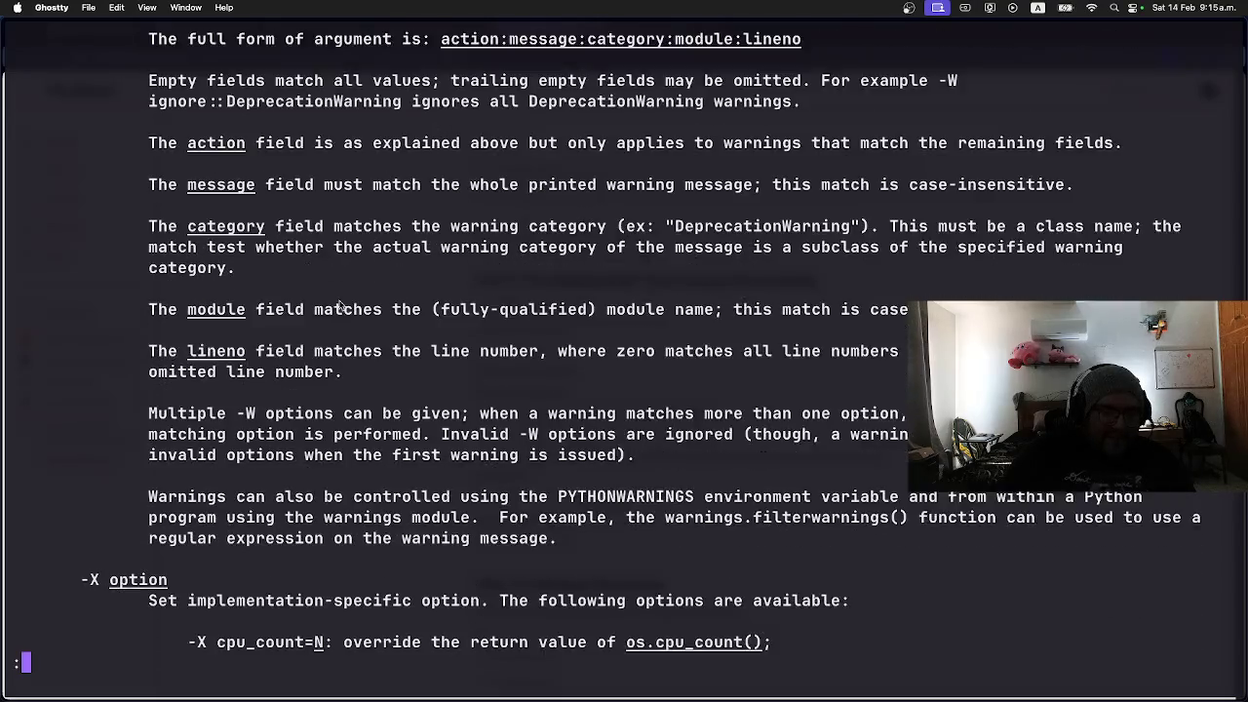
scroll(339, 305, down, 1)
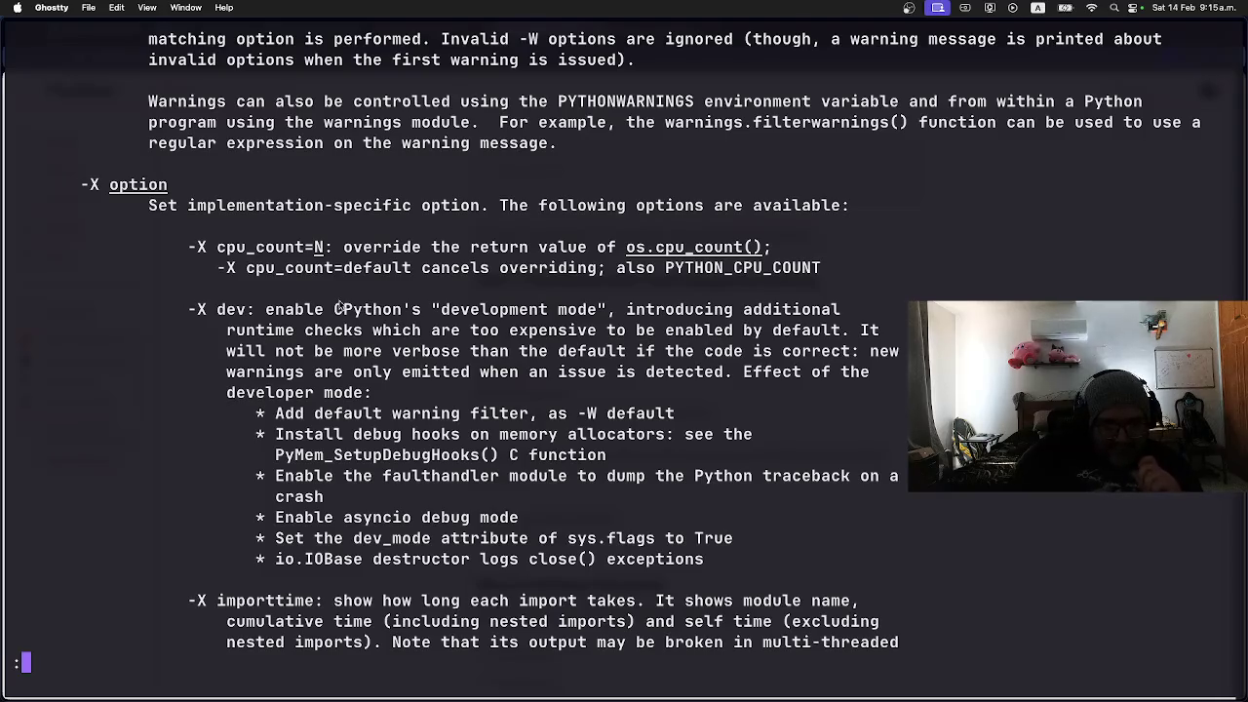
key(q)
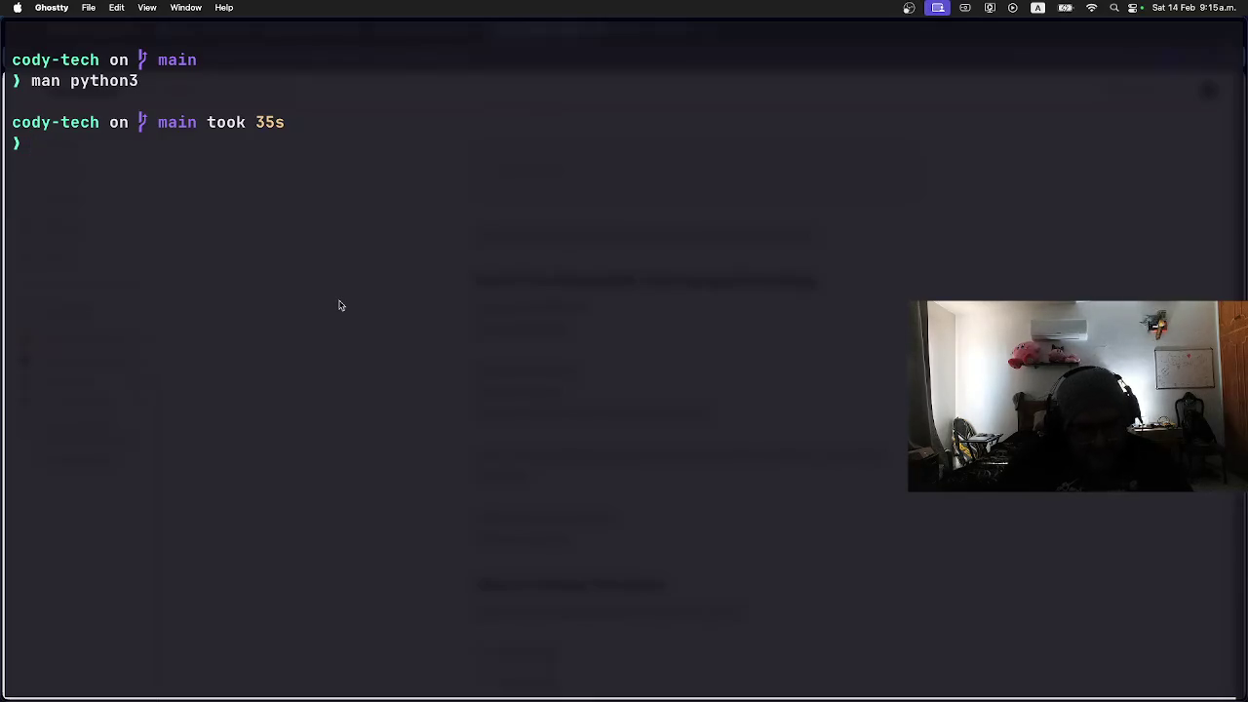
Step: Replace a drafted python --help with man python to reopen the Python manual
text(python -)
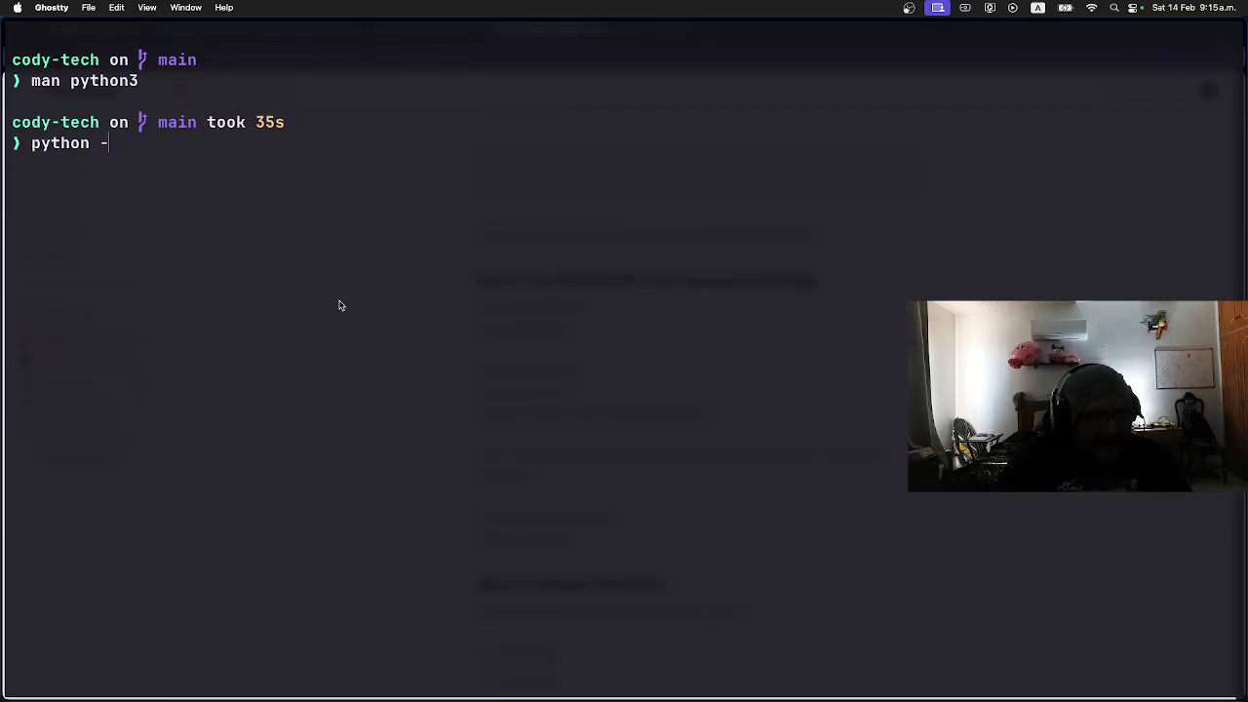
text(-help)
key(BackSpace)
key(BackSpace)
key(BackSpace)
text(man python)
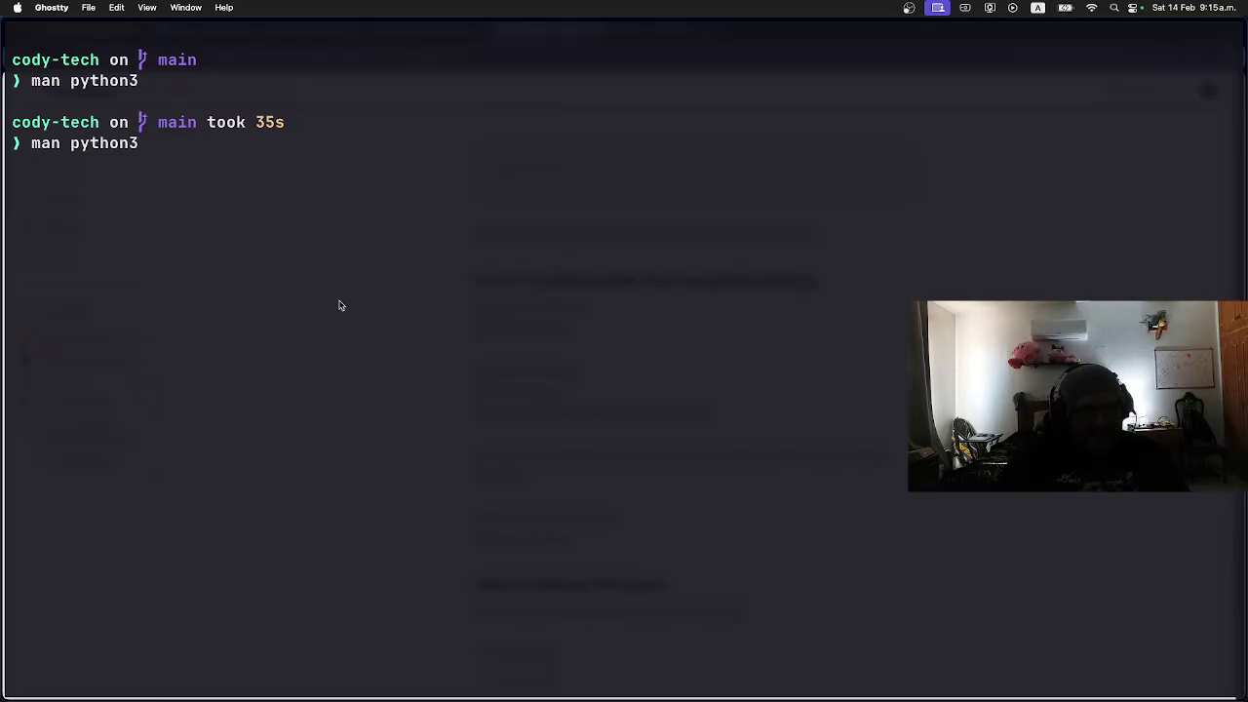
key(Return)
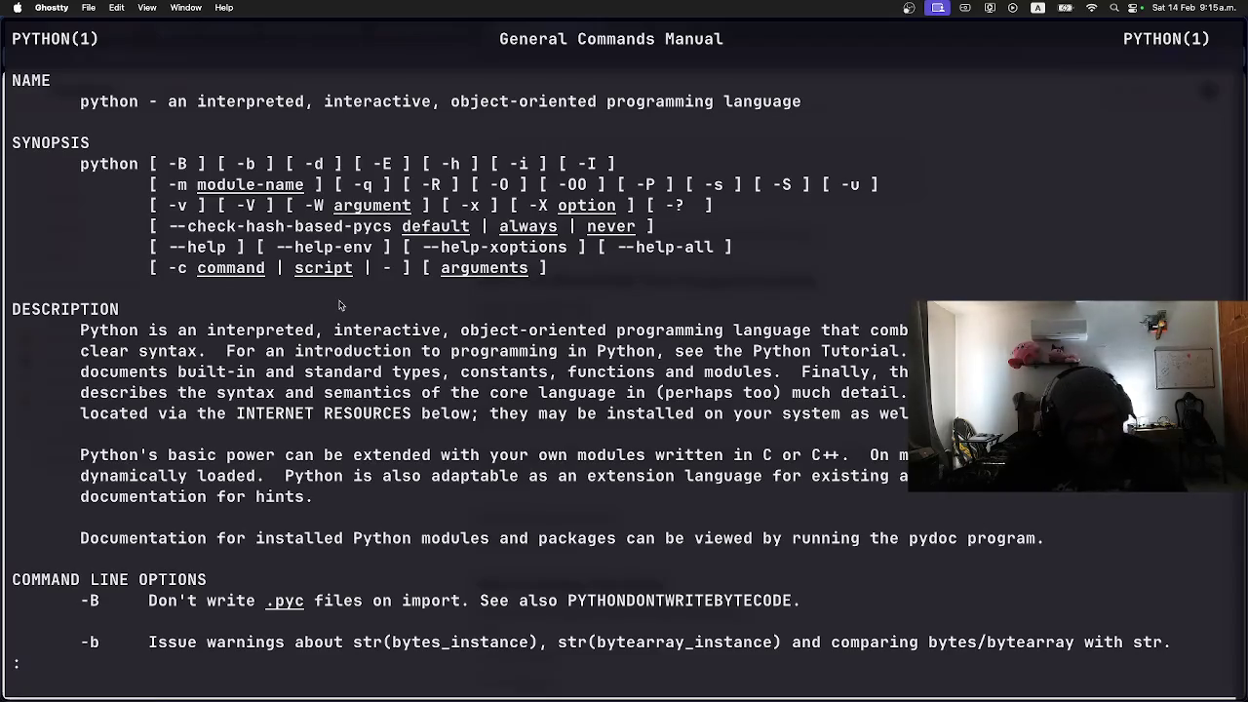
Step: Clear the screen, list the folder with ls -ltr, and switch back to the Medium article
text(qclerar)
key(BackSpace)
key(BackSpace)
key(BackSpace)
text(ar)
key(Return)
text(ls -lt)
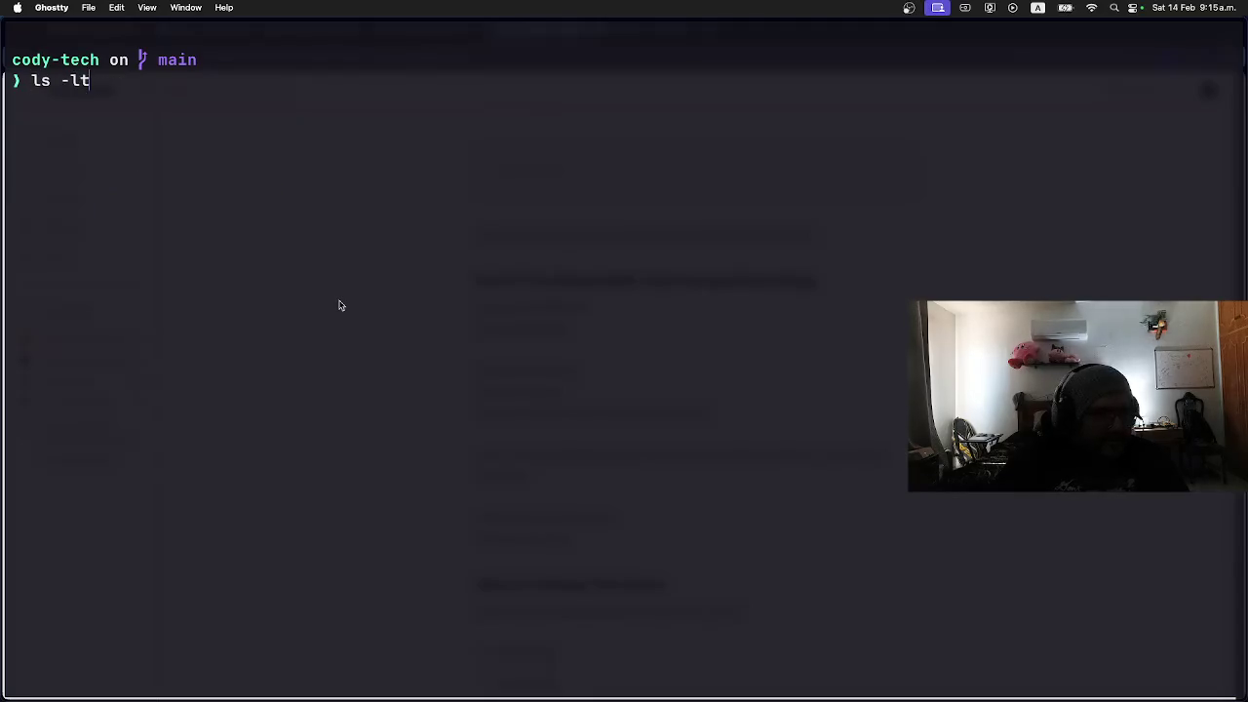
text(r)
key(Return)
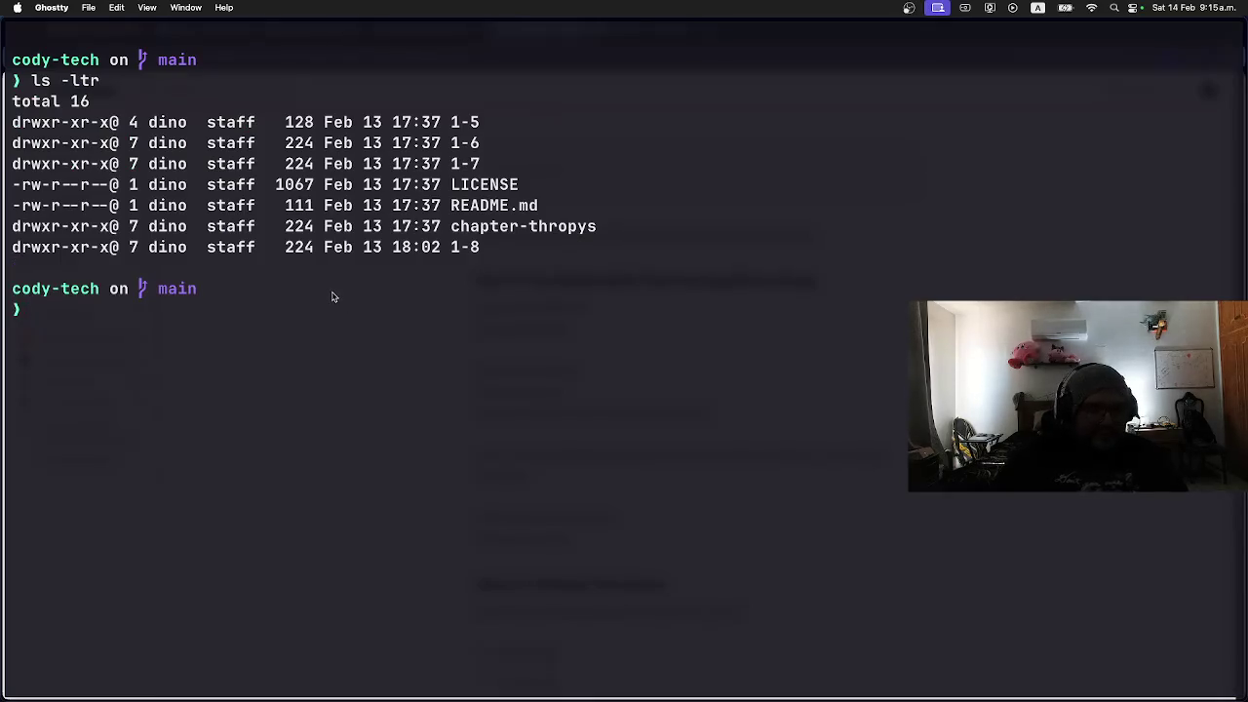
key(super+Tab)
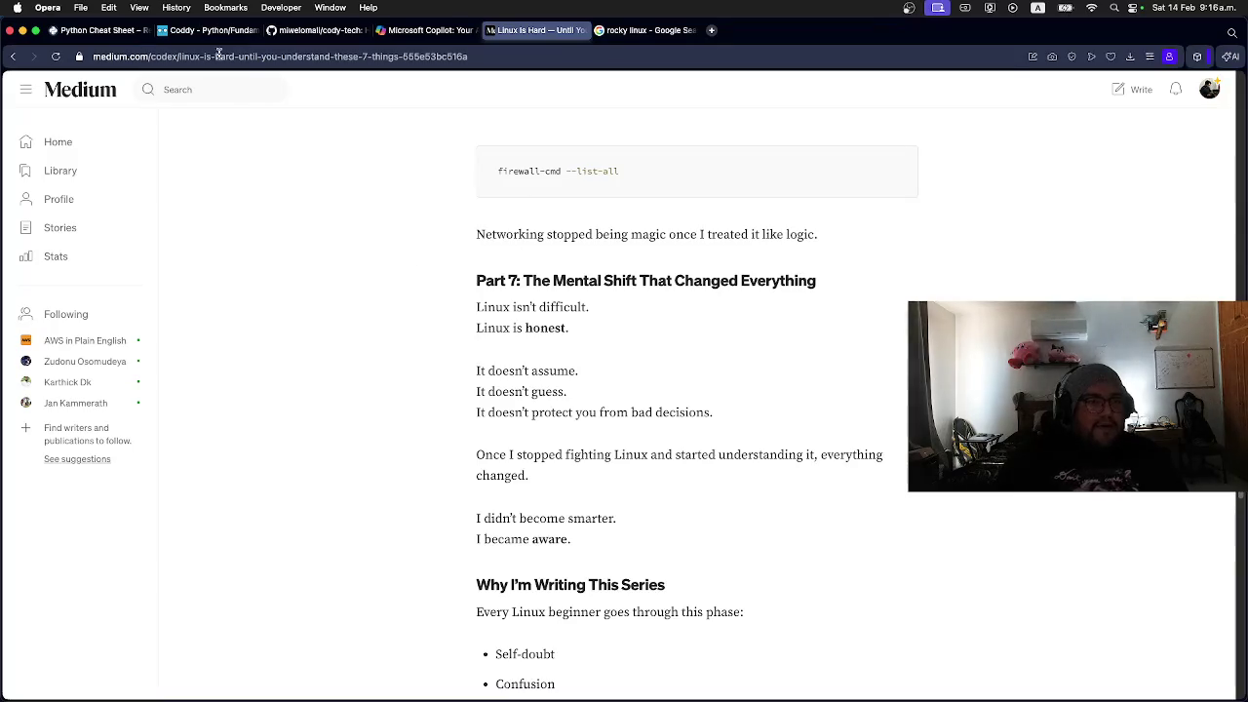
Step: Glance at the Coddy Python course page, dismissing its Game Overview popup, then the cody-tech GitHub page
click(199, 32)
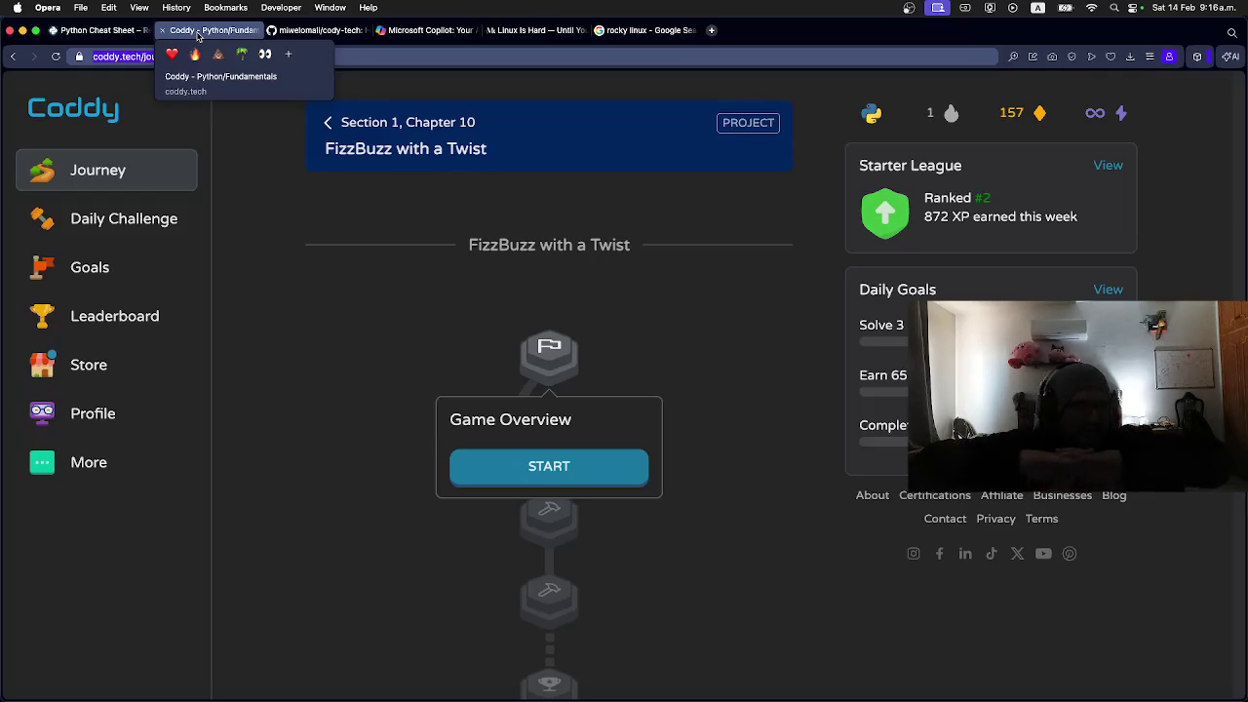
click(380, 347)
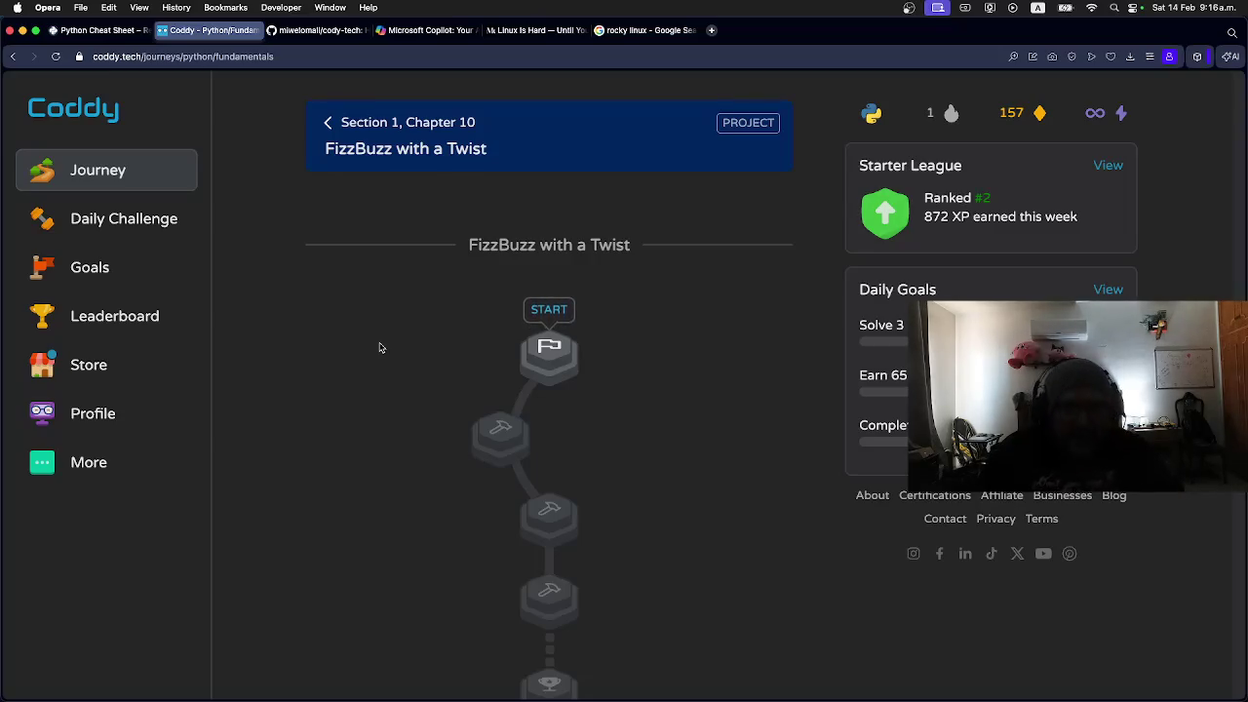
click(318, 31)
Step: Scroll the Linux Is Hard article back up to its title, then return to the Copilot chat
click(538, 30)
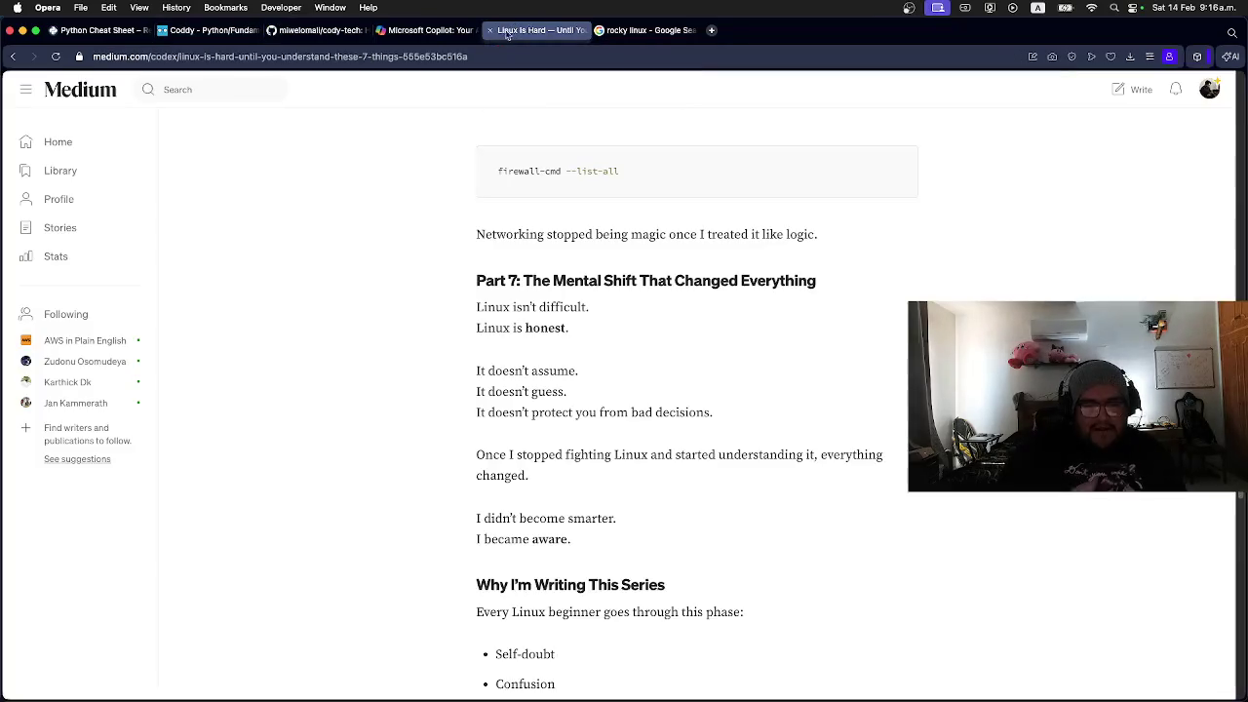
scroll(325, 355, down, 7)
scroll(325, 349, up, 10)
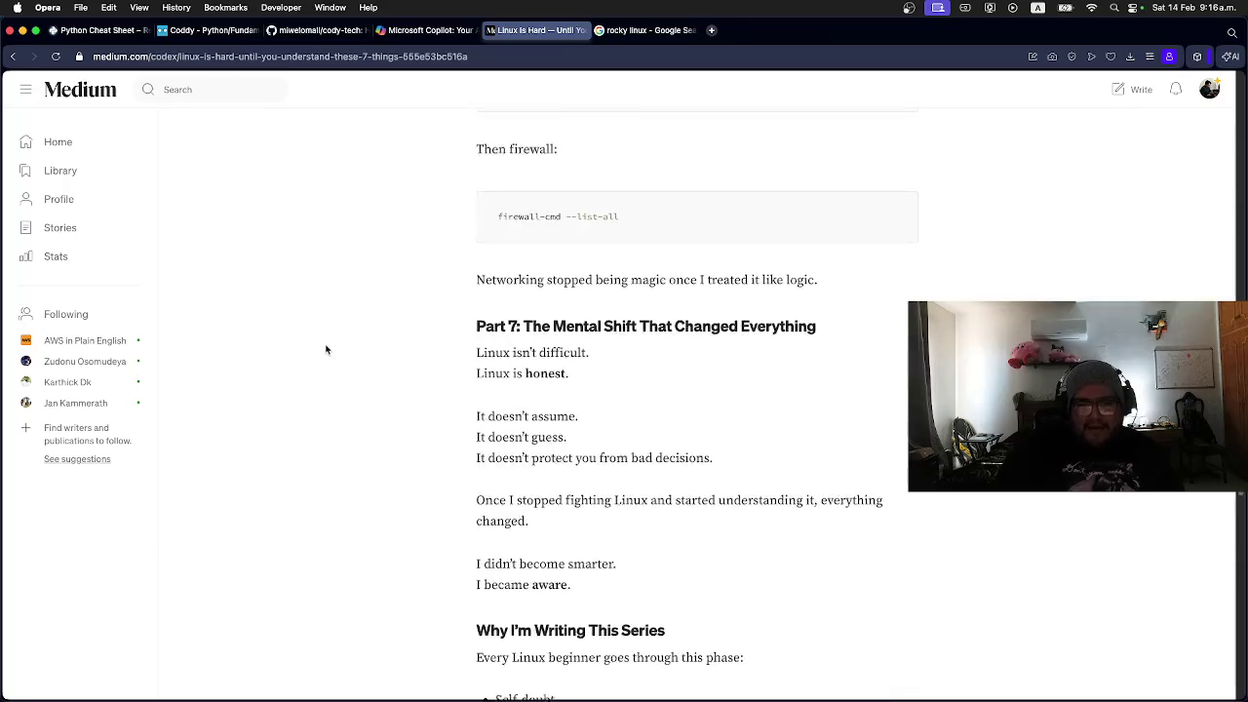
scroll(326, 349, up, 15)
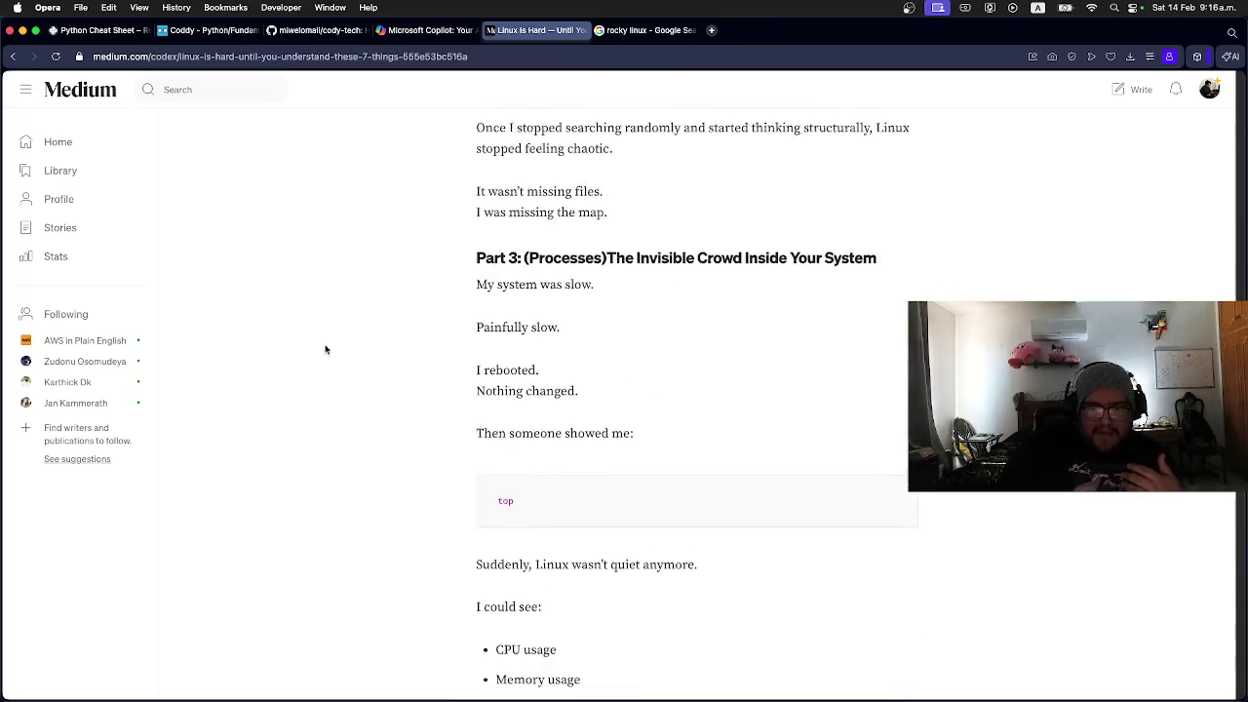
scroll(326, 349, up, 10)
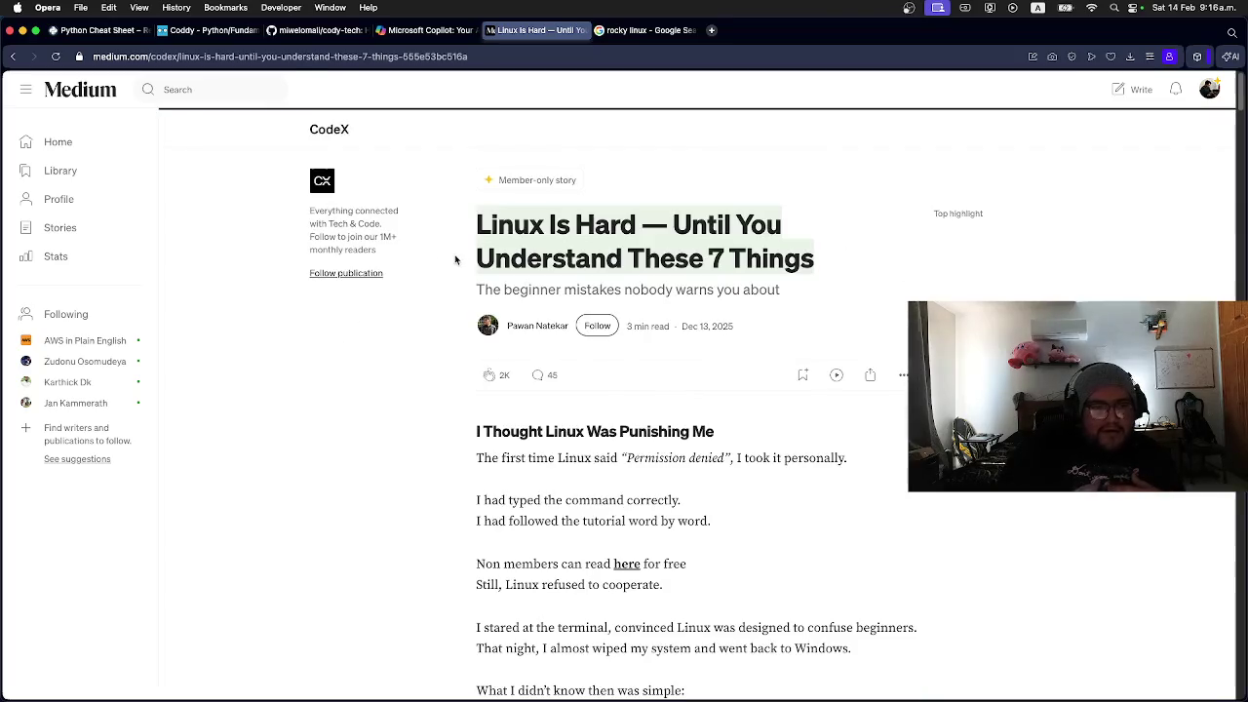
click(398, 32)
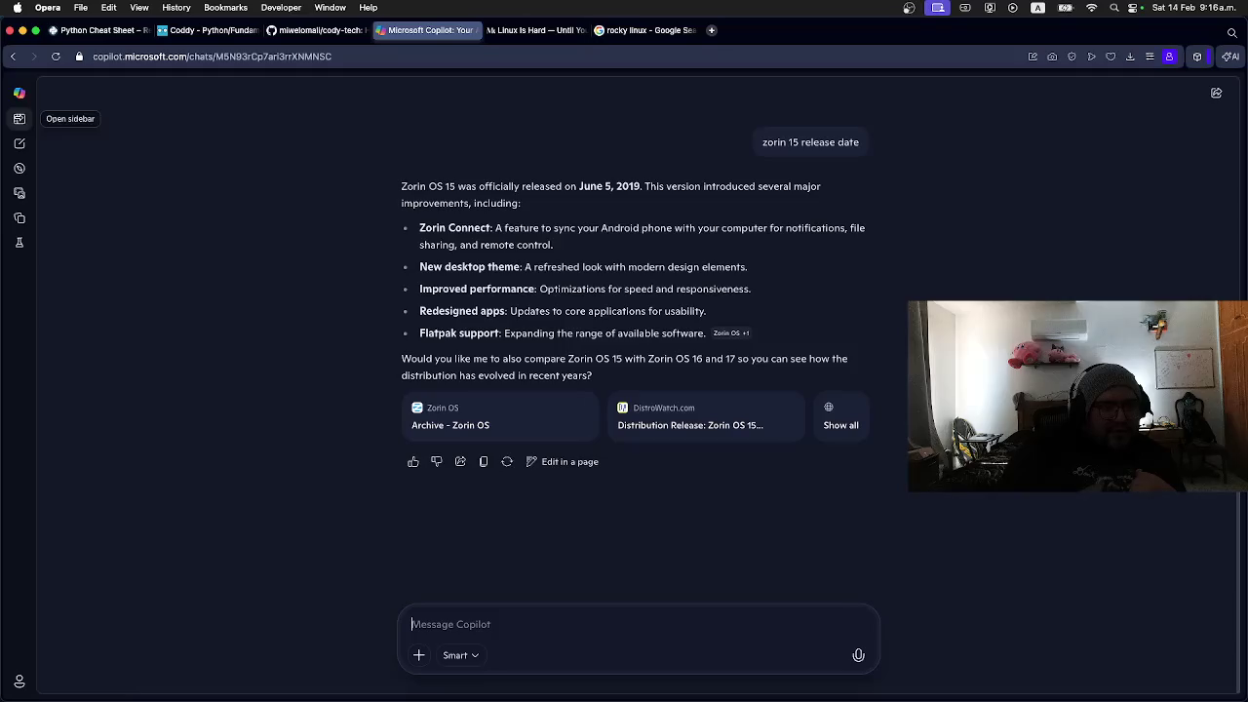
Step: Start a fresh Copilot chat, browse the cody-tech repository's folders and README, and open a new tab
click(19, 94)
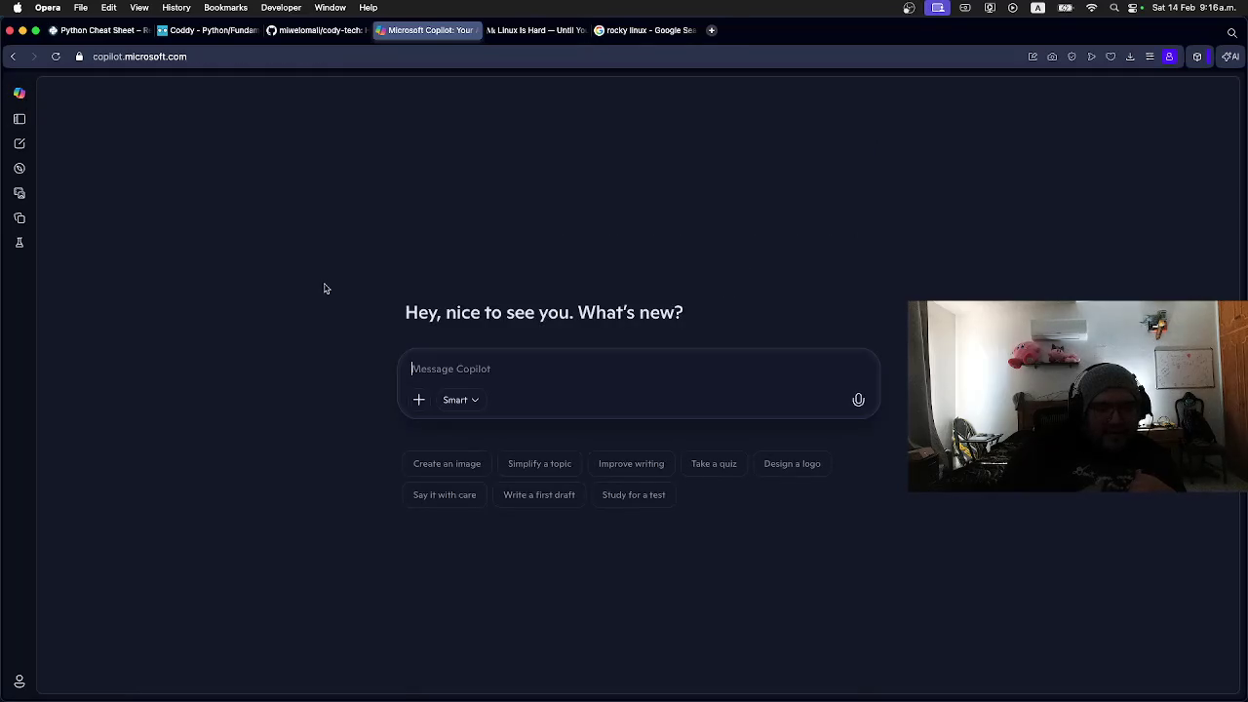
click(317, 30)
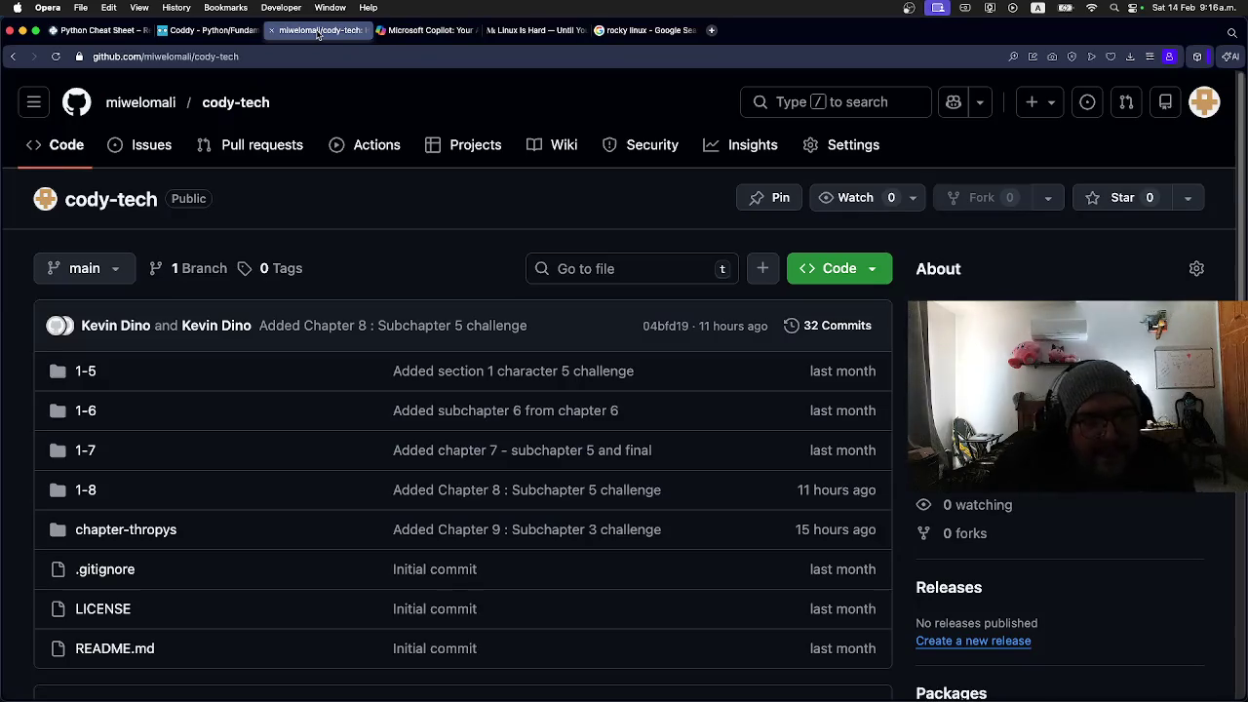
scroll(312, 222, down, 5)
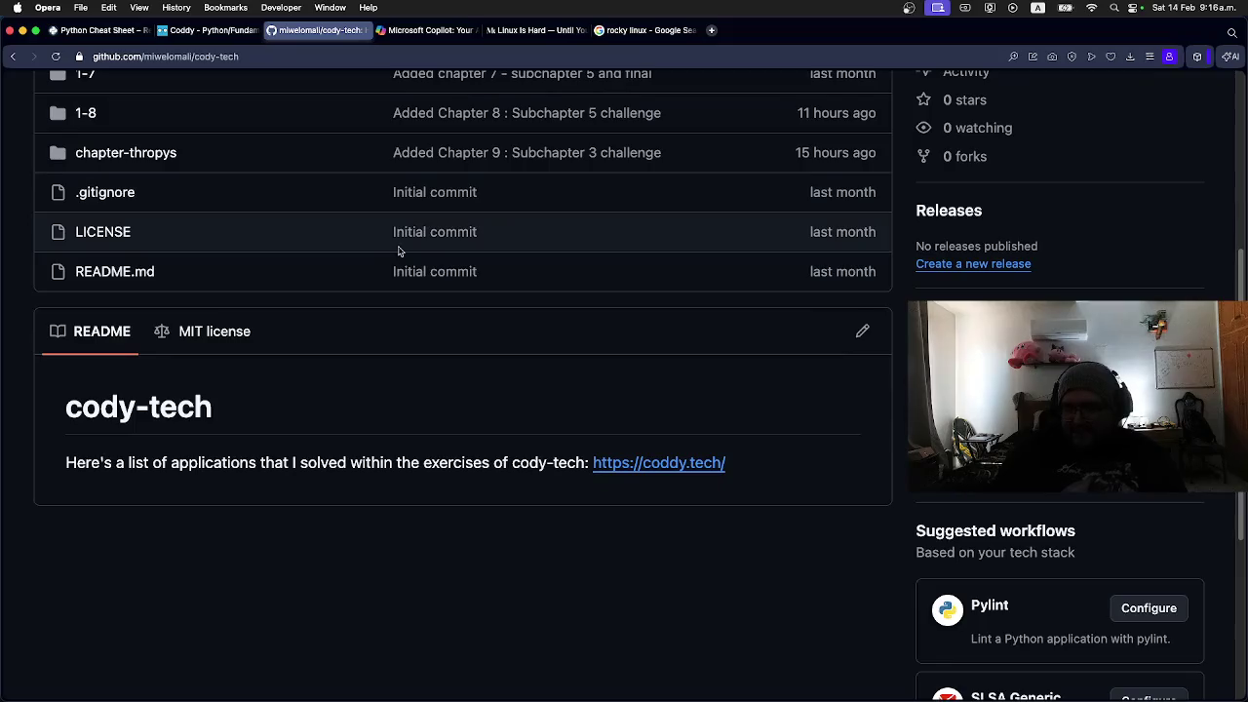
scroll(397, 252, down, 4)
scroll(459, 267, up, 4)
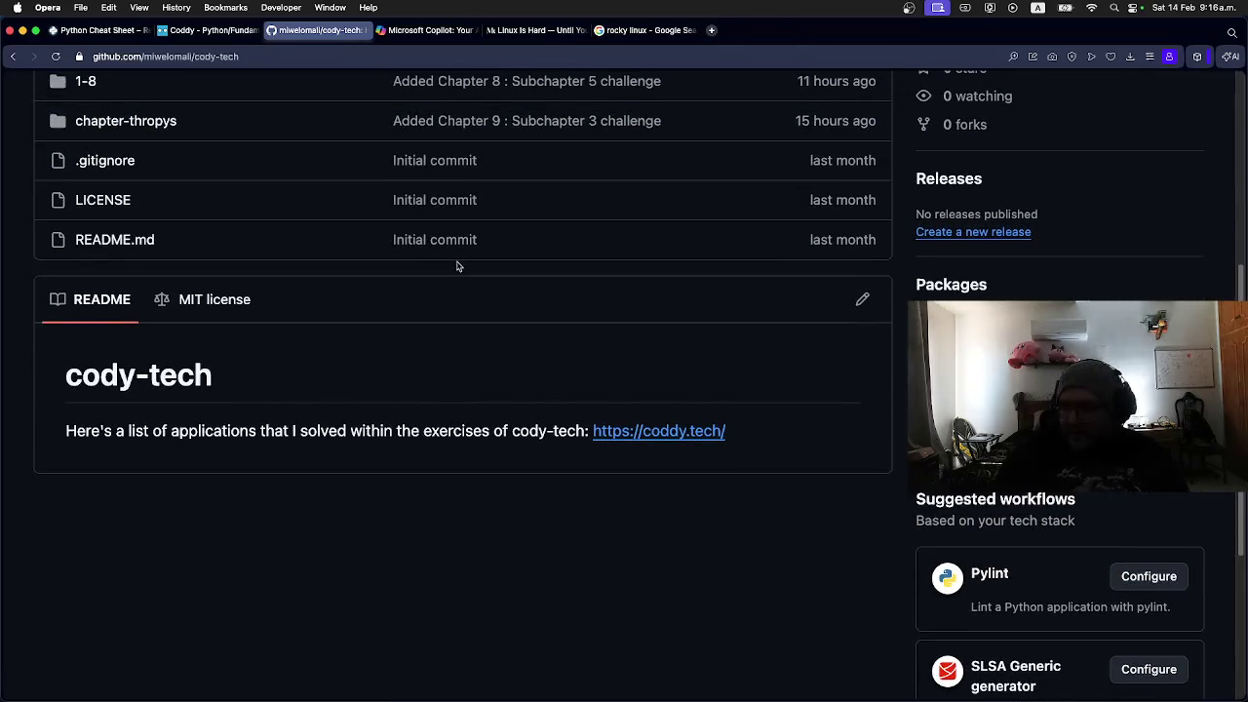
scroll(552, 281, up, 5)
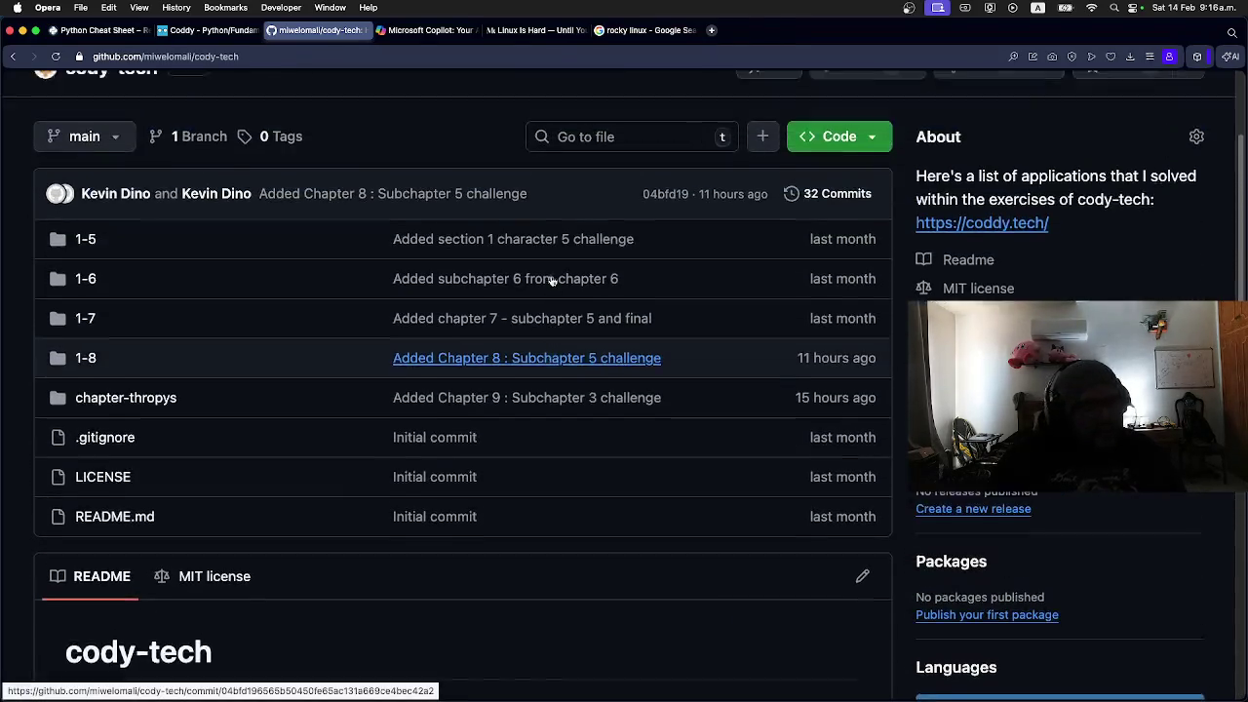
scroll(552, 281, down, 1)
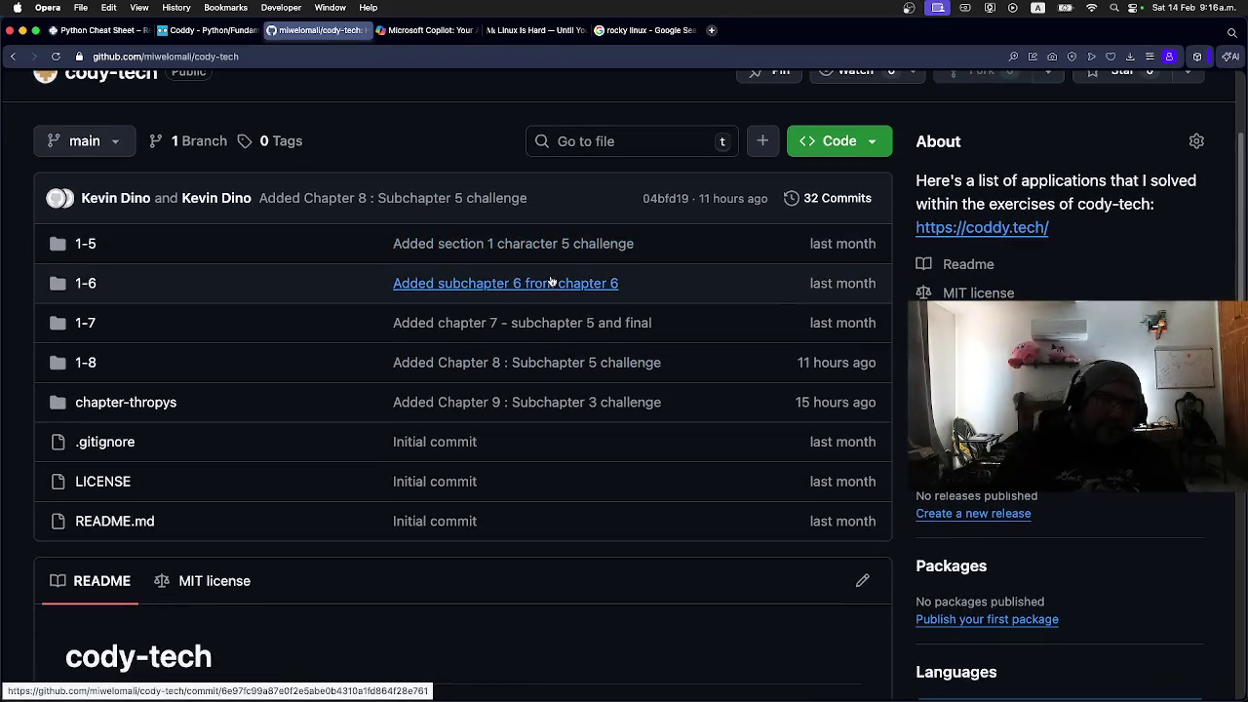
click(713, 32)
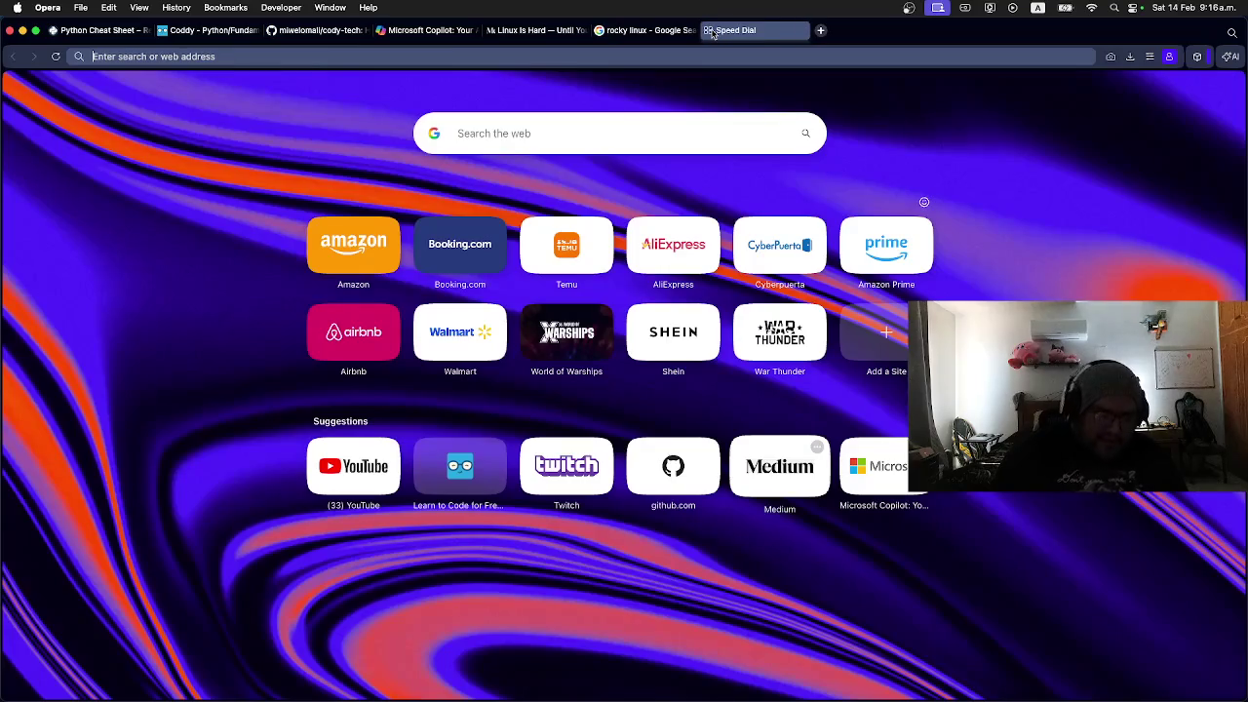
Step: Search the web for 'coderabbit' and open the official CodeRabbit website from the results
text(coderabbit)
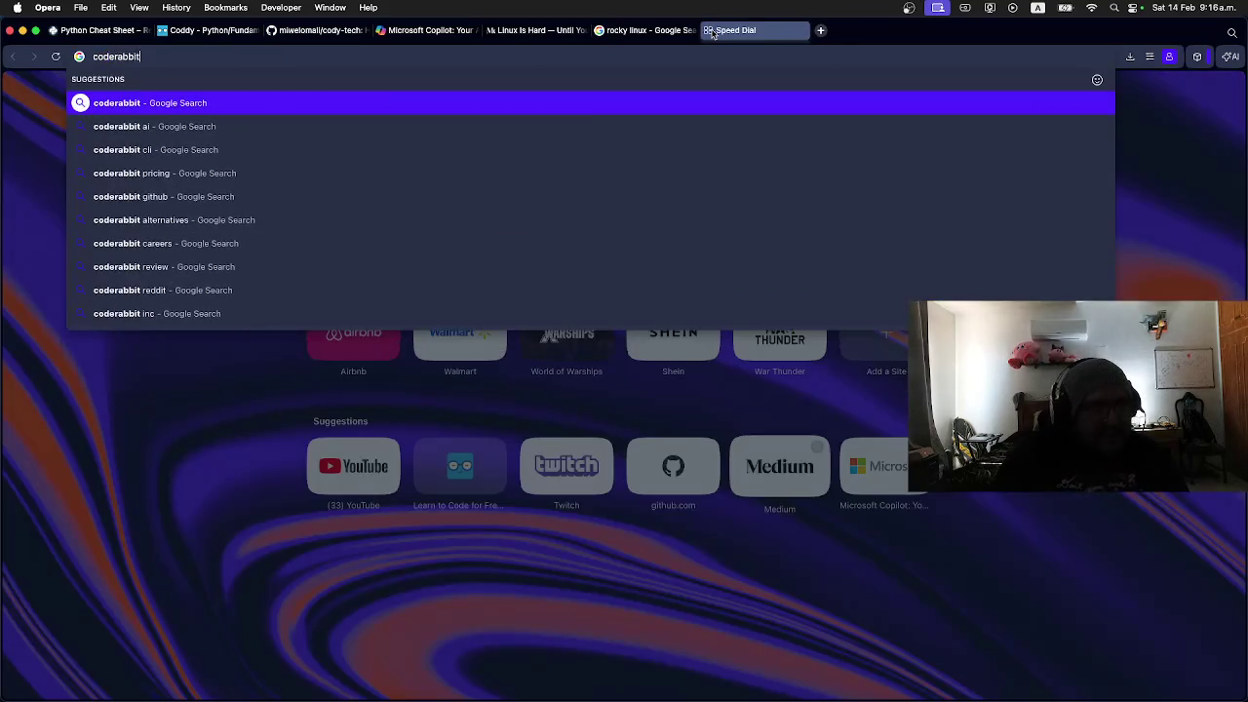
key(Return)
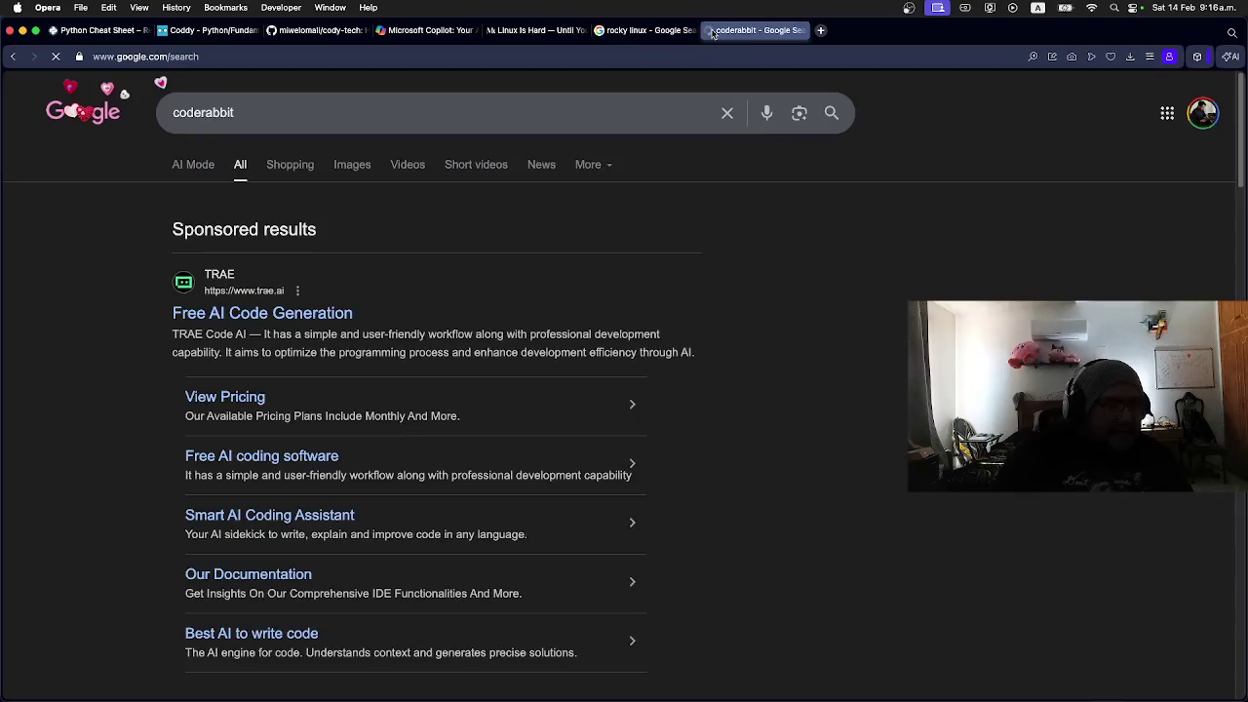
scroll(146, 393, down, 5)
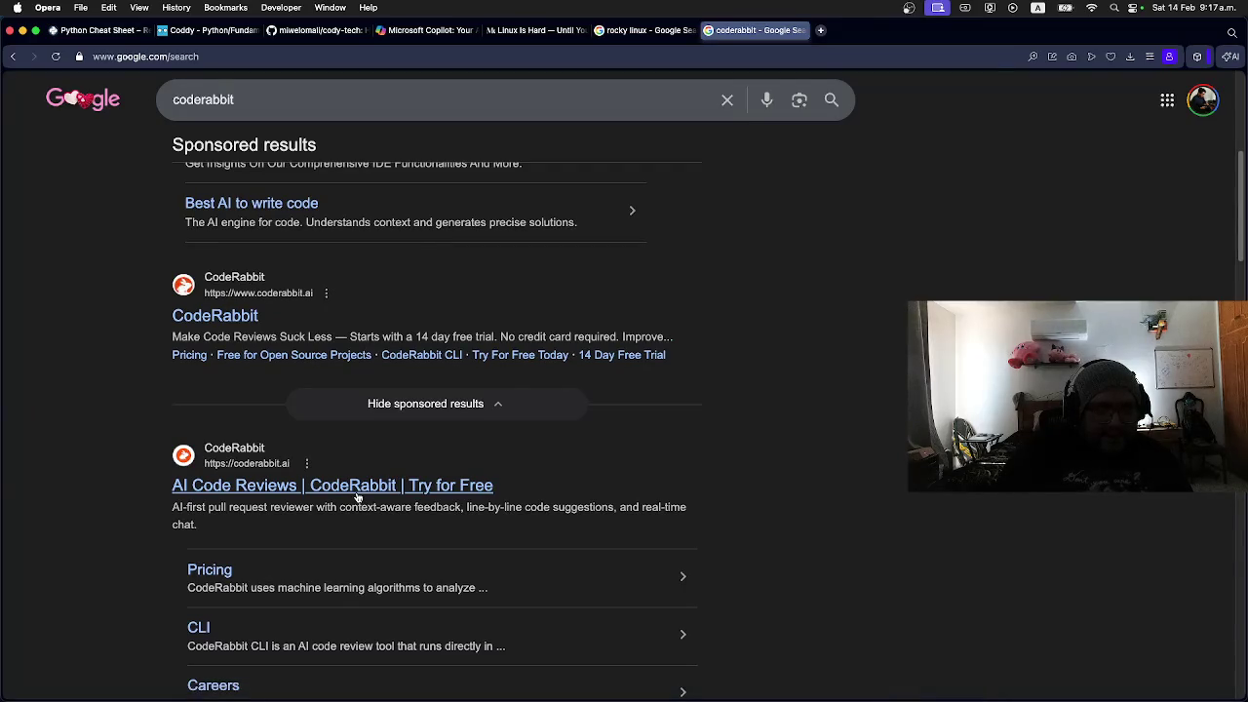
click(360, 490)
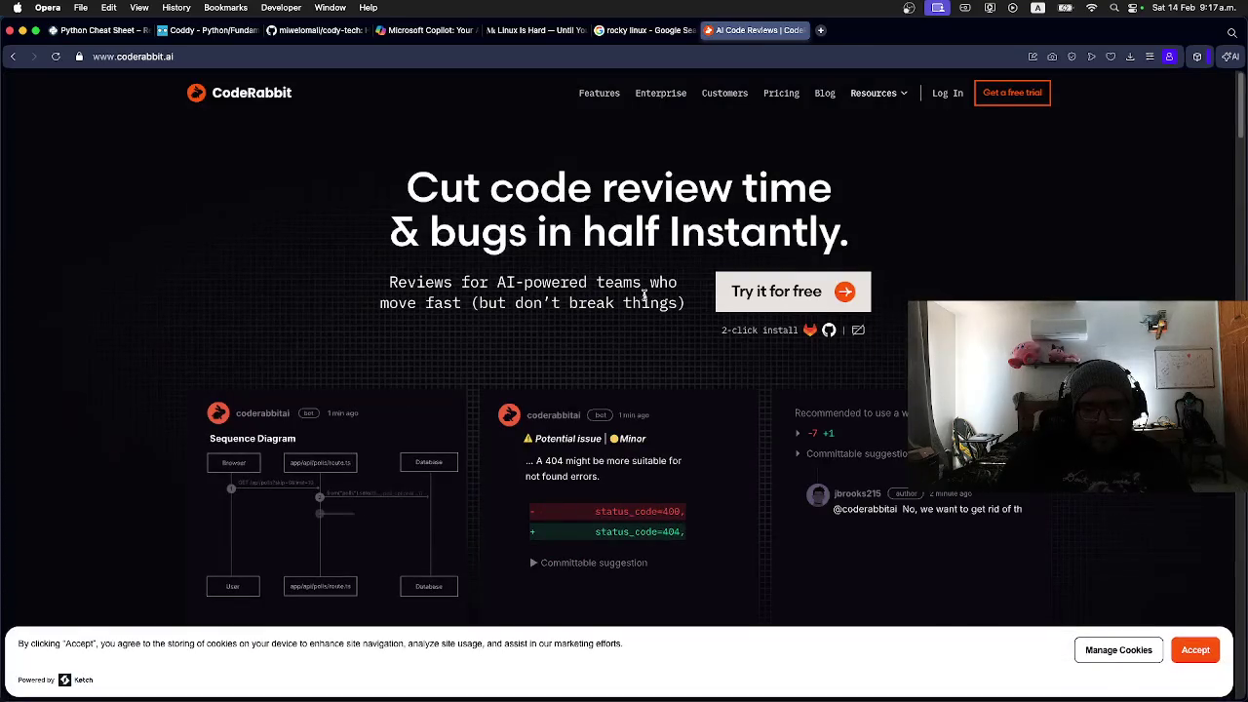
Step: Accept coderabbit.ai's cookies and scroll through the homepage features, returning to the 'Cut code review time' headline
click(1195, 649)
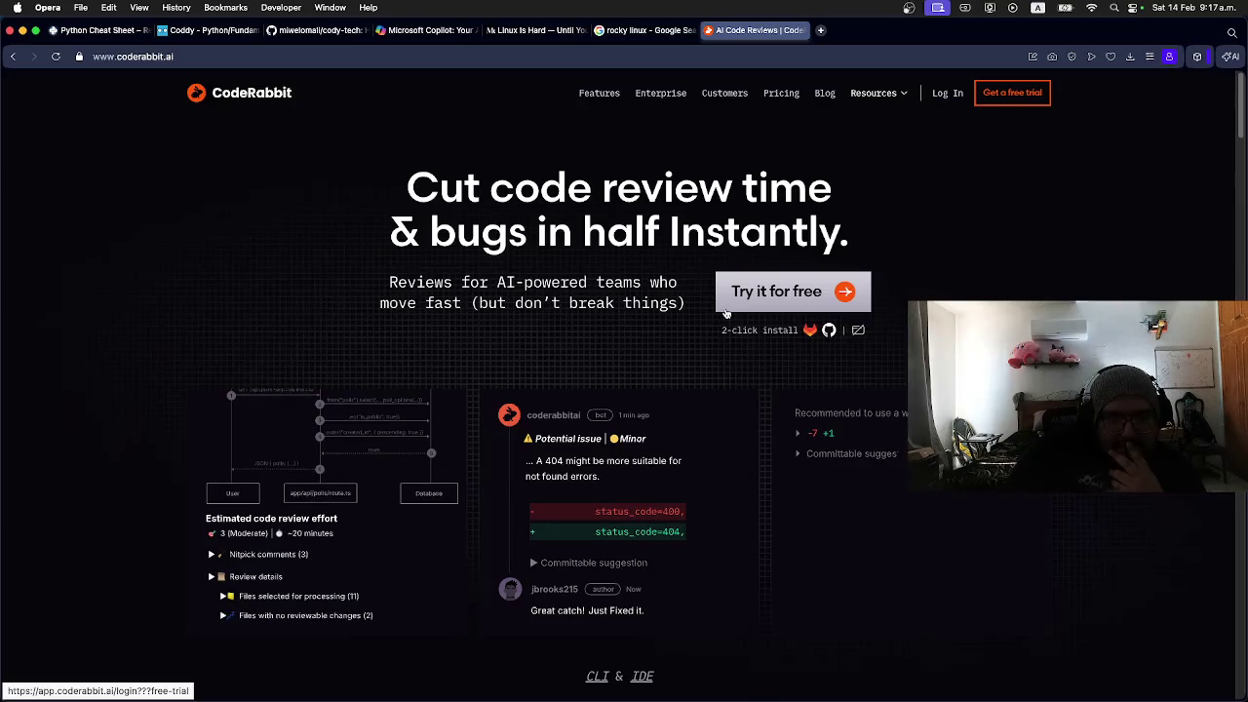
scroll(688, 343, down, 10)
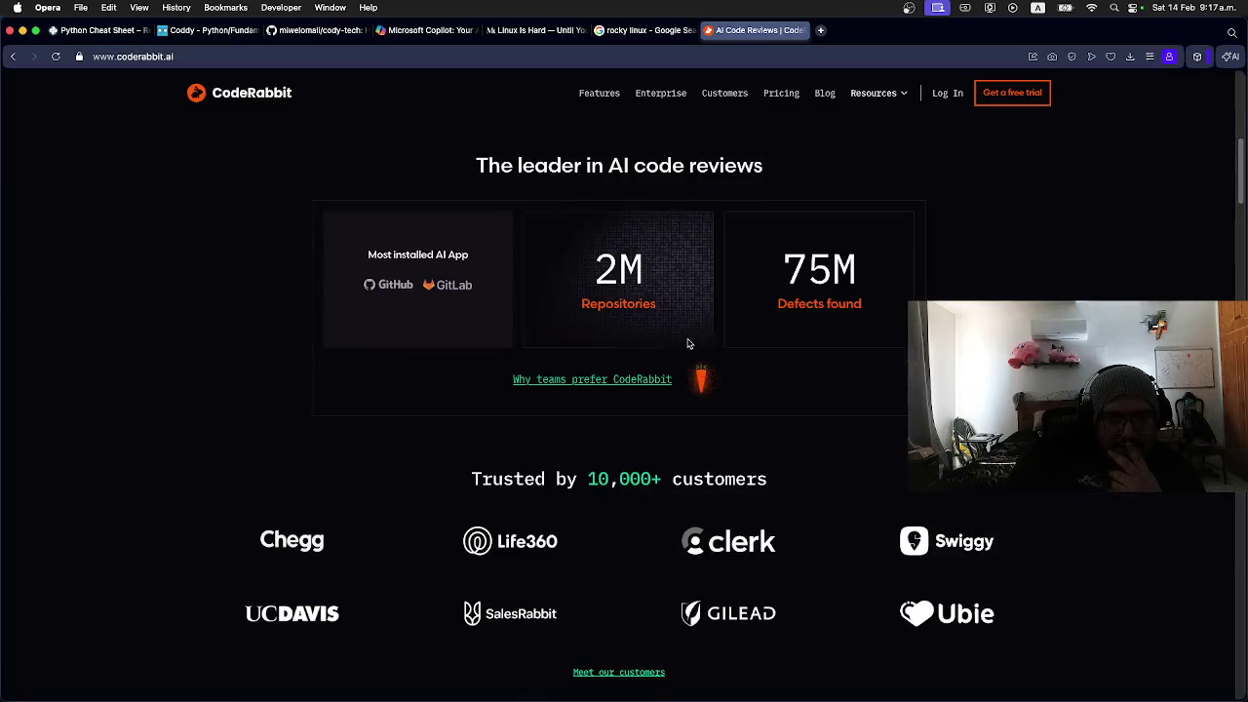
scroll(688, 342, down, 3)
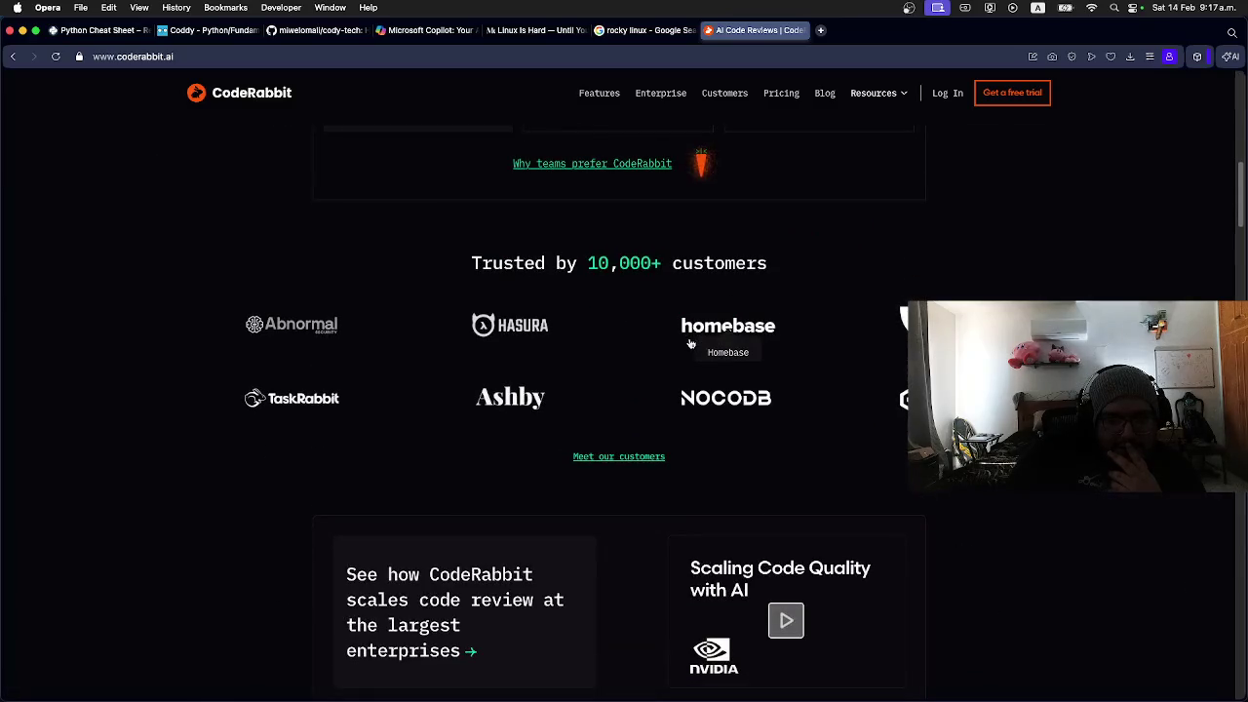
scroll(689, 342, up, 3)
scroll(692, 343, down, 7)
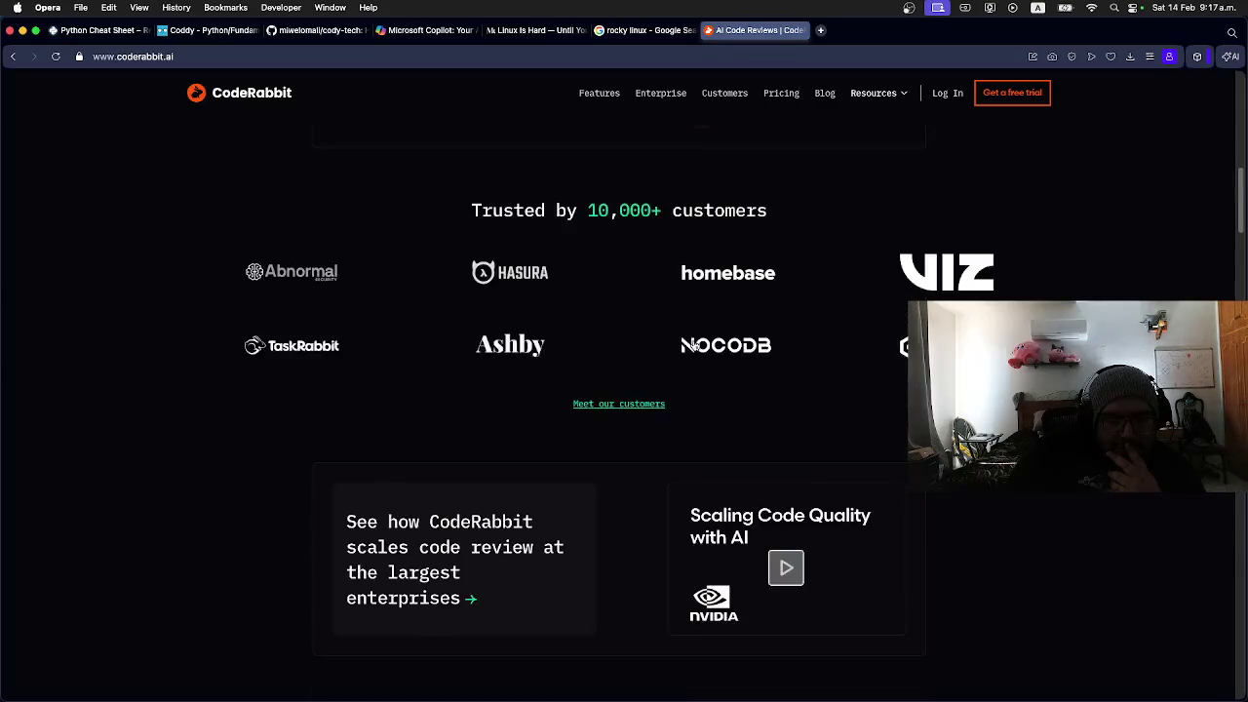
scroll(694, 344, down, 8)
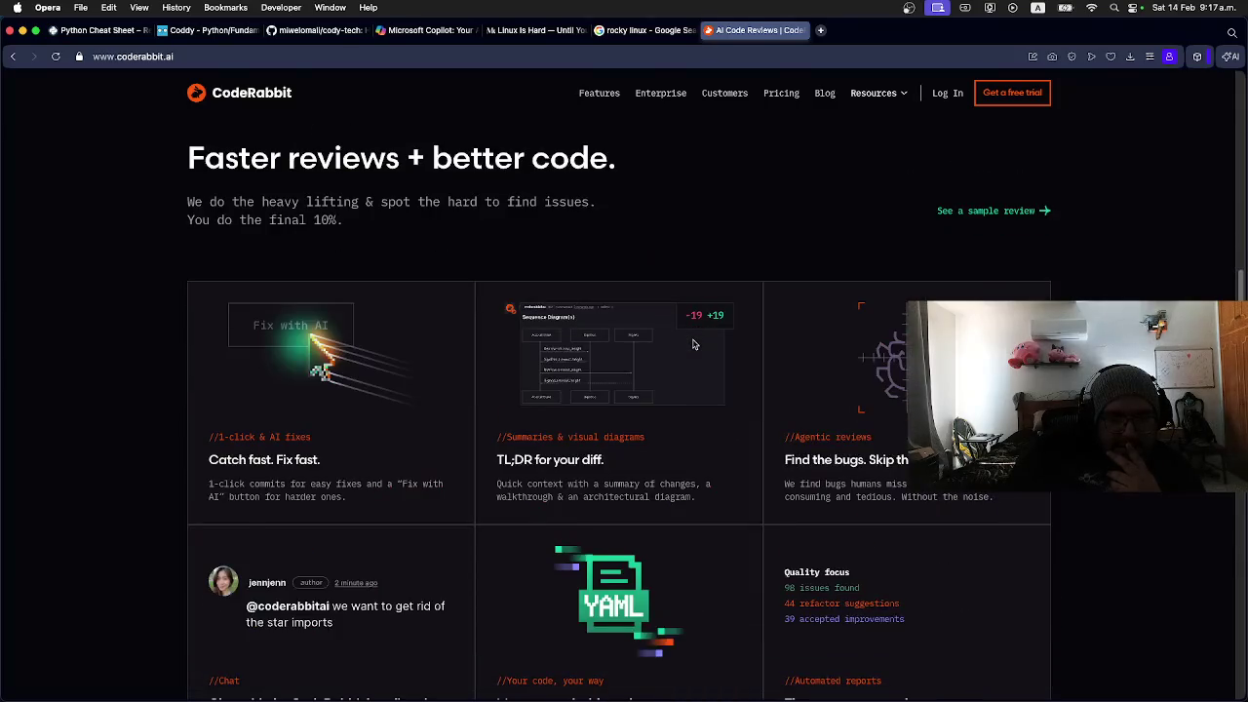
scroll(694, 344, down, 10)
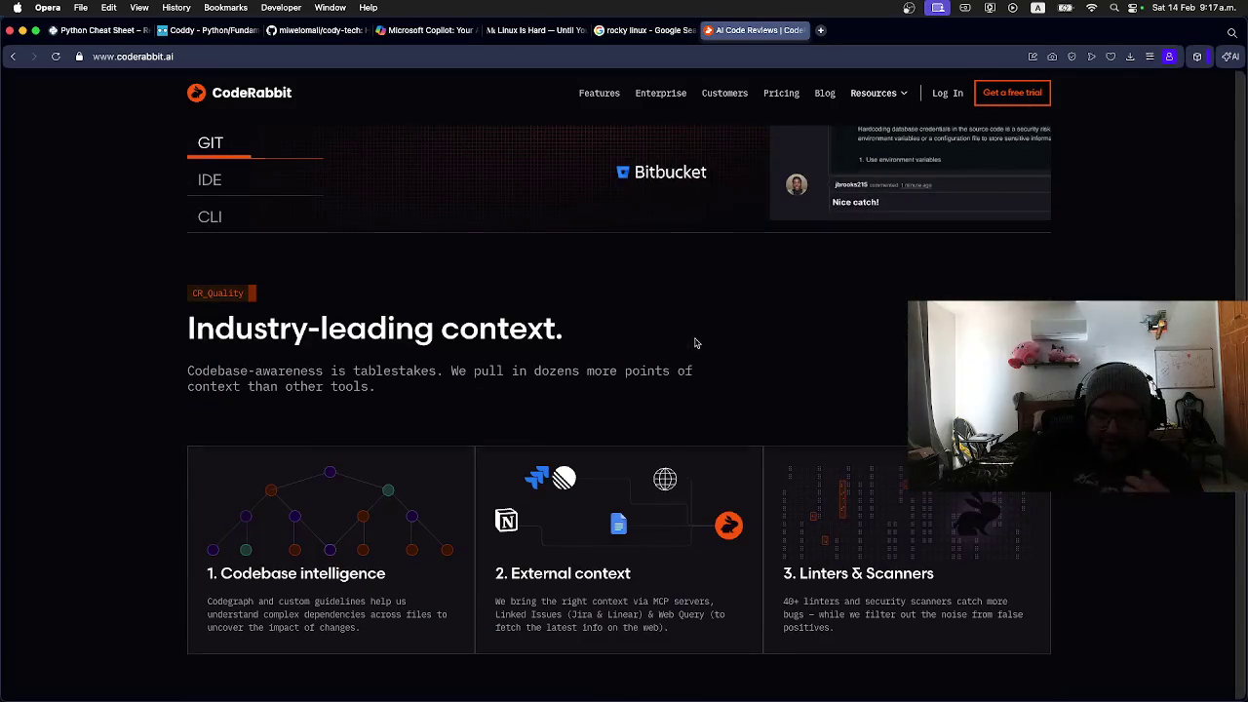
scroll(695, 342, up, 15)
scroll(695, 342, up, 5)
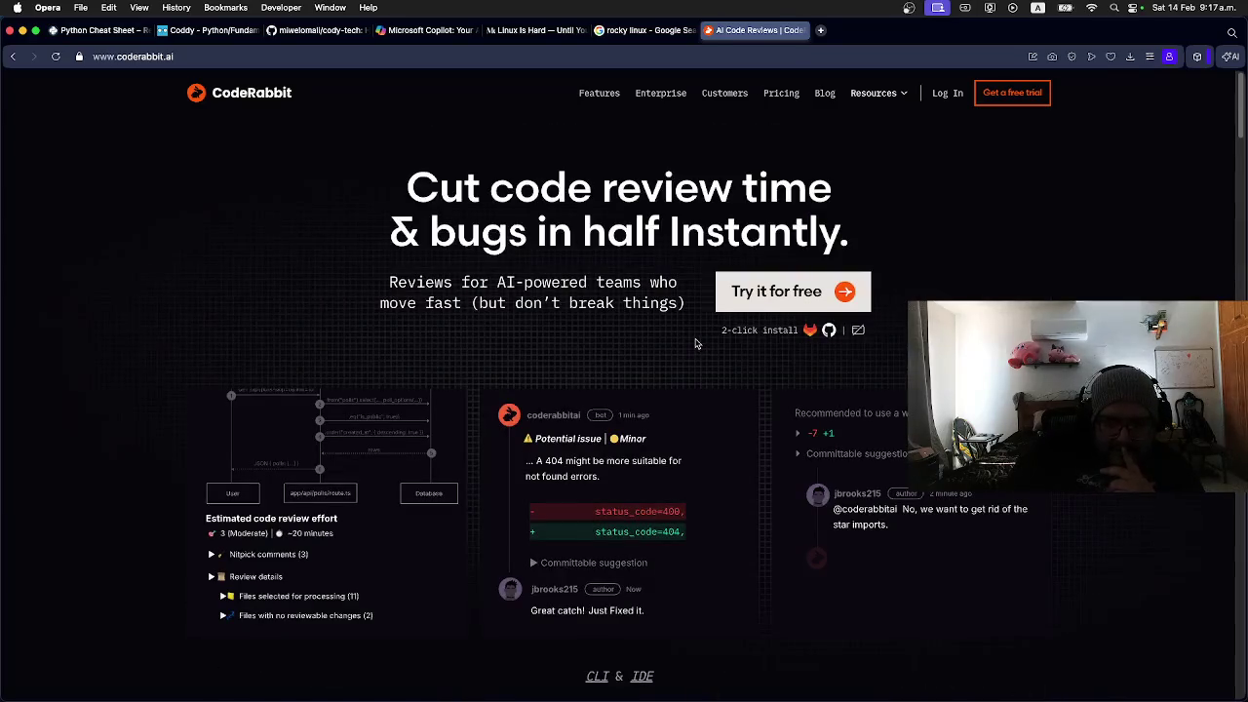
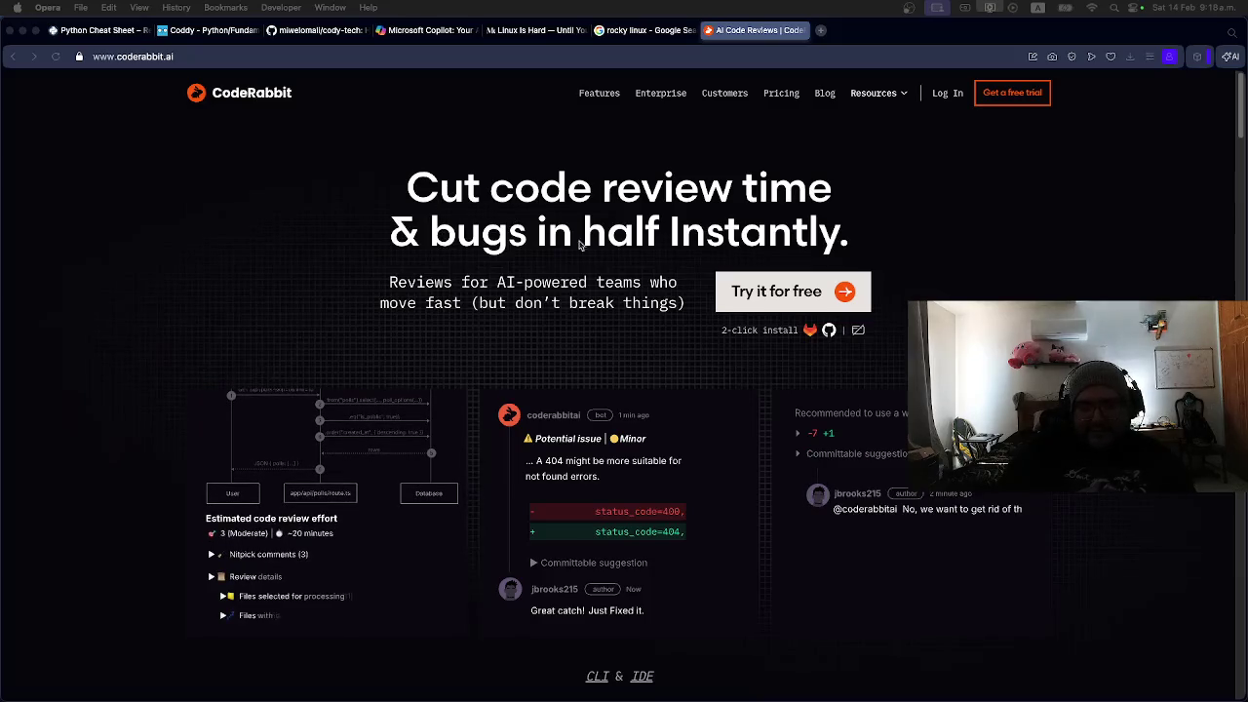
Step: Scroll through the CodeRabbit page and open its free trial sign-up page
scroll(756, 205, down, 10)
scroll(762, 206, down, 3)
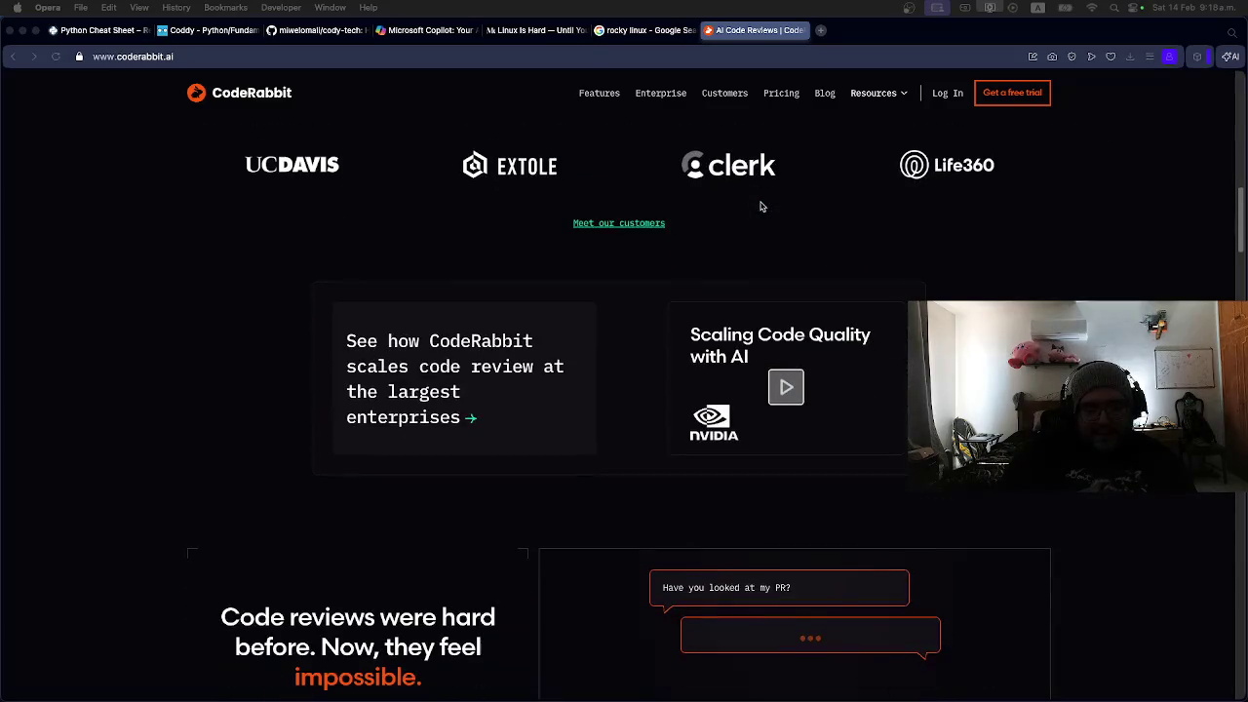
scroll(762, 206, down, 5)
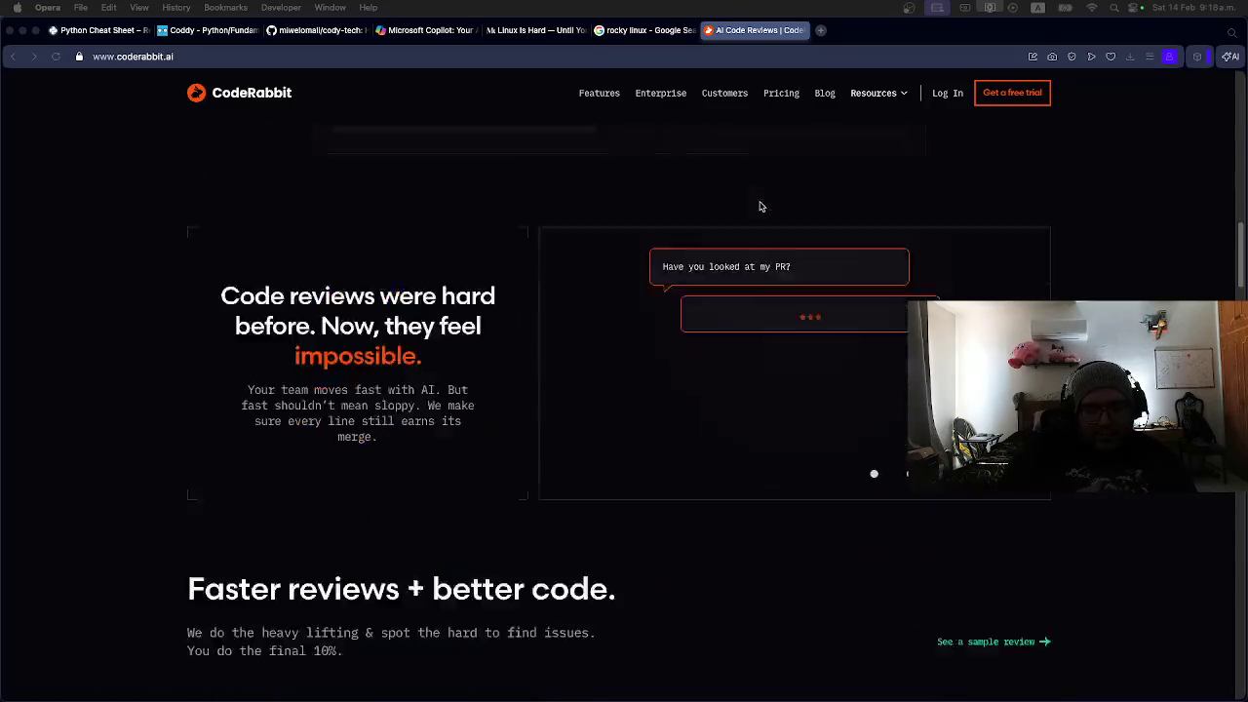
scroll(761, 206, down, 7)
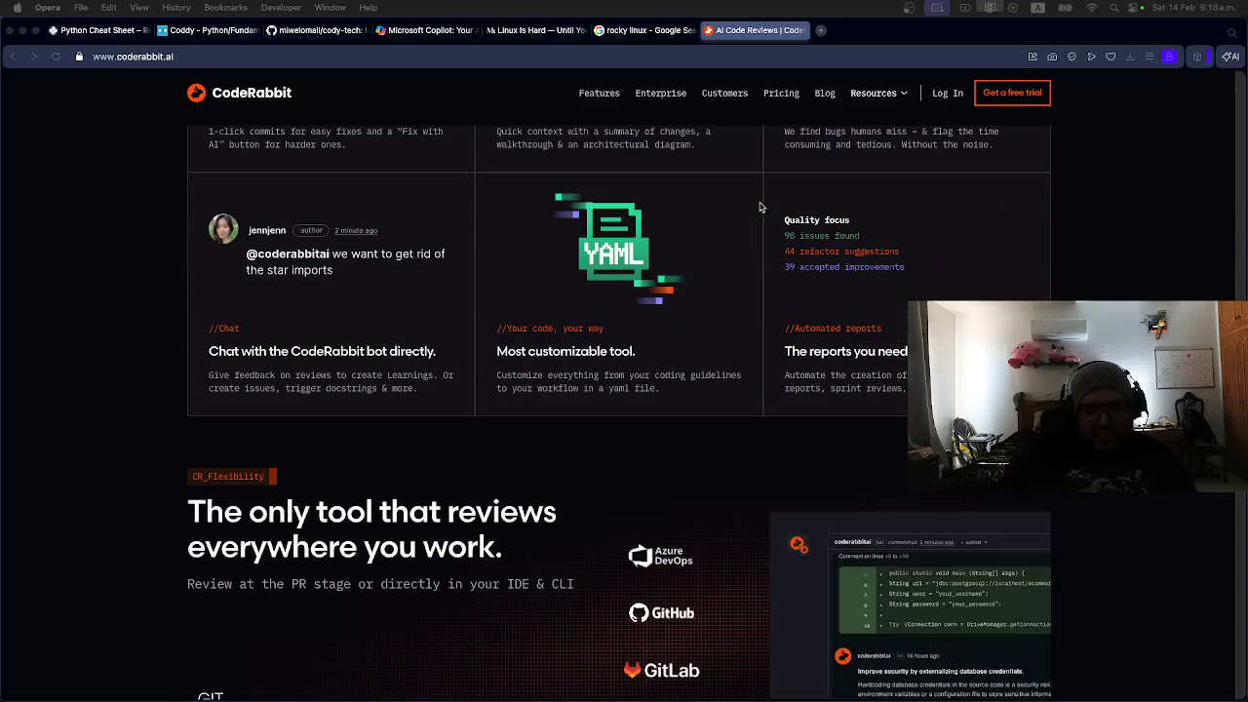
scroll(761, 206, down, 5)
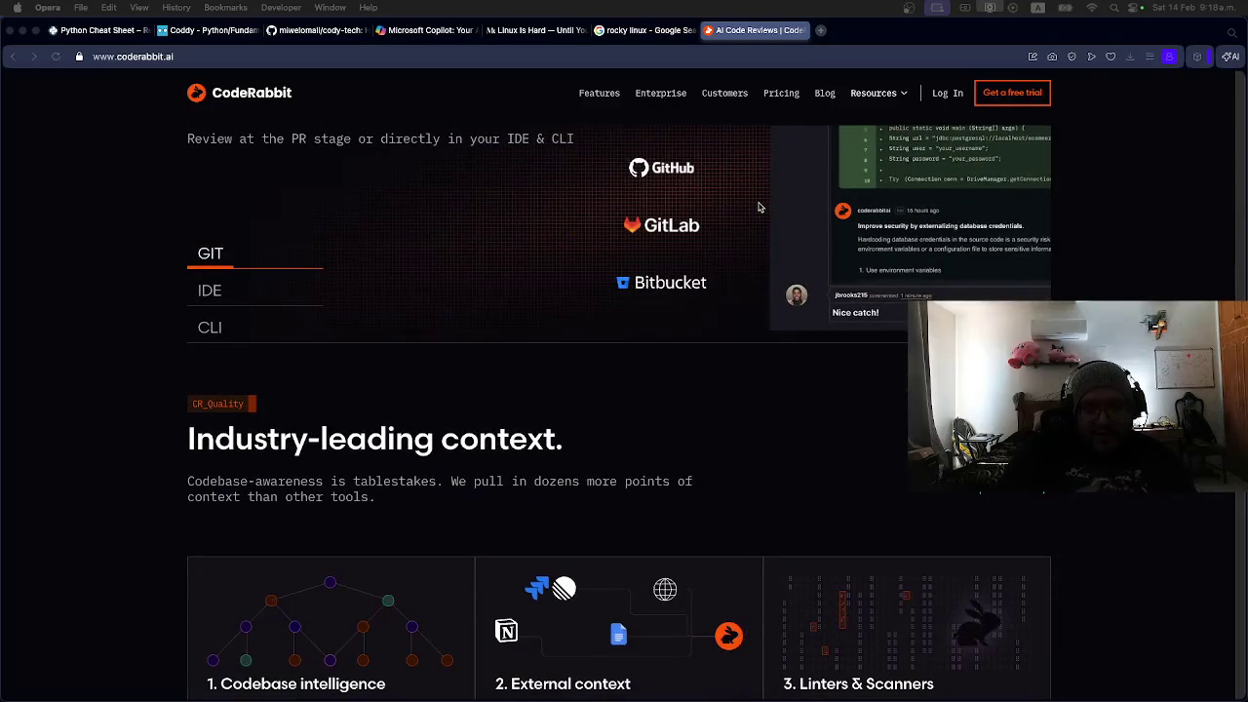
scroll(759, 206, up, 3)
scroll(758, 206, down, 4)
scroll(758, 206, down, 2)
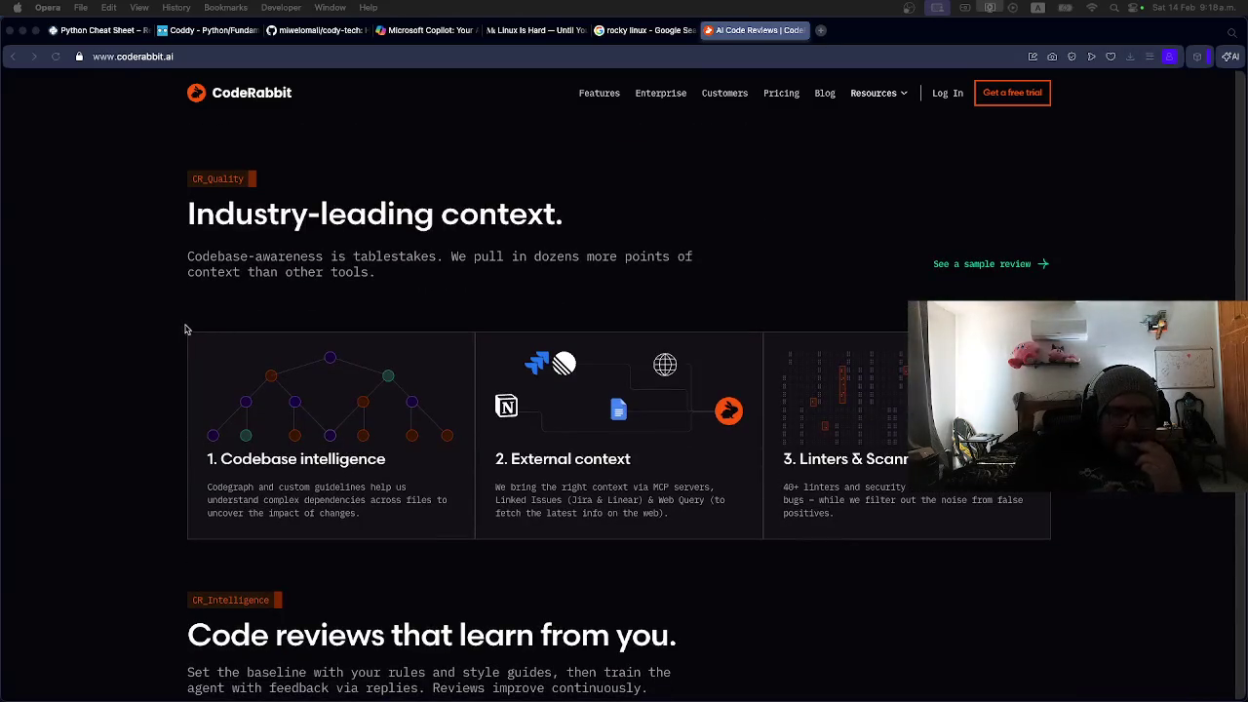
scroll(189, 329, down, 10)
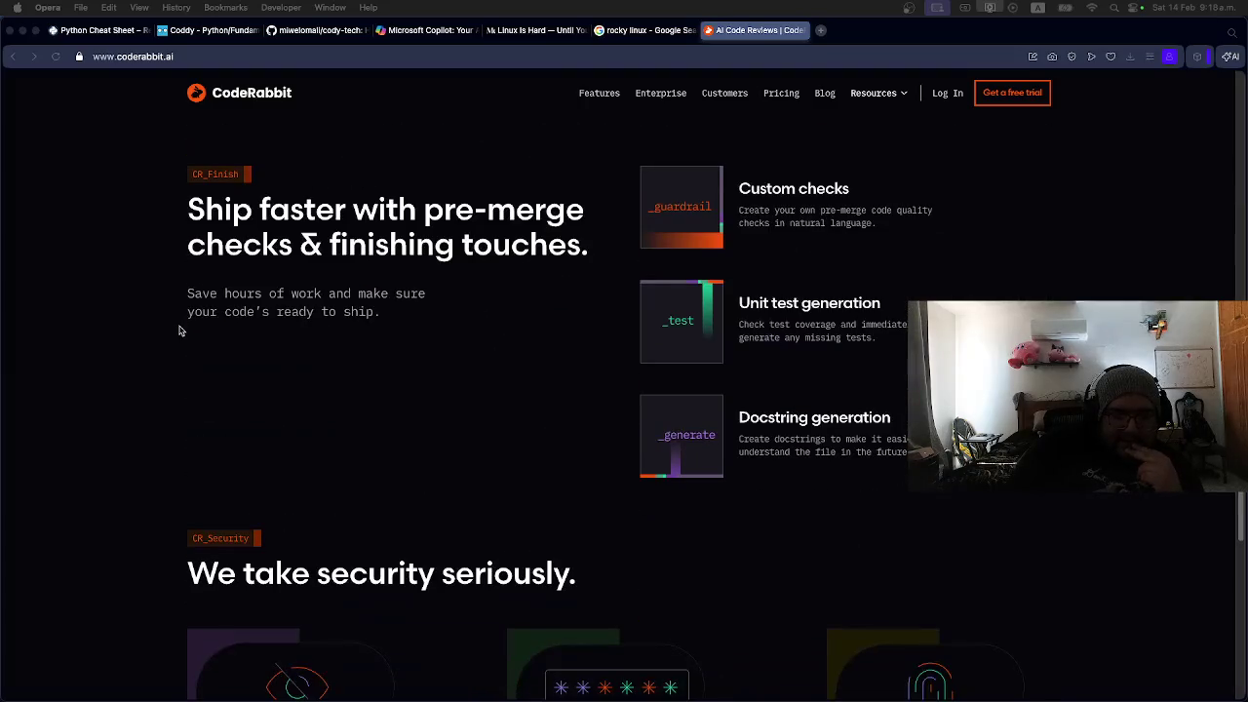
scroll(179, 330, down, 12)
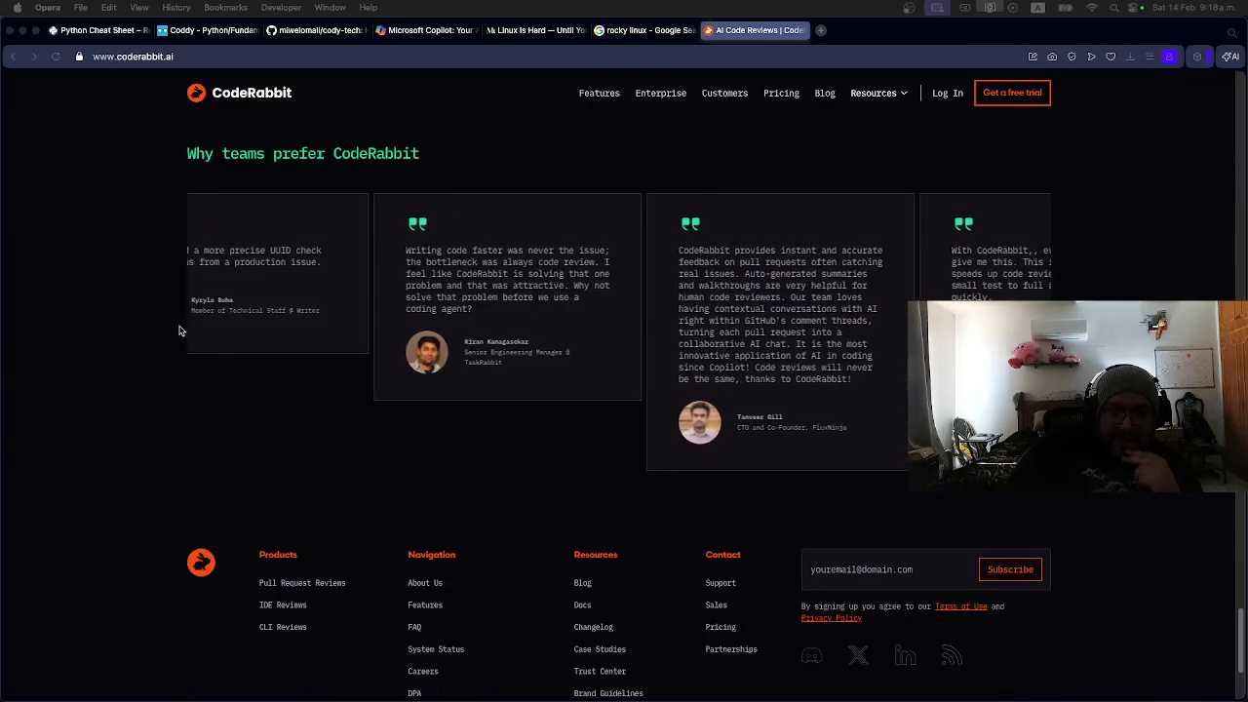
scroll(175, 326, up, 1)
scroll(176, 325, up, 20)
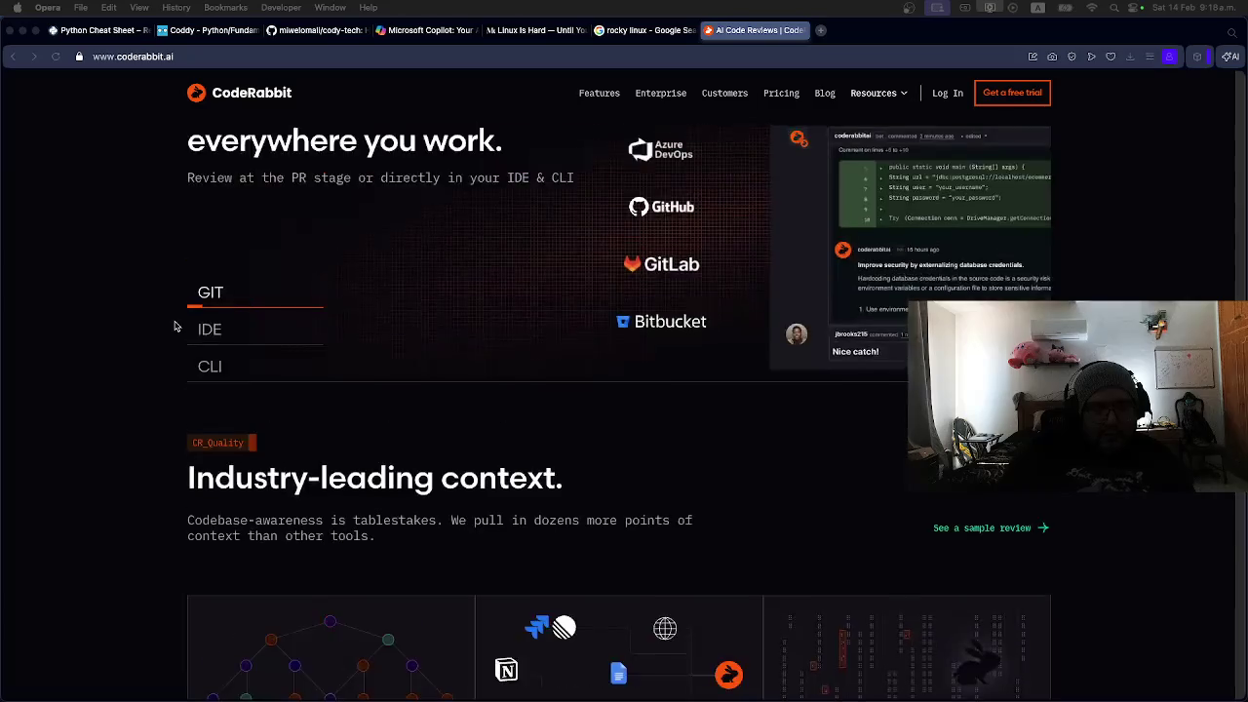
scroll(176, 325, up, 15)
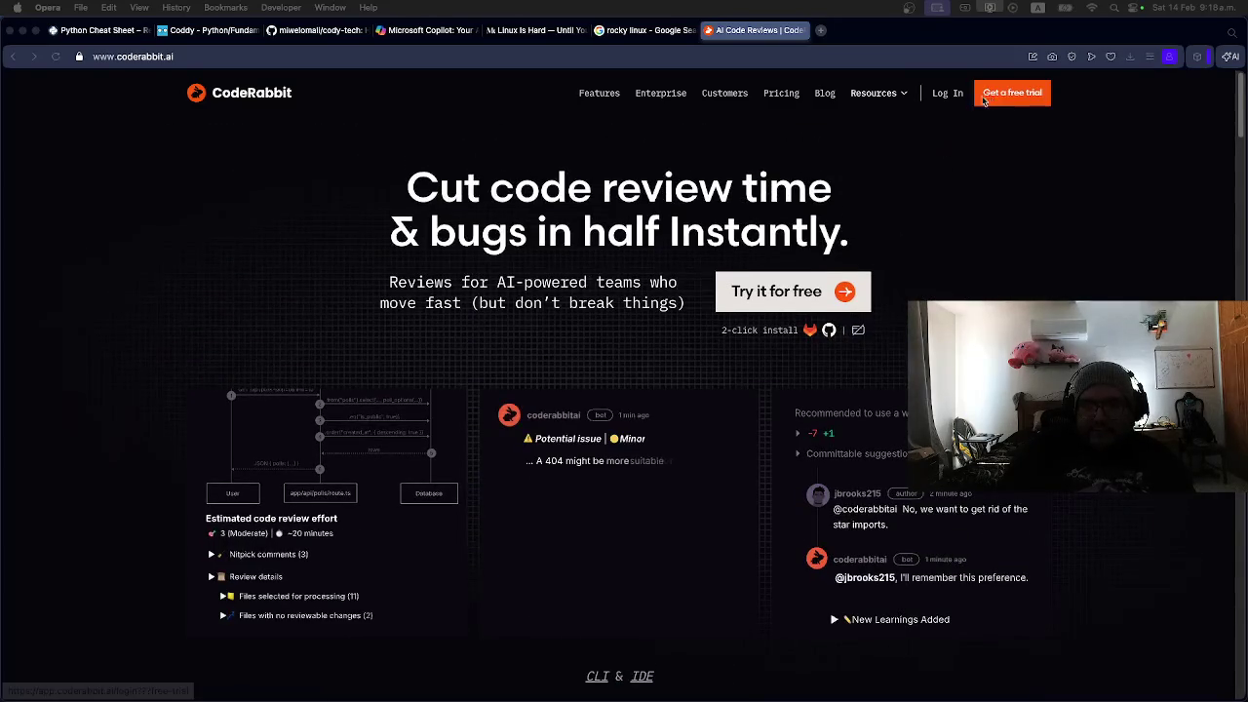
click(1011, 100)
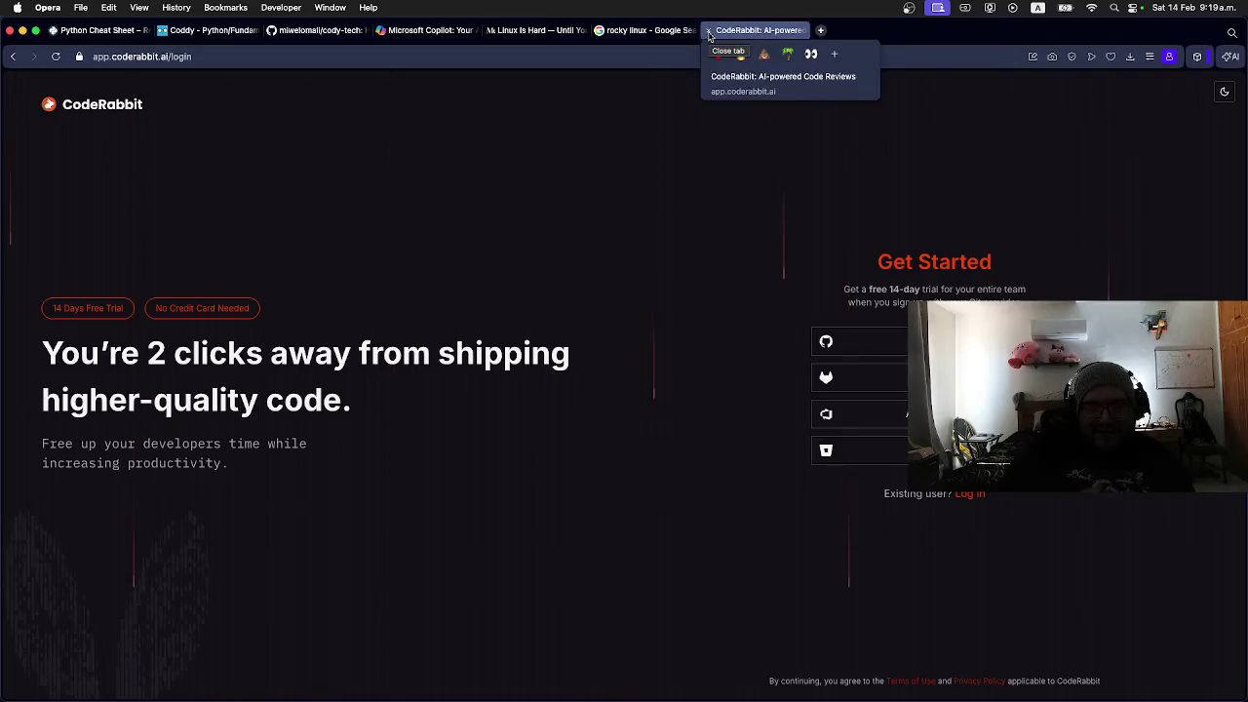
Step: Close the CodeRabbit and rocky linux tabs and go to the Medium home feed
click(709, 36)
click(599, 32)
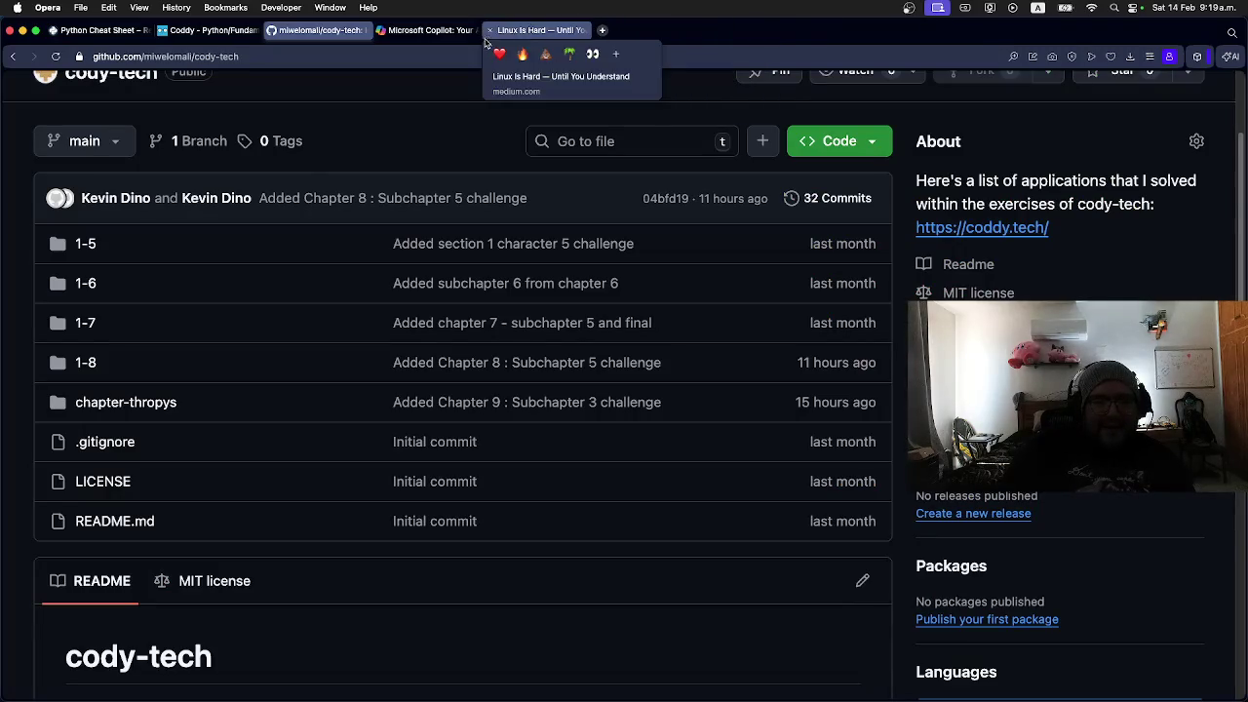
click(508, 36)
click(100, 85)
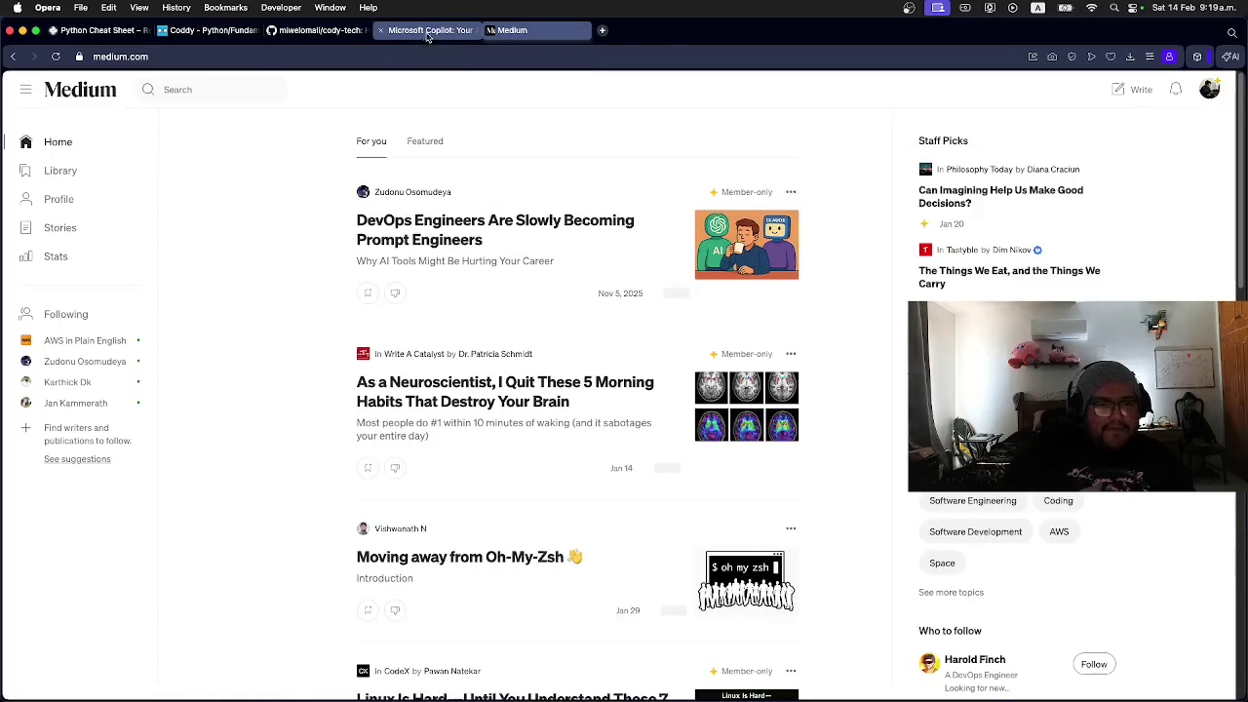
Step: Return to the cody-tech GitHub repository tab and scroll back to the top
click(428, 30)
click(310, 30)
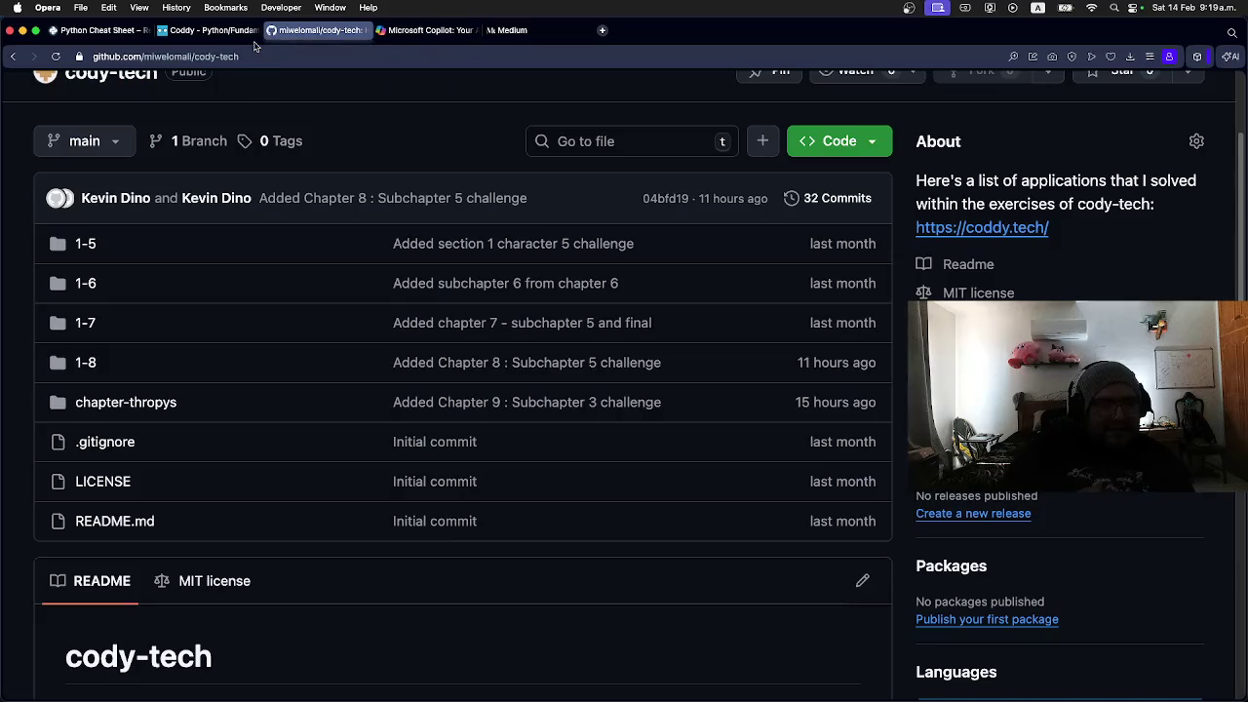
scroll(282, 136, up, 2)
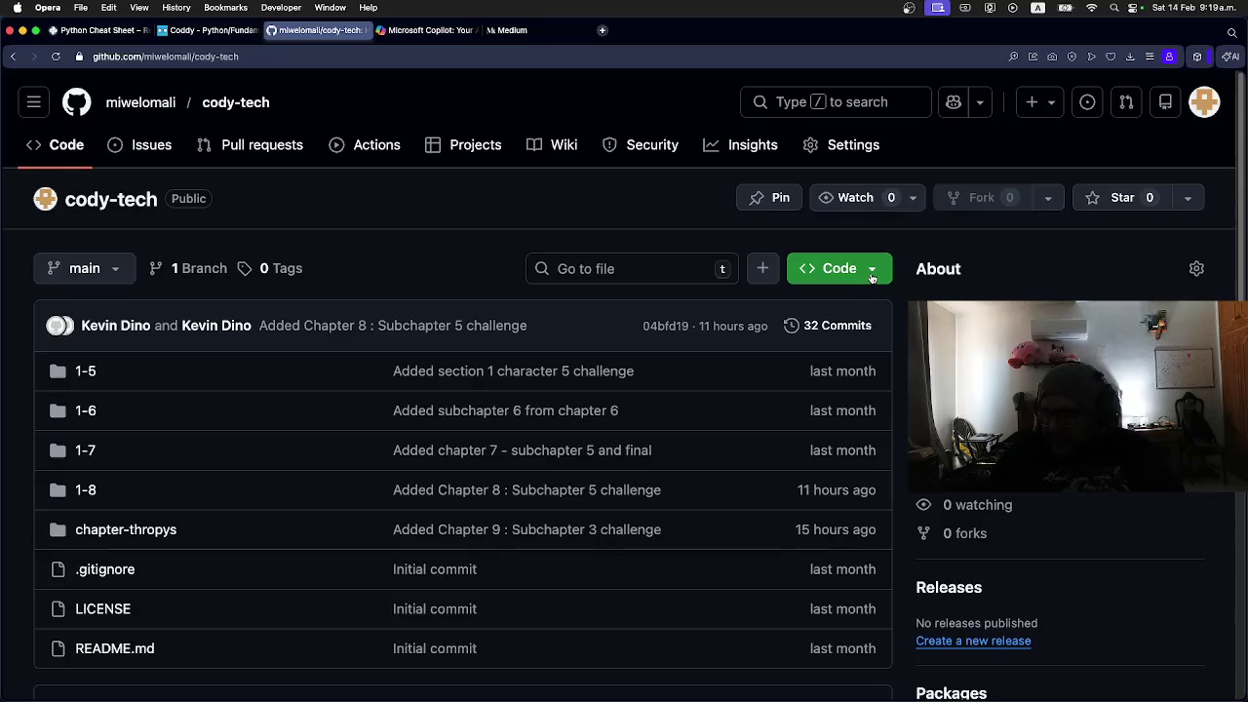
Step: Delete the local cody-tech folder with rm -rf and start a git clone command
key(super+Tab)
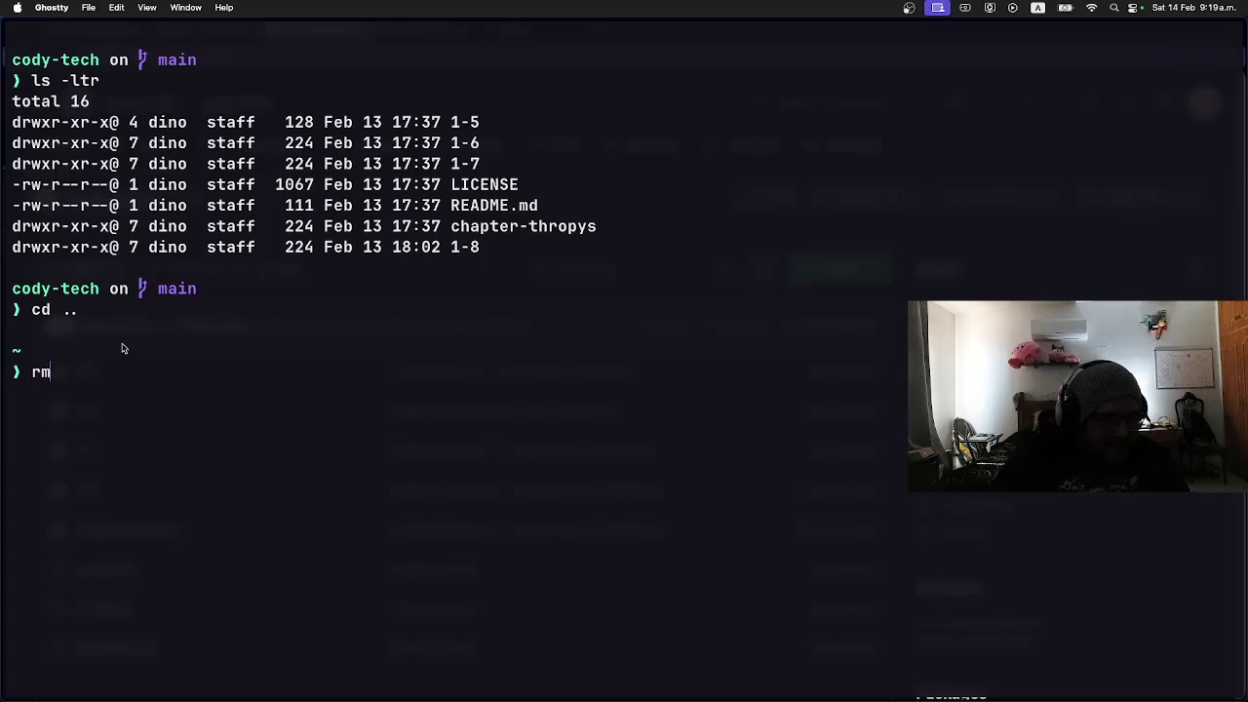
text(co)
key(Tab)
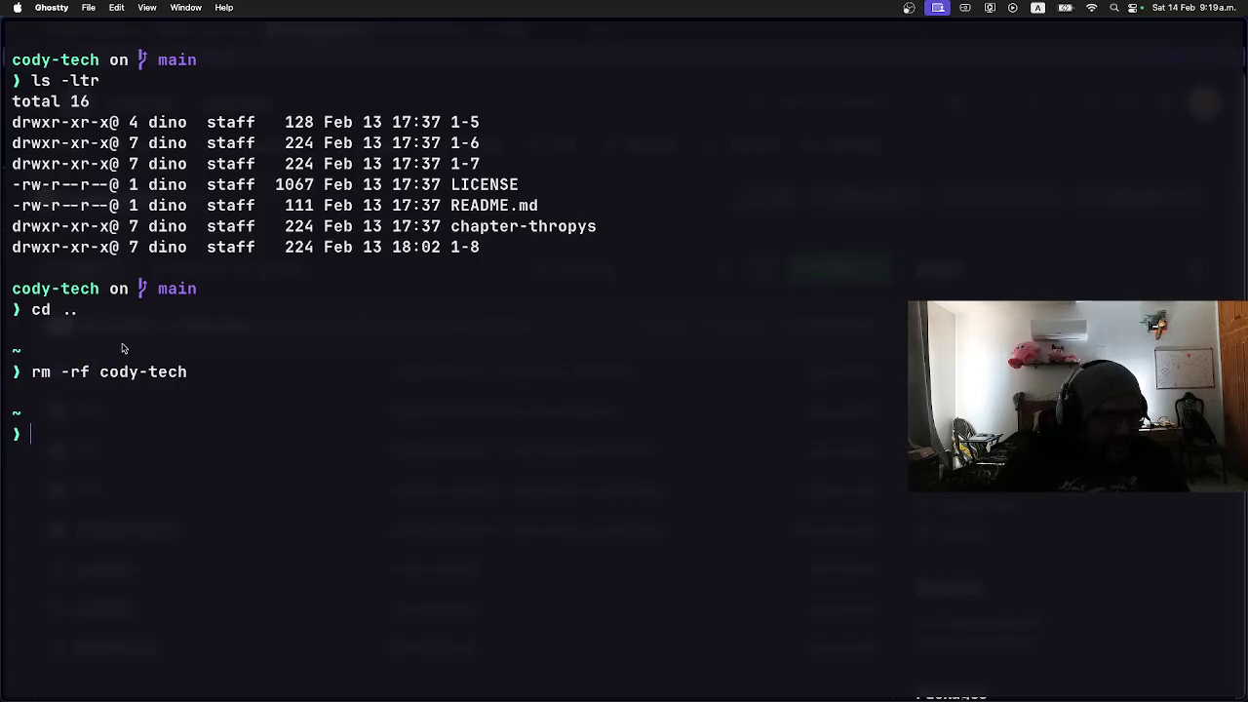
text(gitclone)
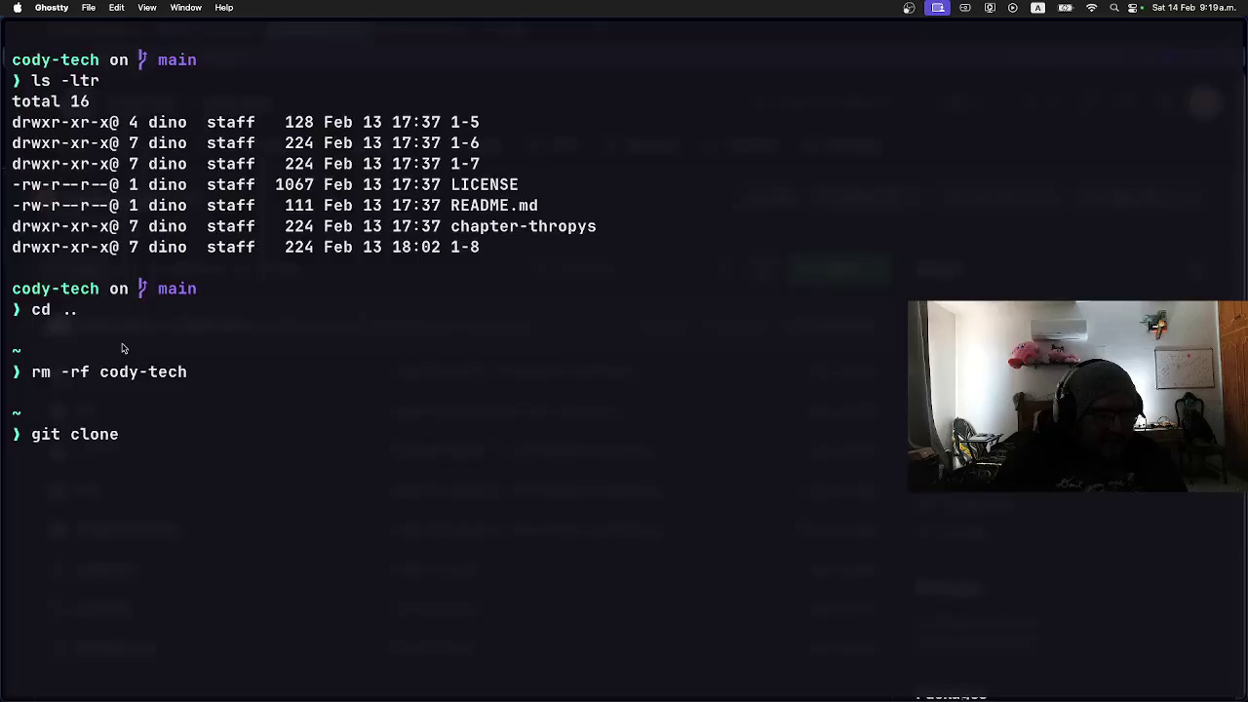
Step: Copy the repository's SSH clone URL from GitHub and paste it after git clone
key(super+Tab)
click(844, 278)
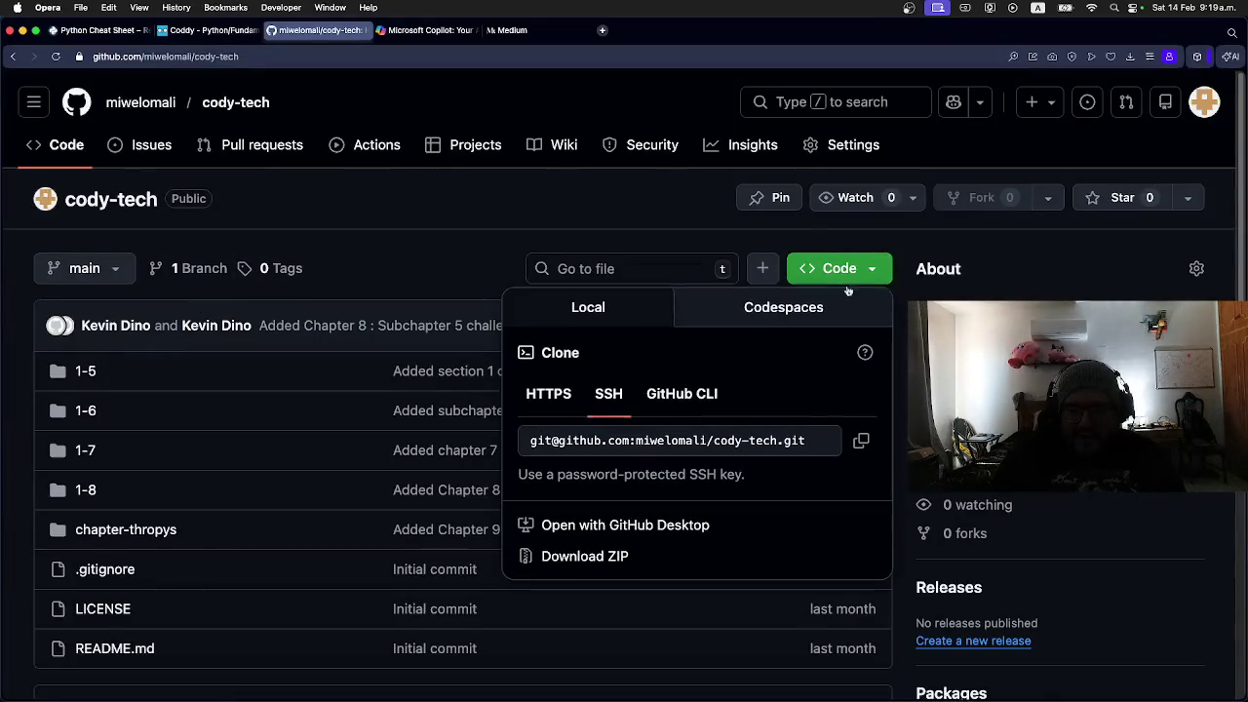
click(861, 439)
key(super+Tab)
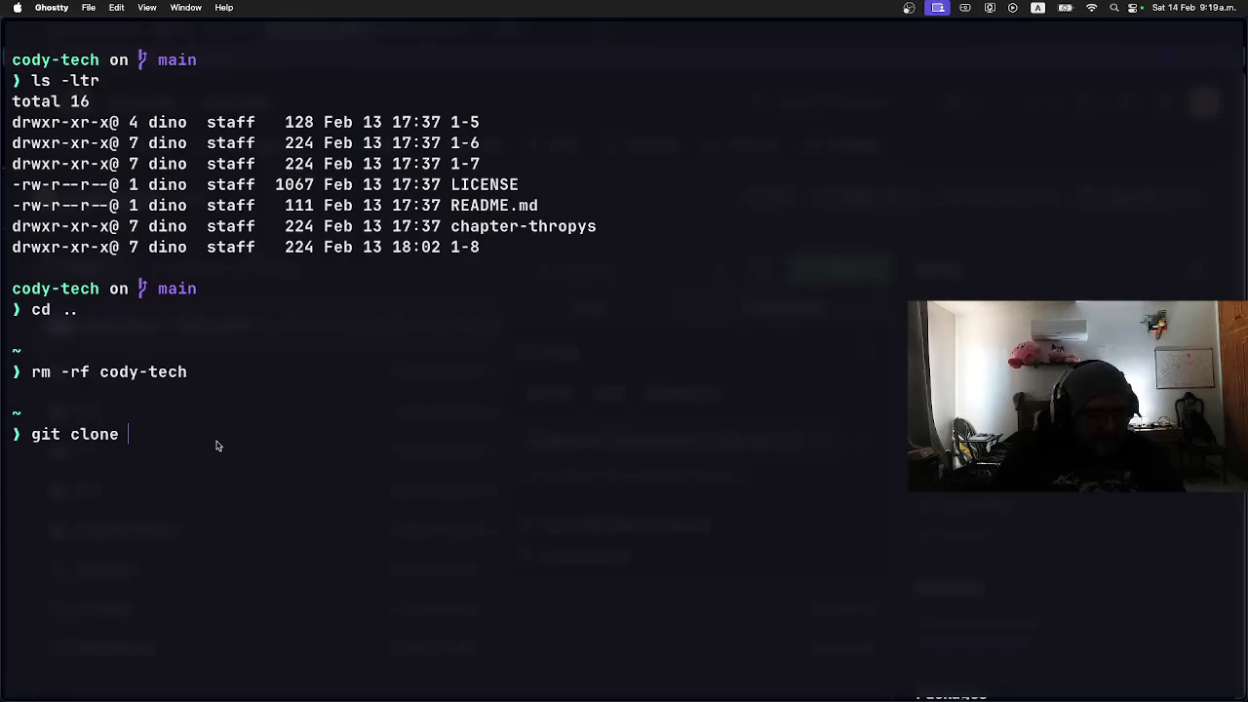
key(super+v)
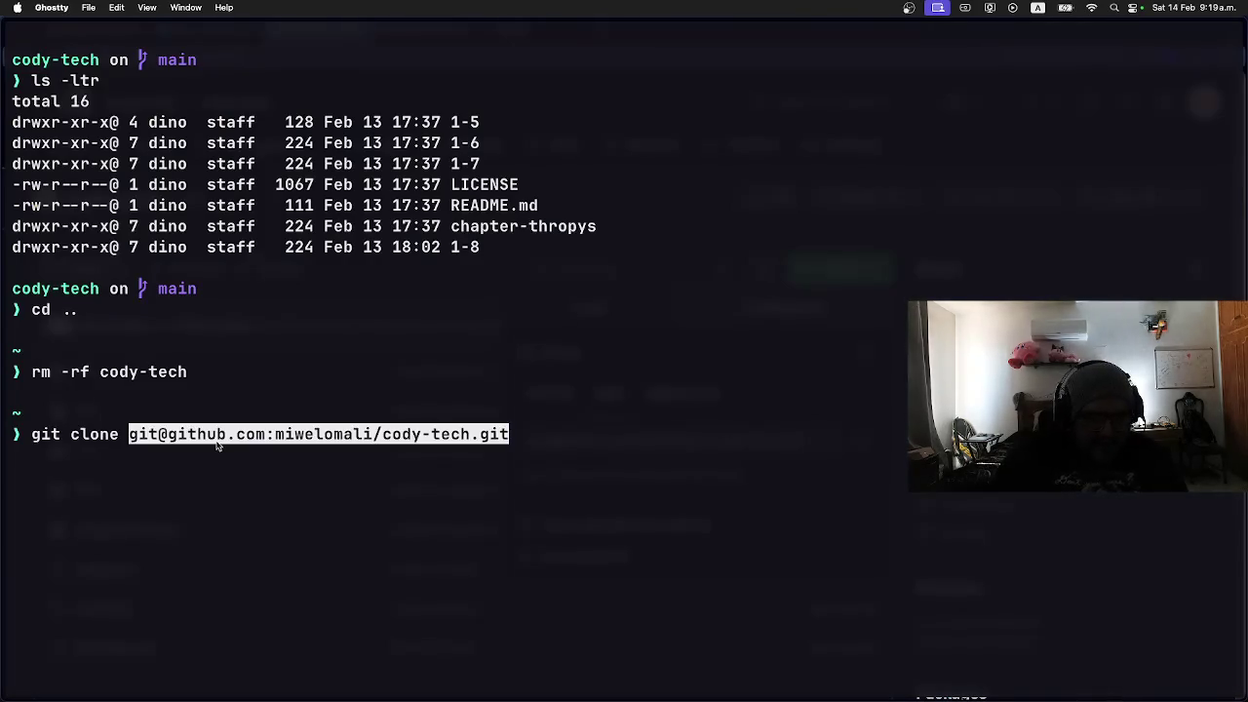
Step: Re-copy the SSH URL, paste it, run the clone, then clear the terminal
key(super+Tab)
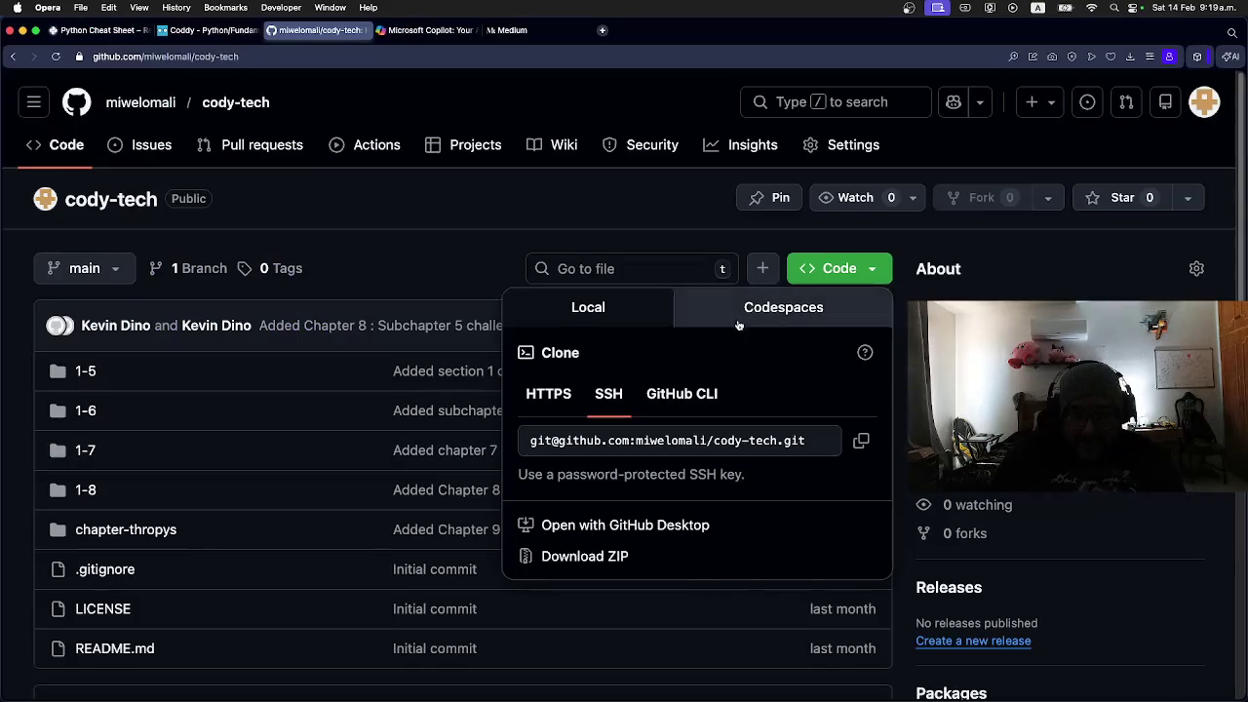
click(557, 393)
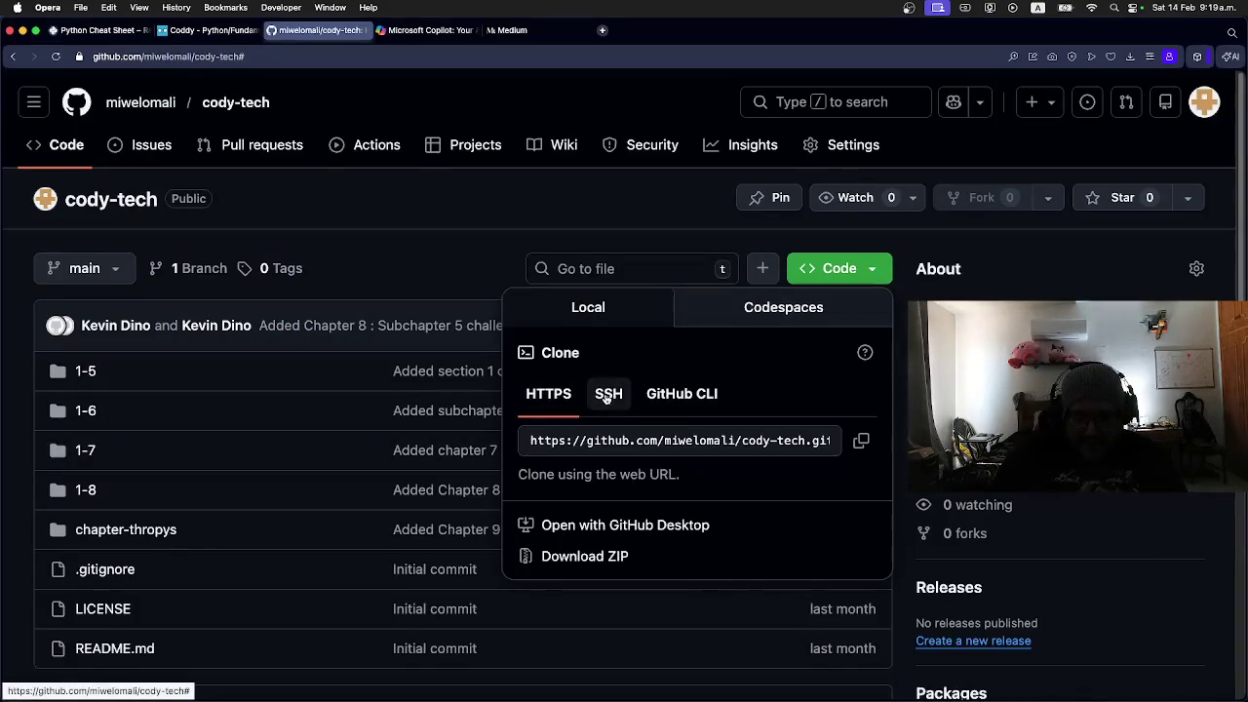
click(607, 398)
key(super+Tab)
key(super+v)
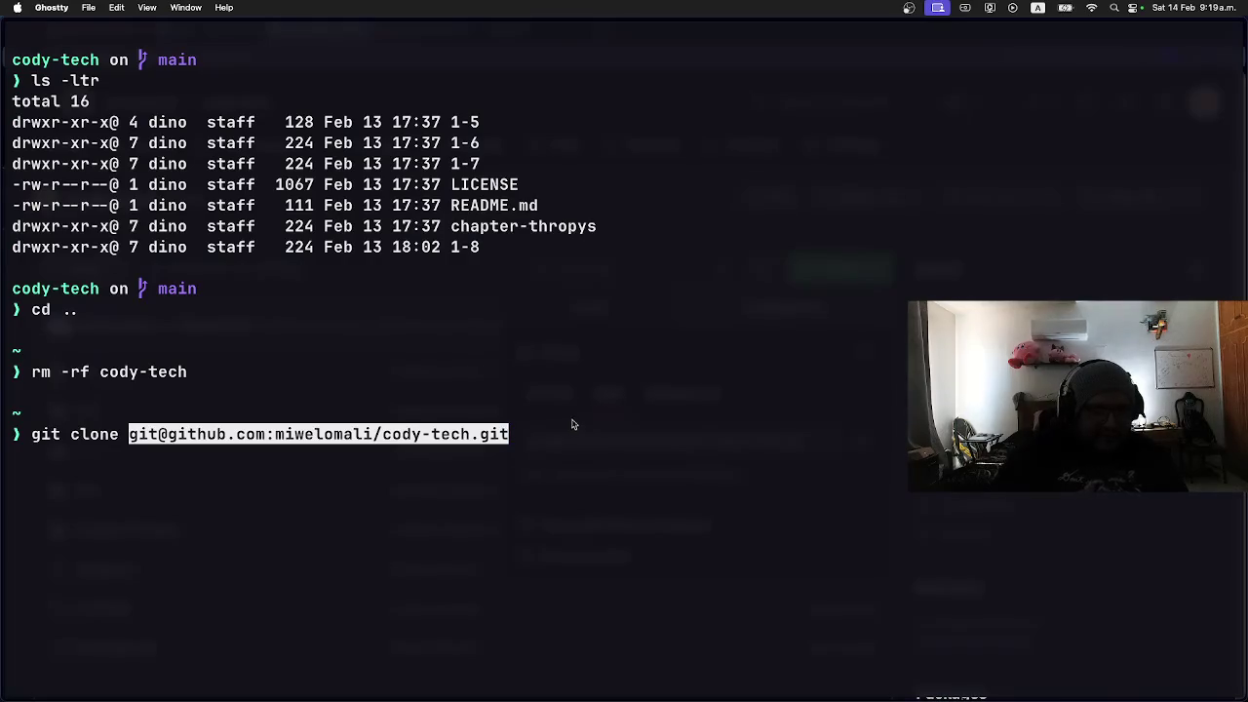
key(Return)
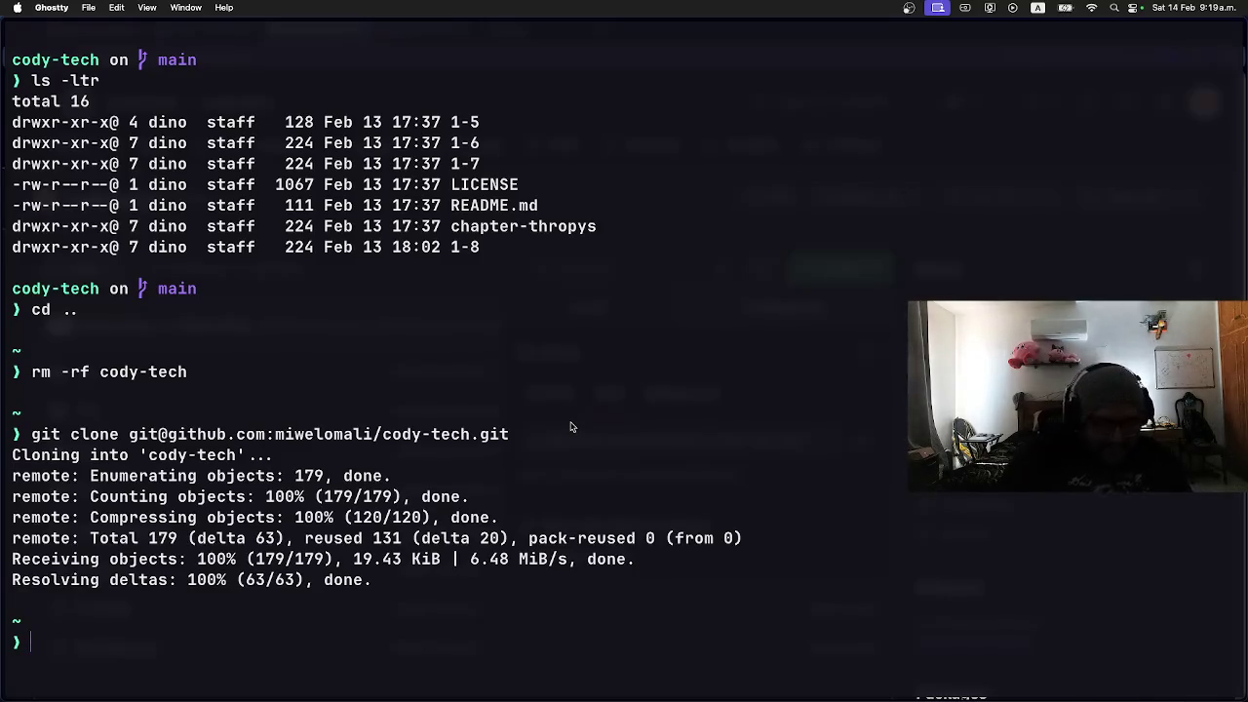
text(clear)
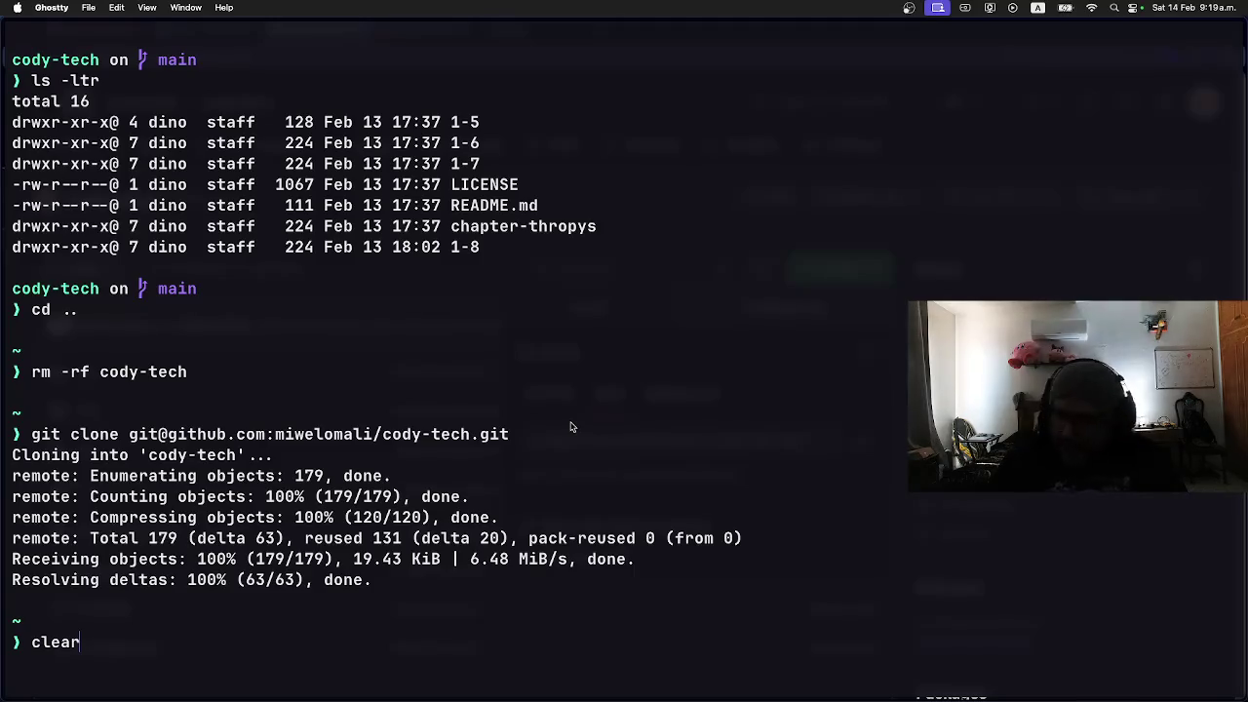
key(Return)
Step: Run ls -ltr in the home folder to confirm cody-tech is the newest entry
text(ls -ltr)
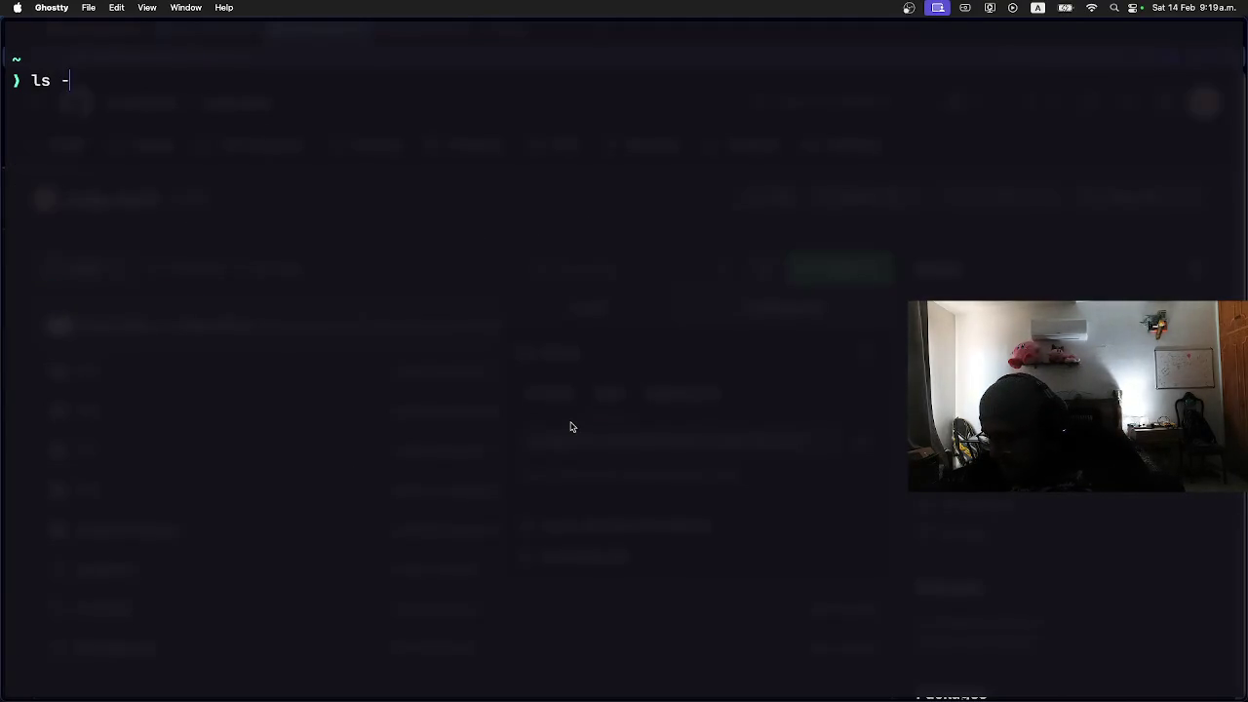
key(Return)
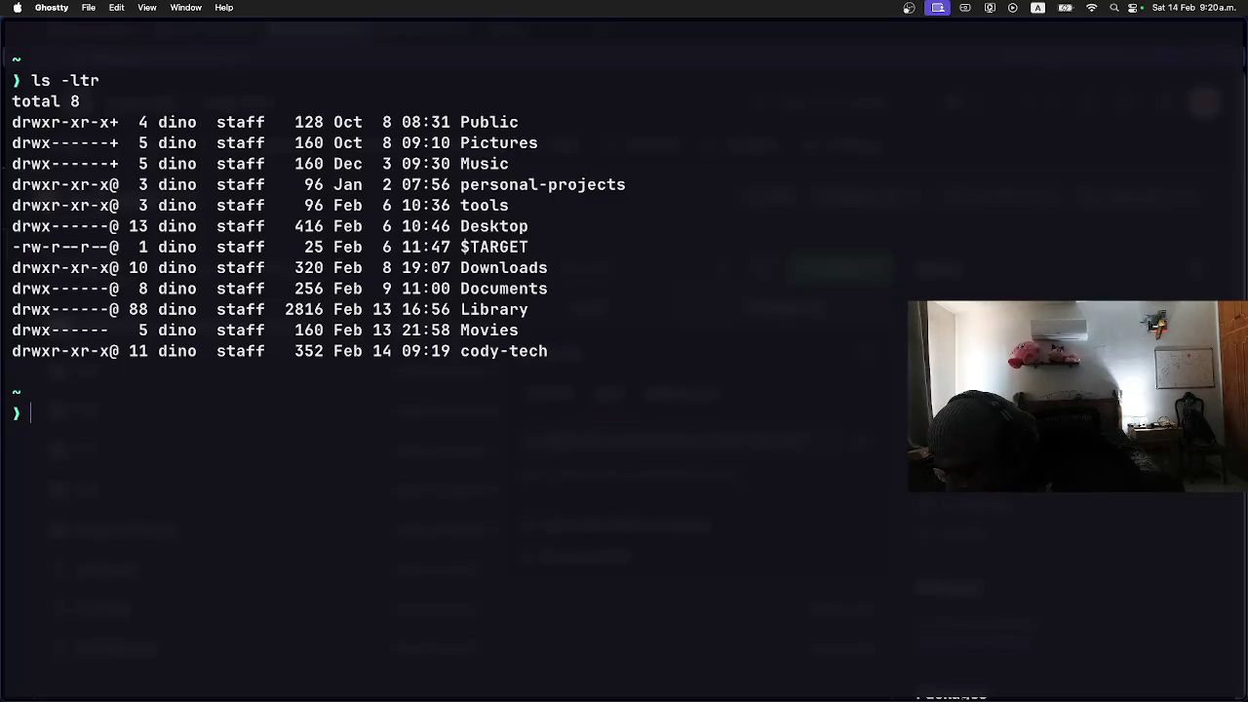
key(super+space)
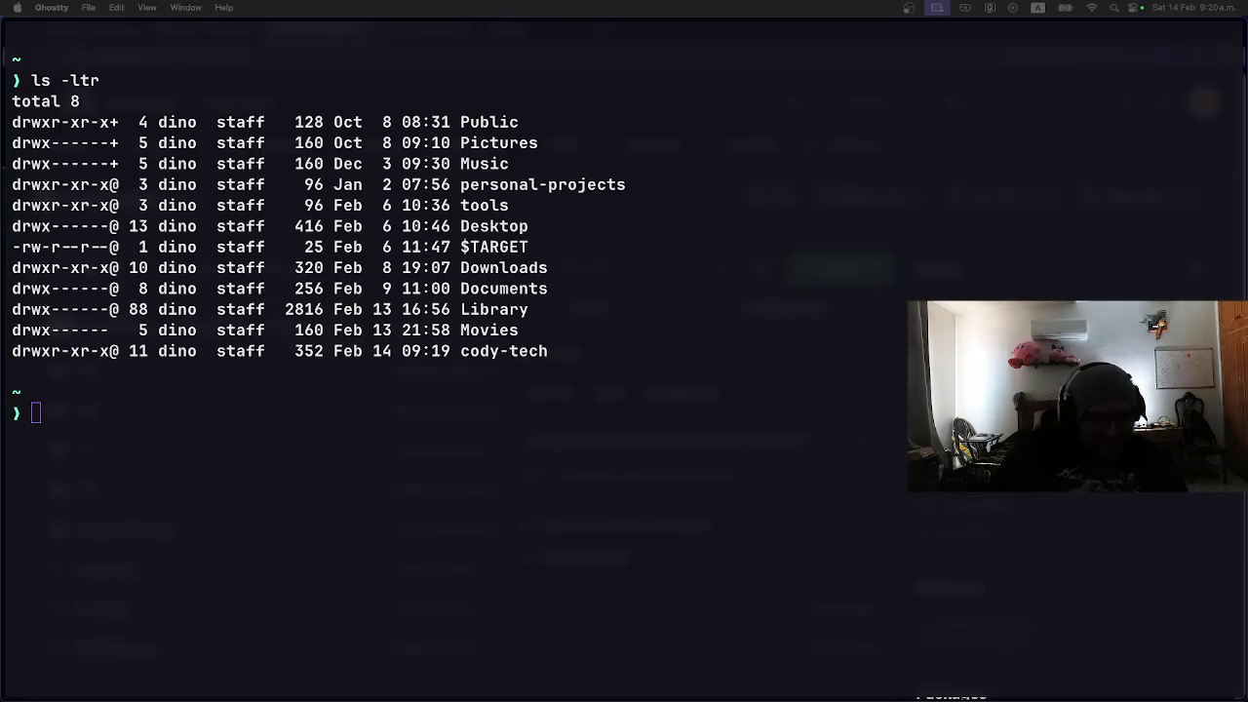
click(143, 467)
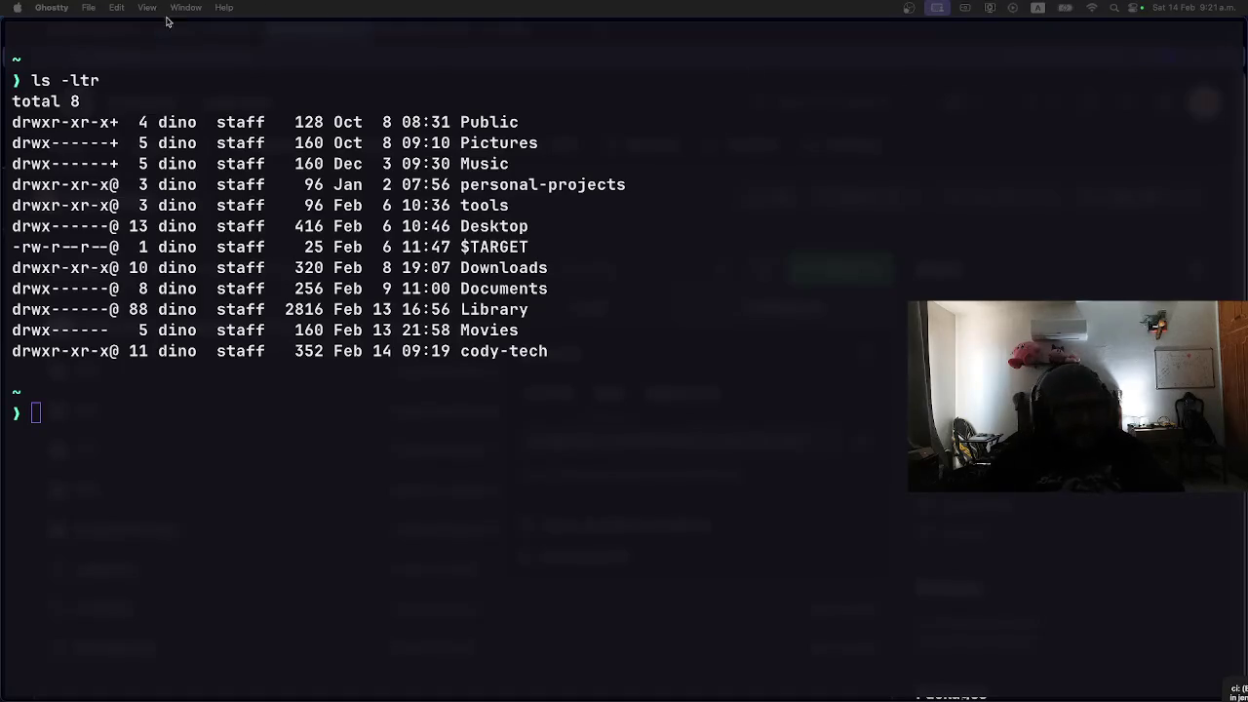
click(165, 430)
Step: Clear the screen, change into cody-tech and run git status
text(clear)
key(Return)
text(cody-tech/)
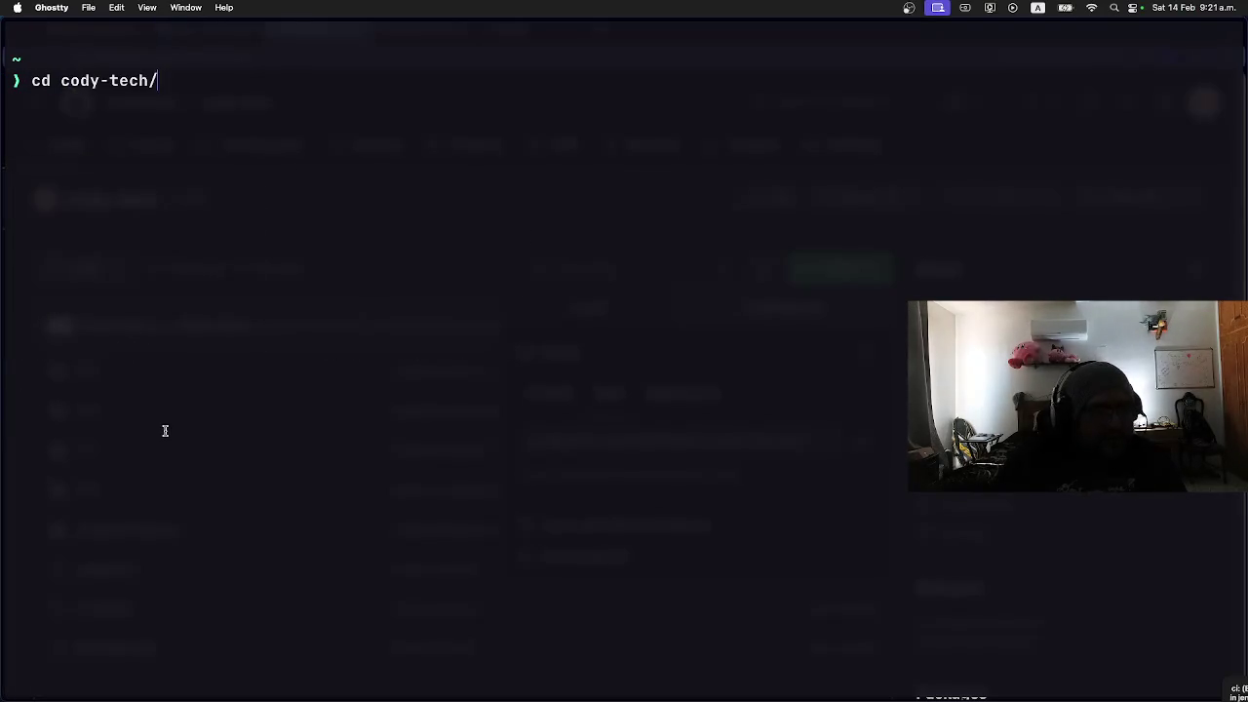
key(BackSpace)
key(Return)
text(git status)
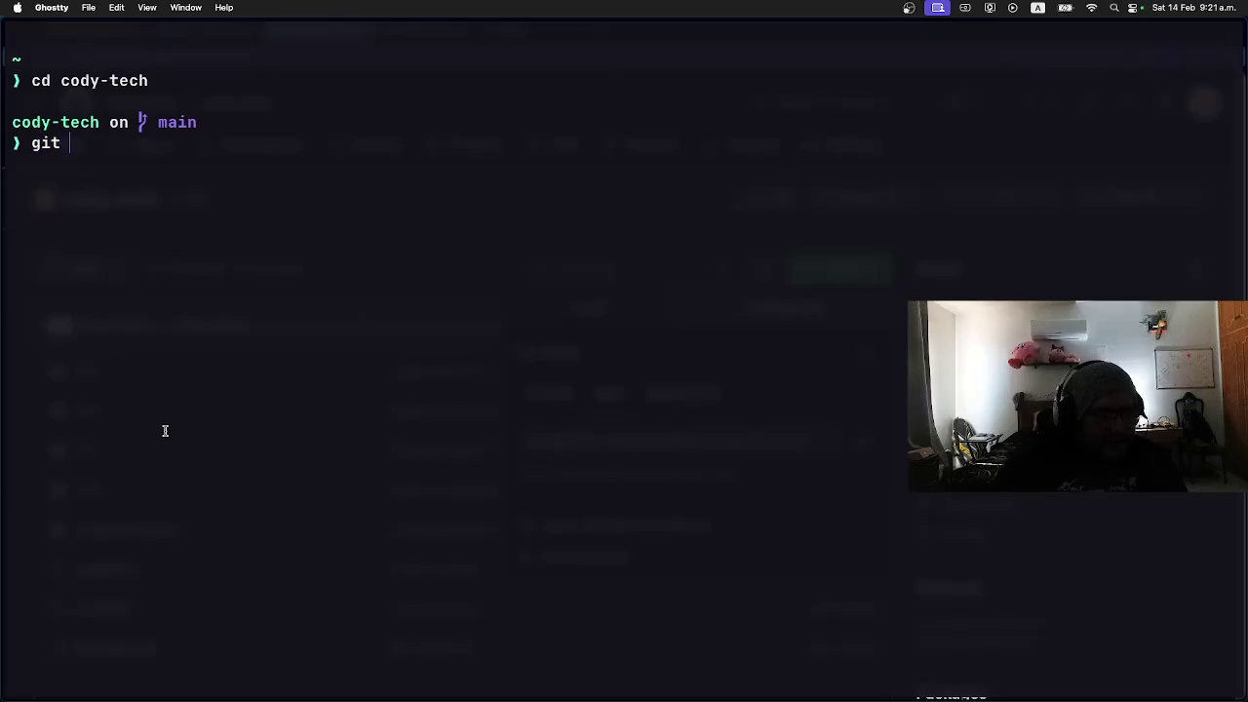
key(Return)
Step: List all branches with git branch -a, then clear and run ls -ltr
text(git branch -a)
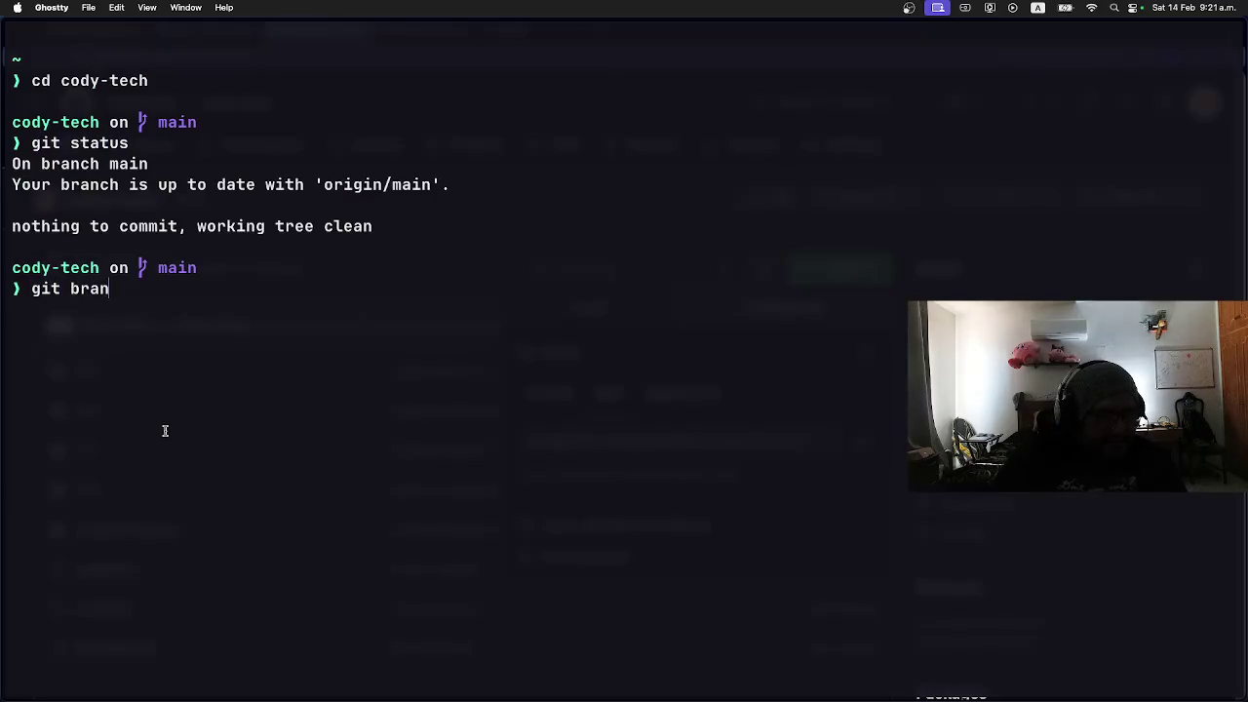
key(Return)
text(clear)
key(Return)
text(ls -ltr)
key(Return)
Step: Close GitHub's clone options panel in Opera and switch to the Coddy tab
key(super+Tab)
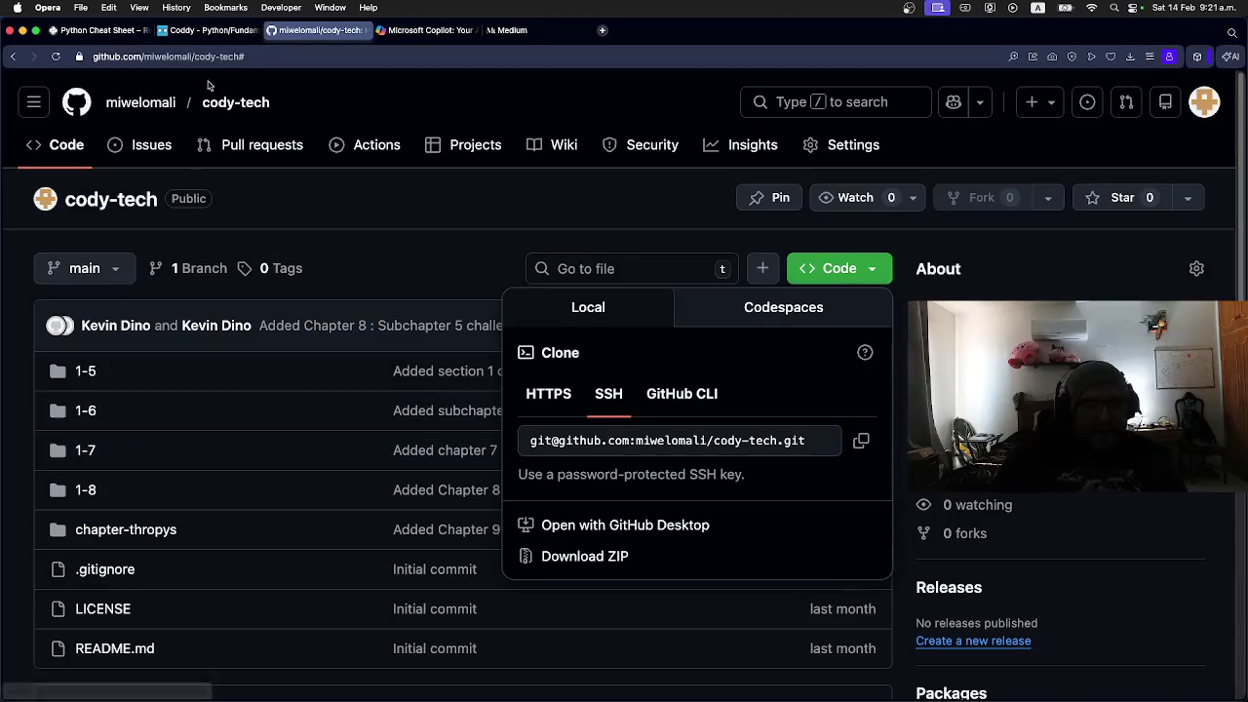
click(374, 226)
click(214, 30)
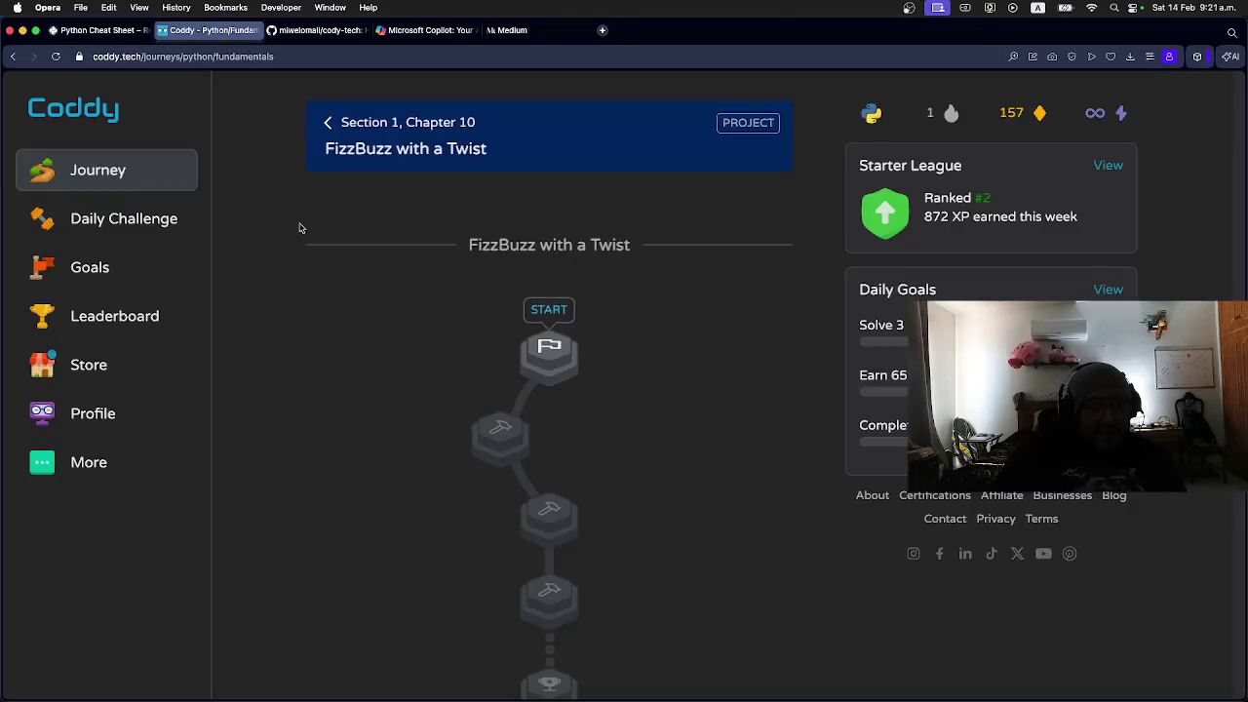
scroll(462, 305, up, 3)
scroll(473, 315, down, 1)
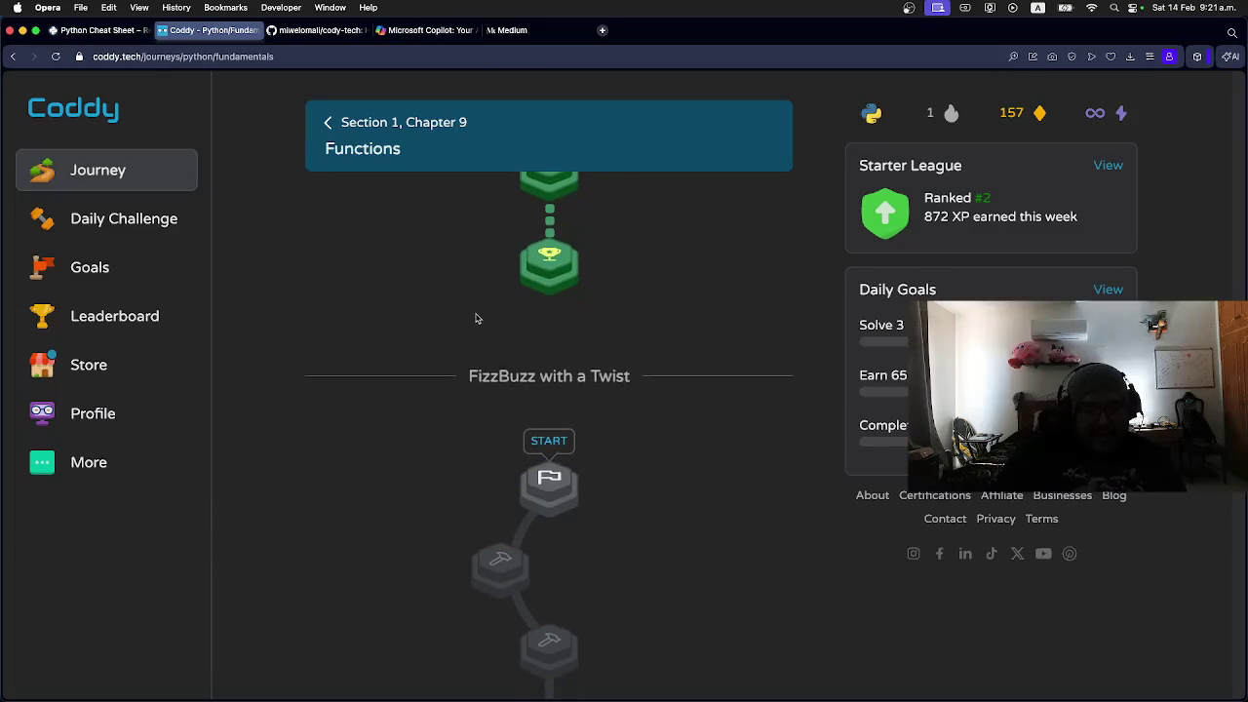
scroll(478, 315, up, 5)
scroll(489, 319, up, 10)
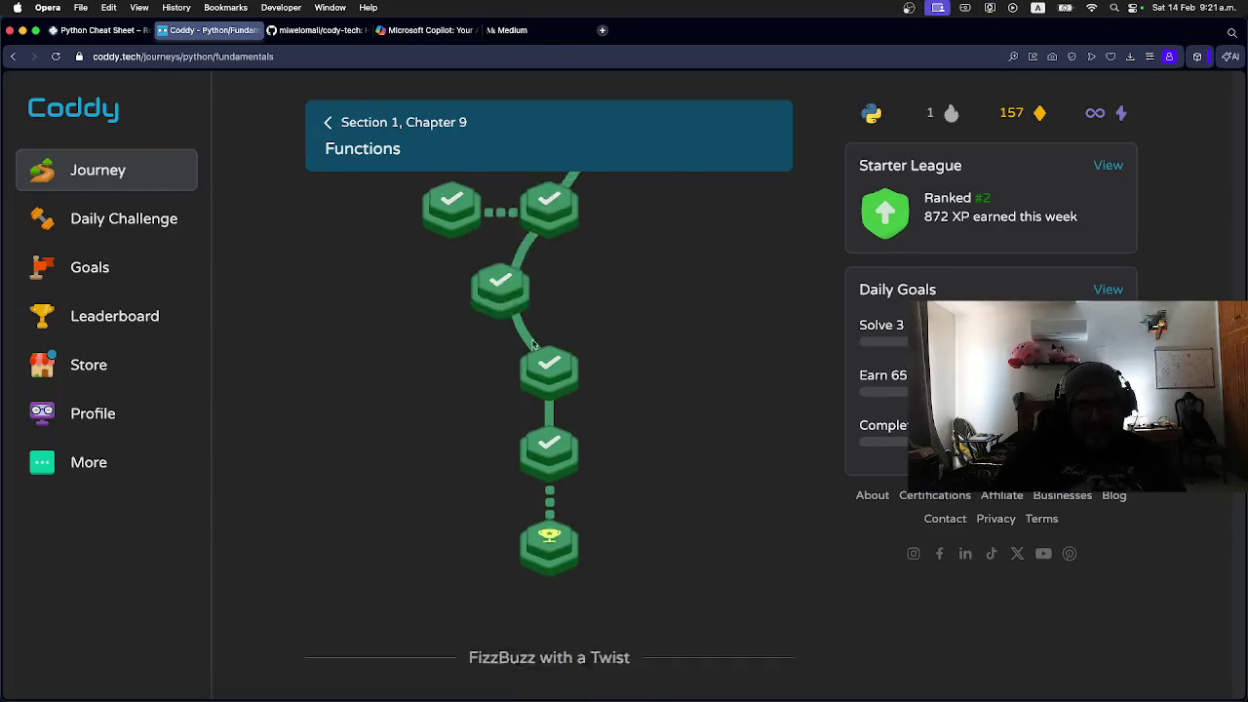
scroll(549, 353, up, 20)
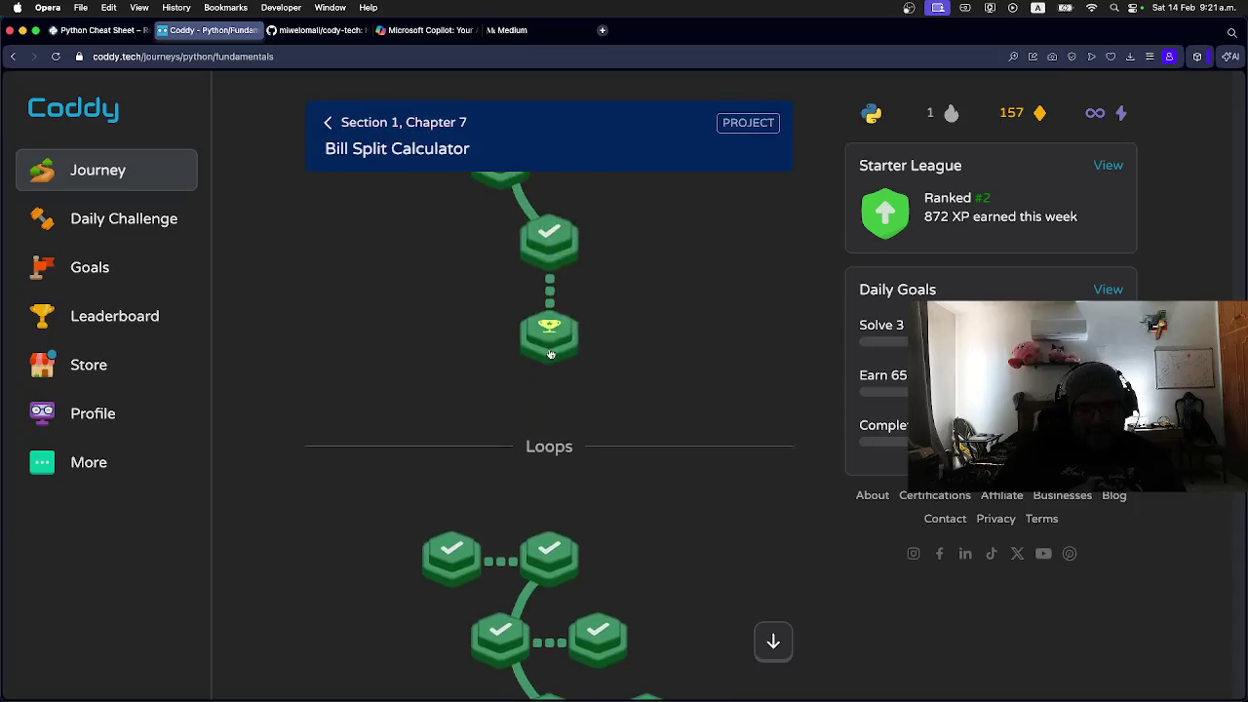
scroll(549, 353, up, 15)
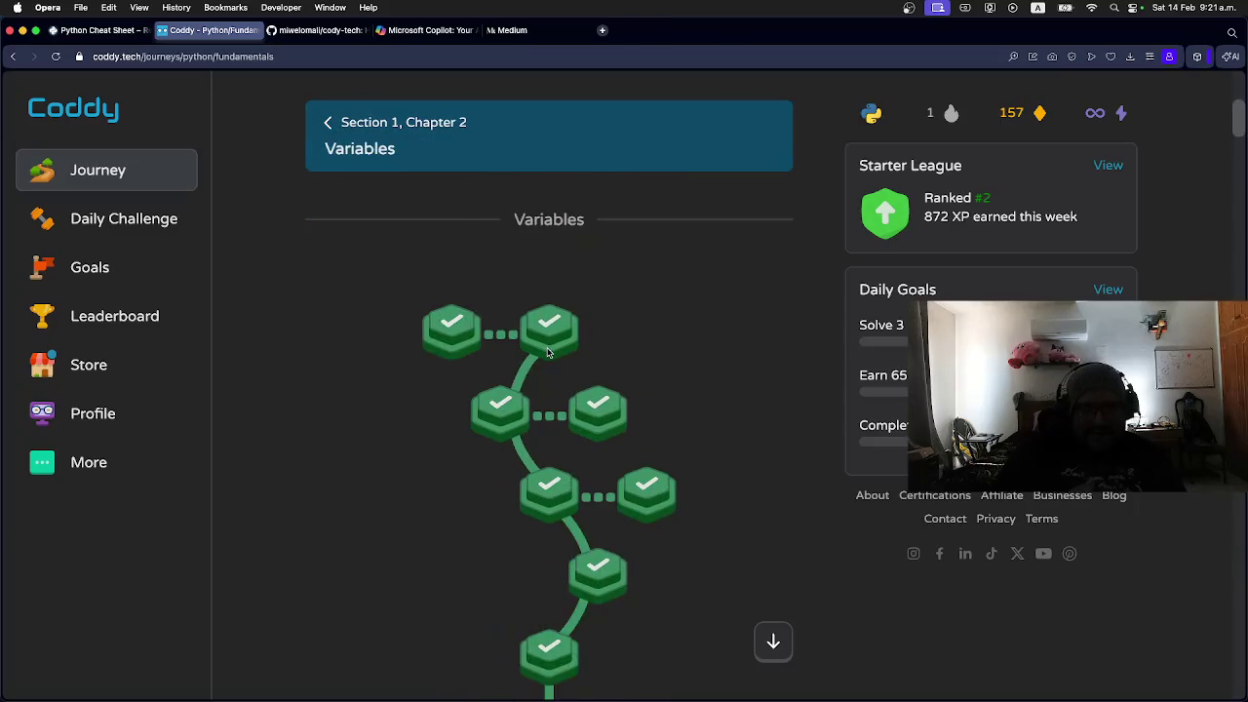
scroll(546, 346, up, 5)
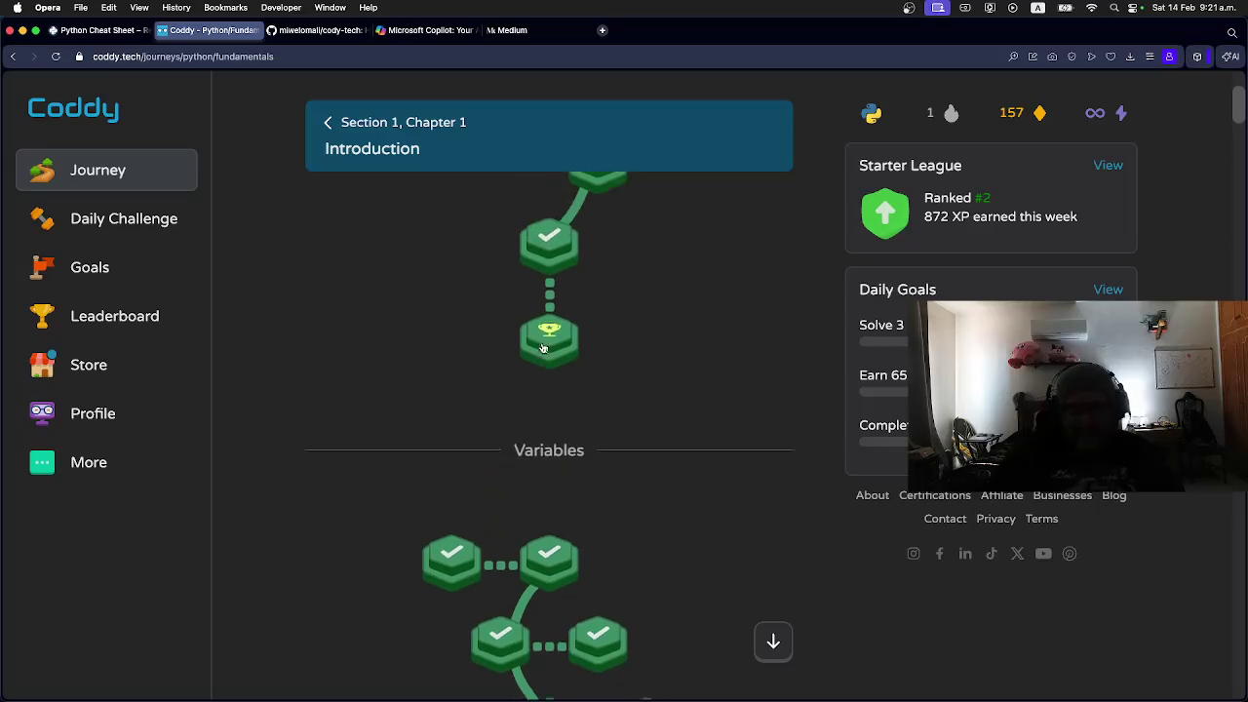
scroll(546, 346, down, 10)
scroll(549, 346, down, 20)
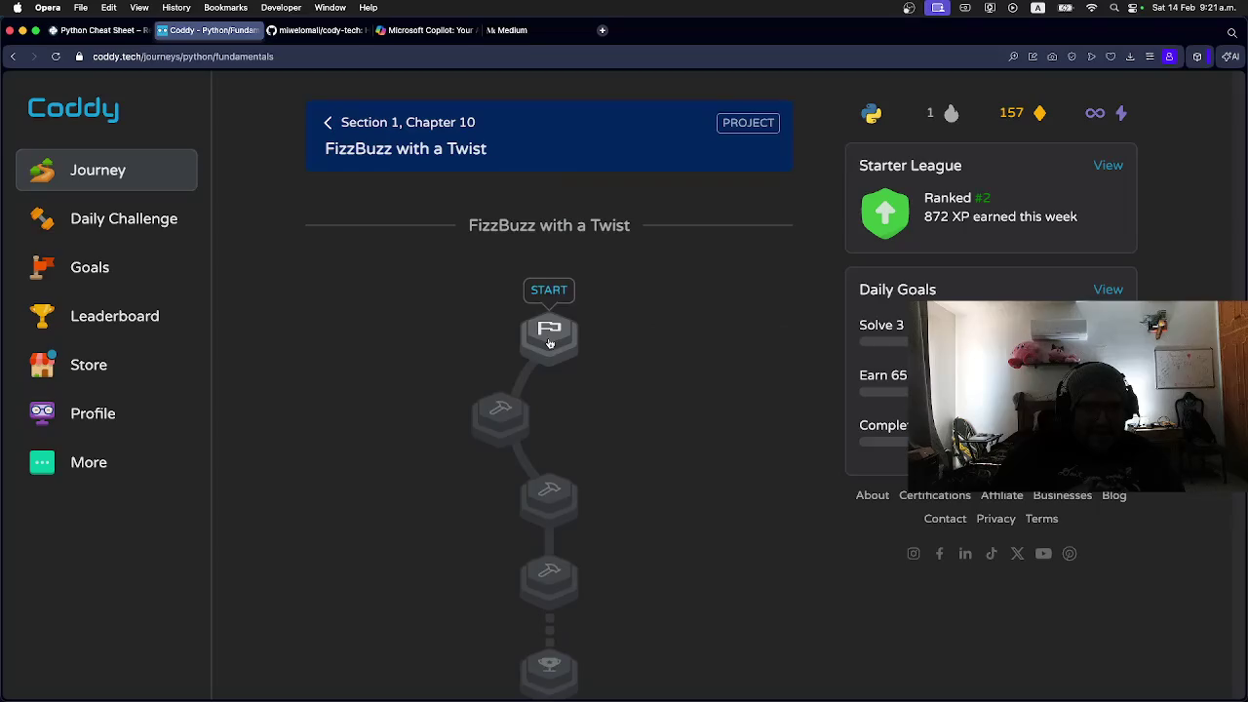
scroll(549, 341, down, 1)
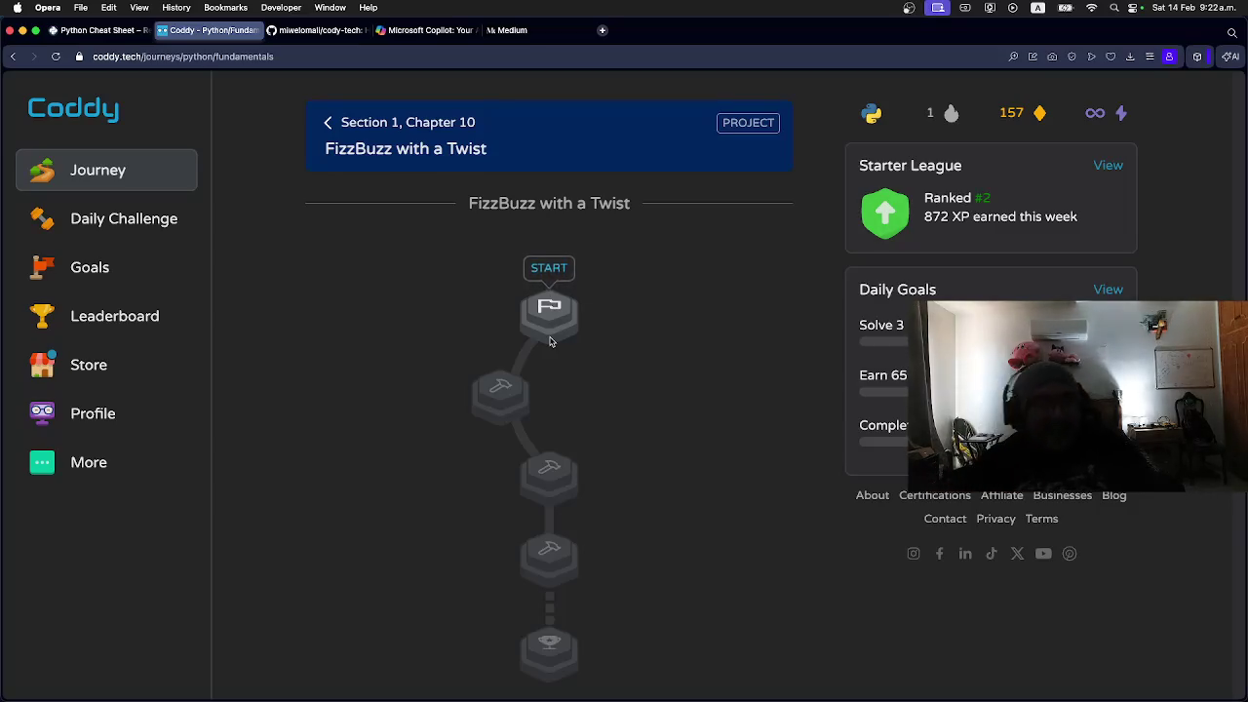
scroll(550, 341, up, 10)
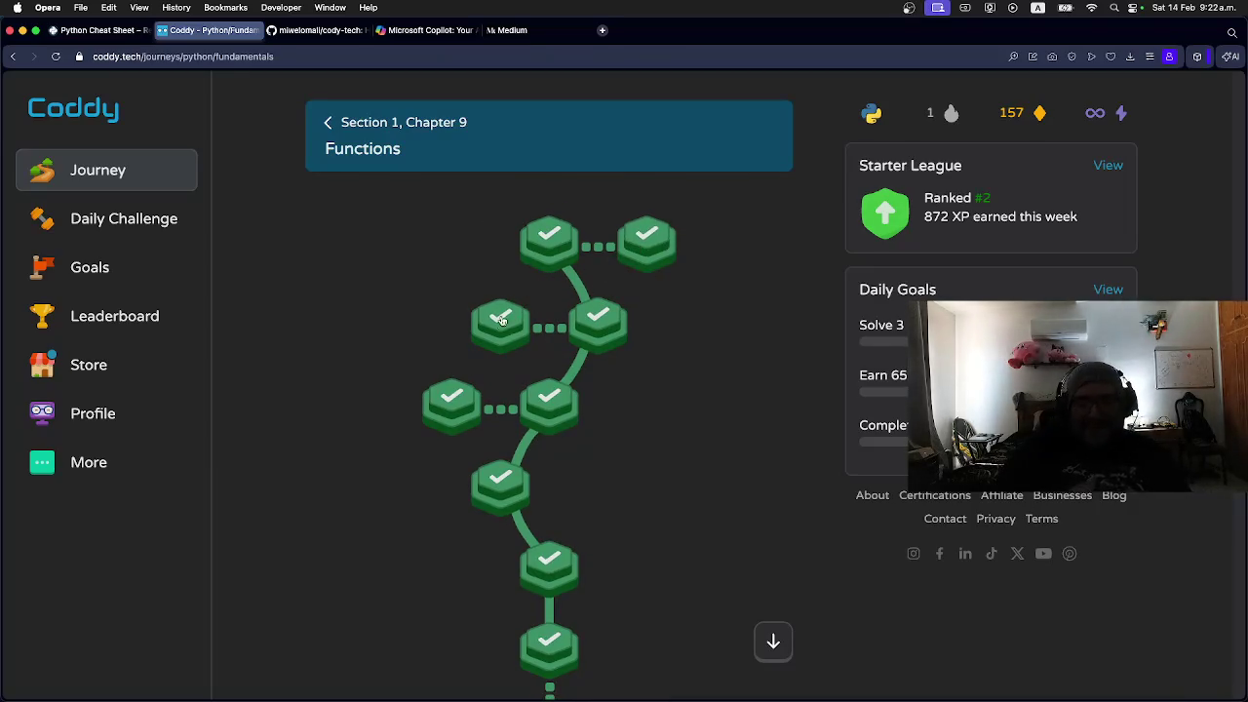
scroll(584, 337, down, 3)
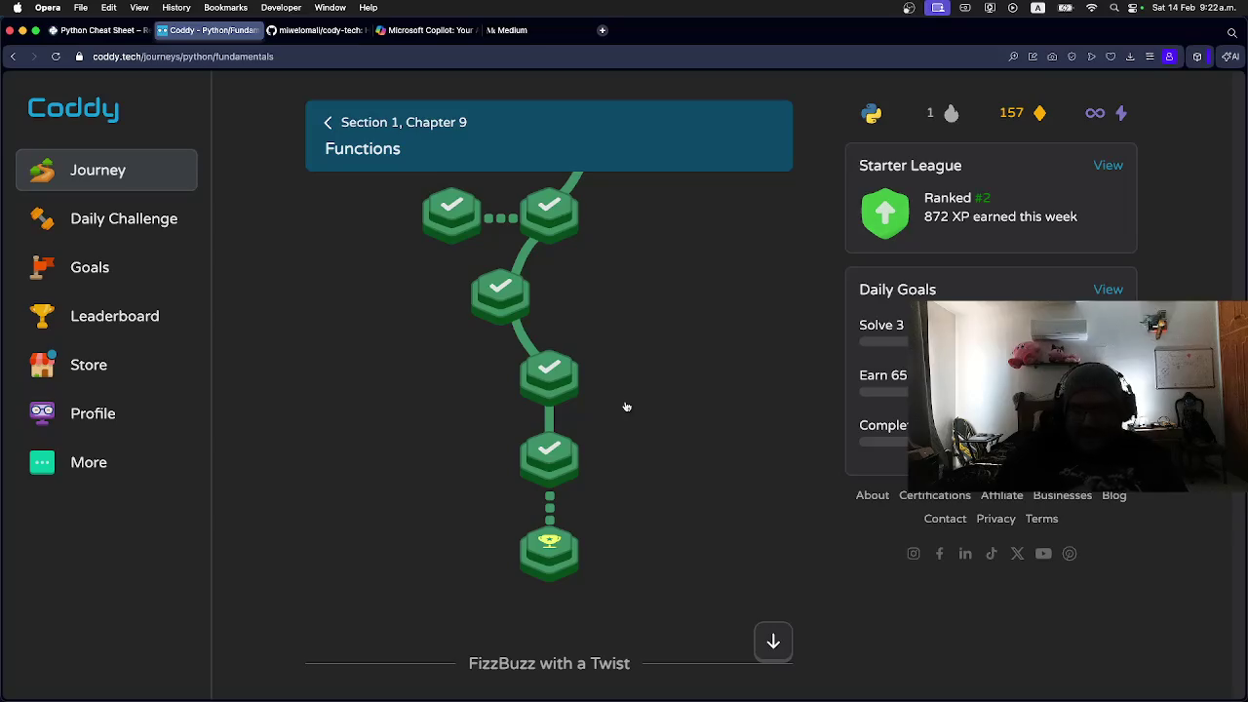
key(super+Tab)
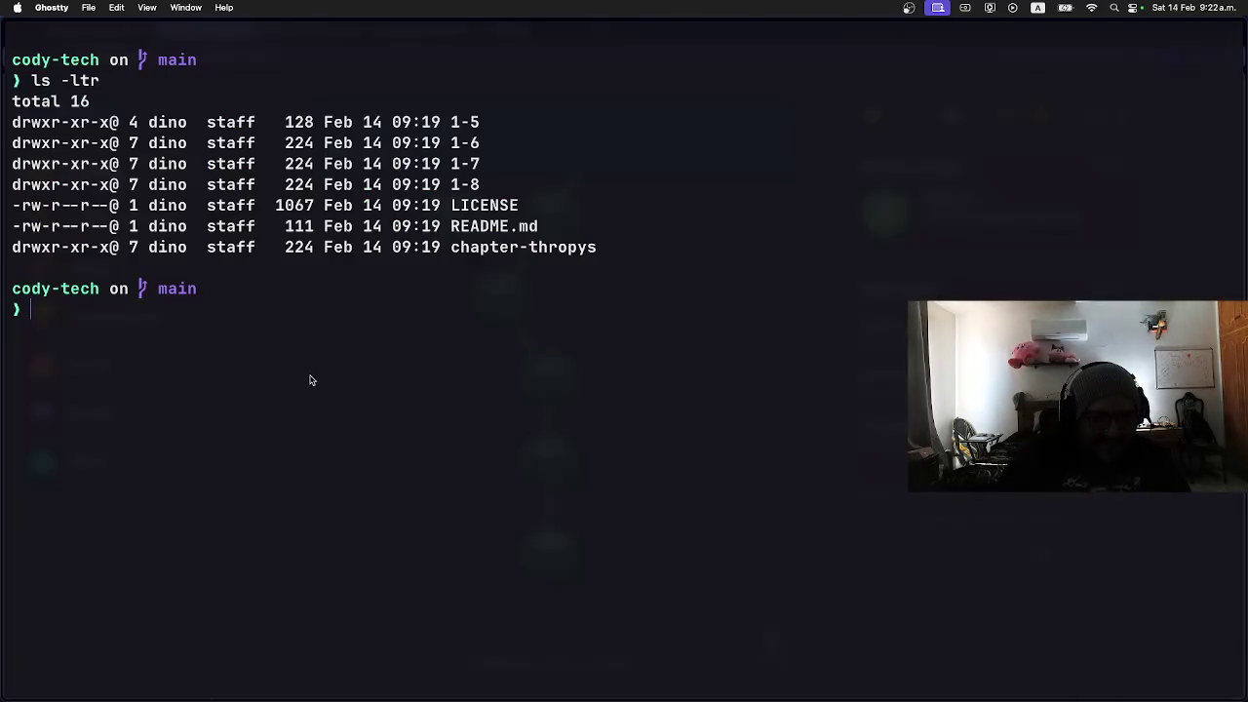
Step: Change into chapter-thropys and list its contents with ls -la
text(d c)
key(Tab)
key(BackSpace)
key(Return)
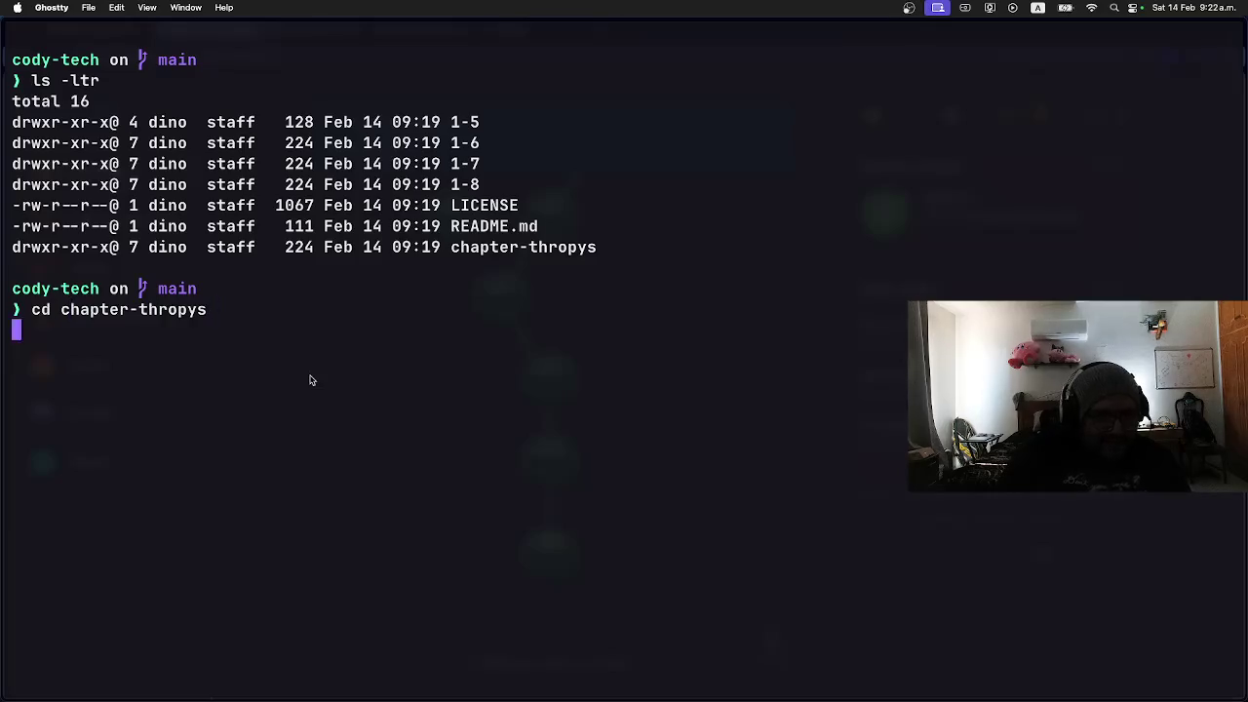
text(ls -la)
key(Return)
text(cd 1-9)
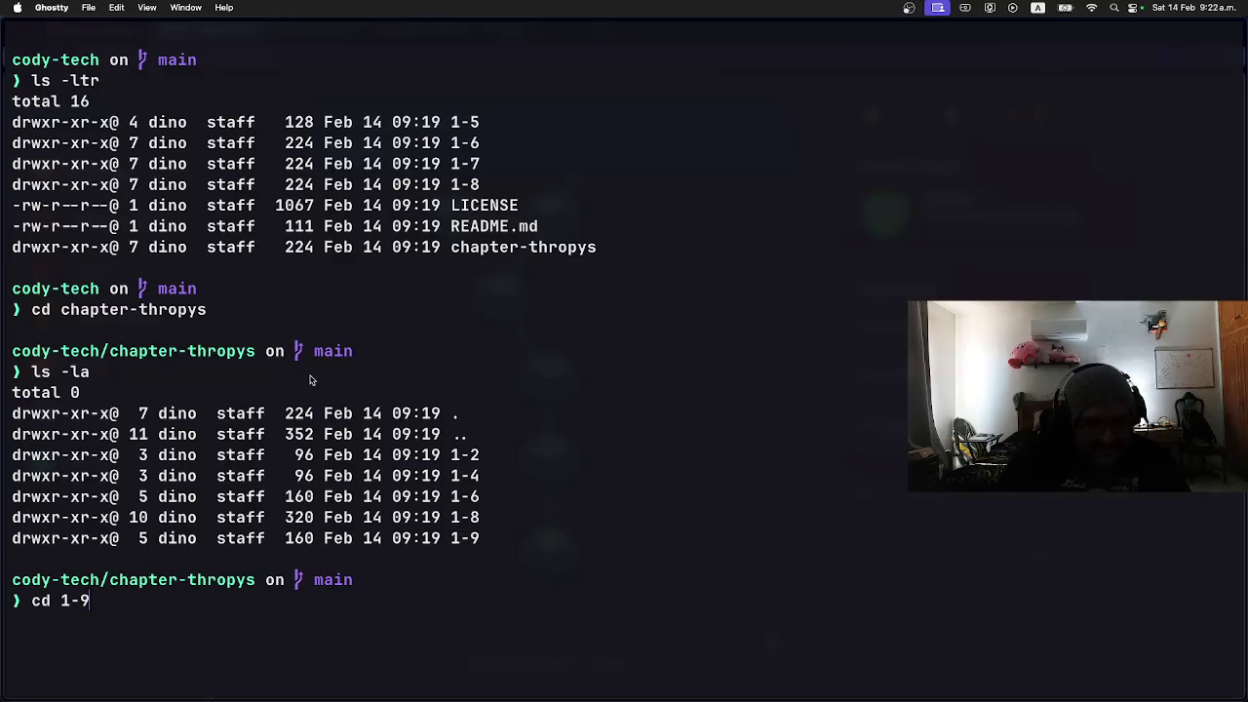
Step: Move into 1-9 and list it, showing folders 1, 2 and 3
key(Return)
text(ls -la)
key(Return)
text(pwd)
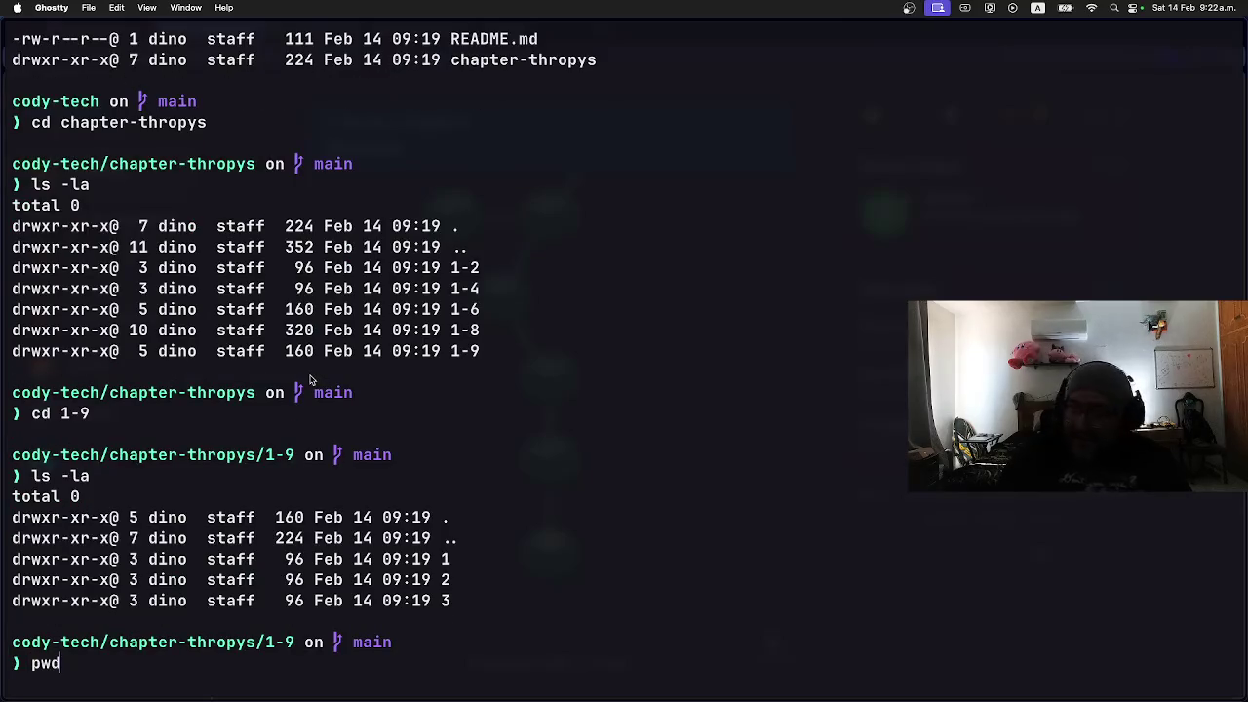
key(ctrl+u)
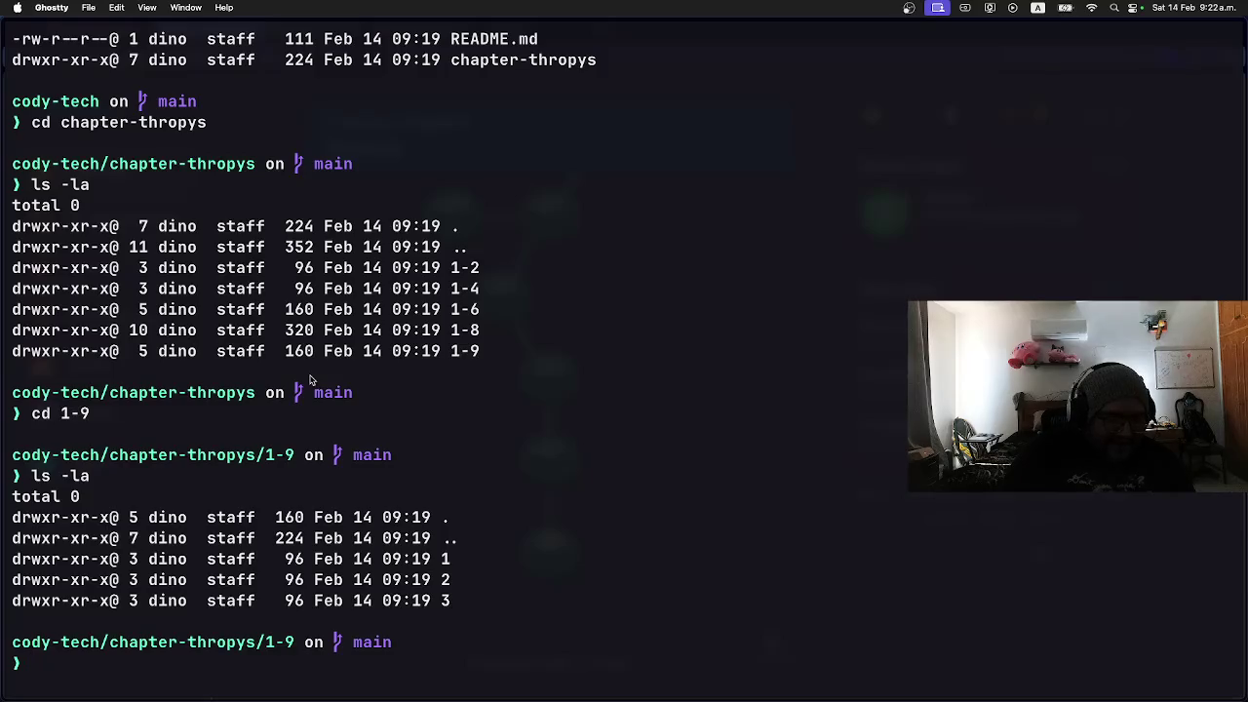
key(super+Tab)
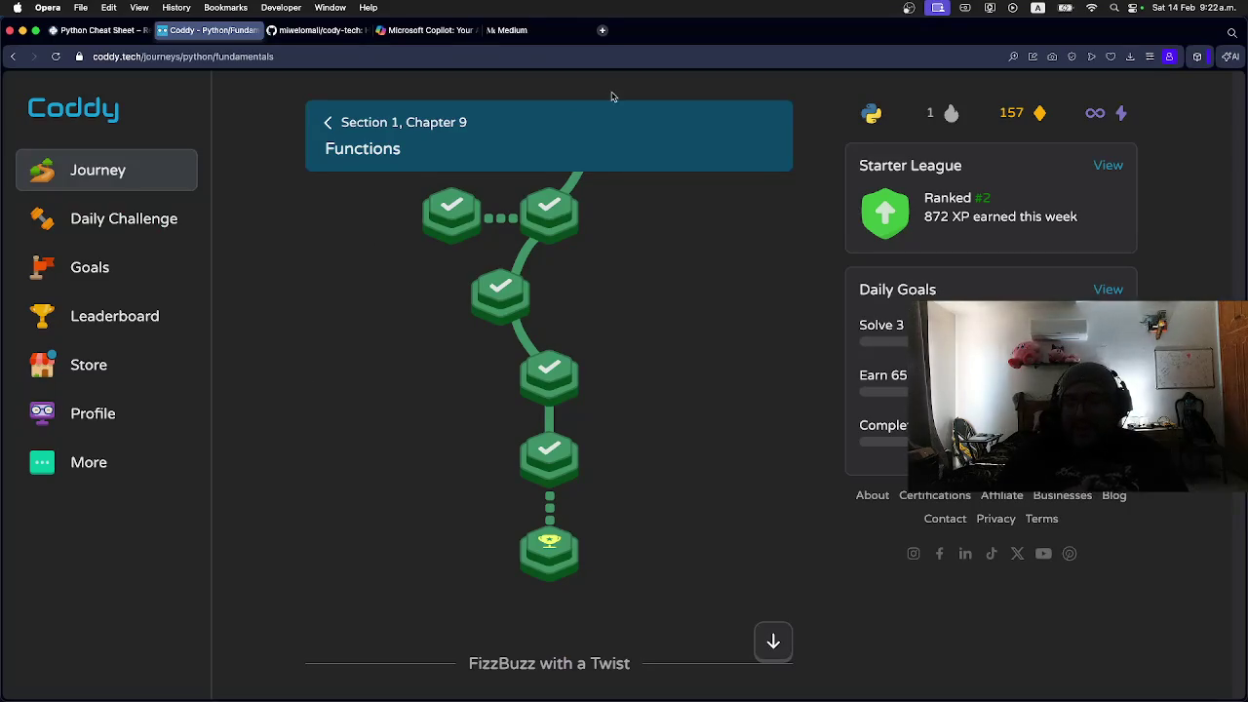
Step: View the Starter League leaderboard, then go back to the journey page
click(1106, 167)
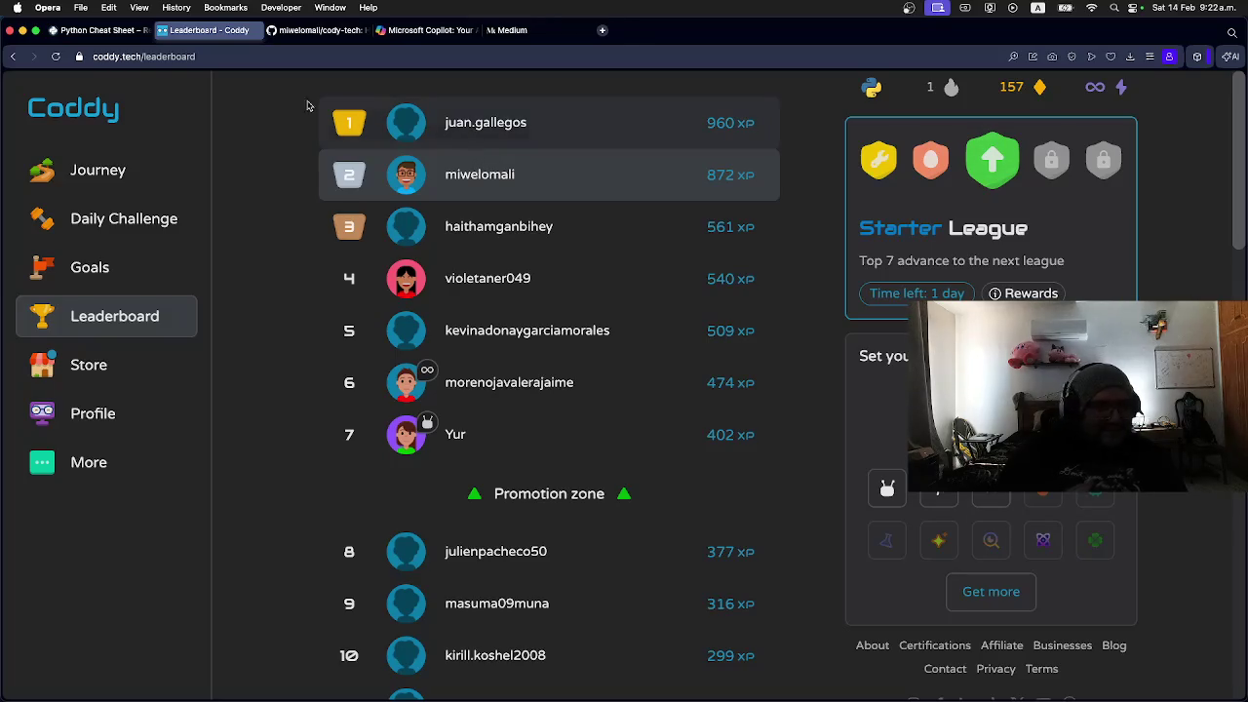
click(18, 62)
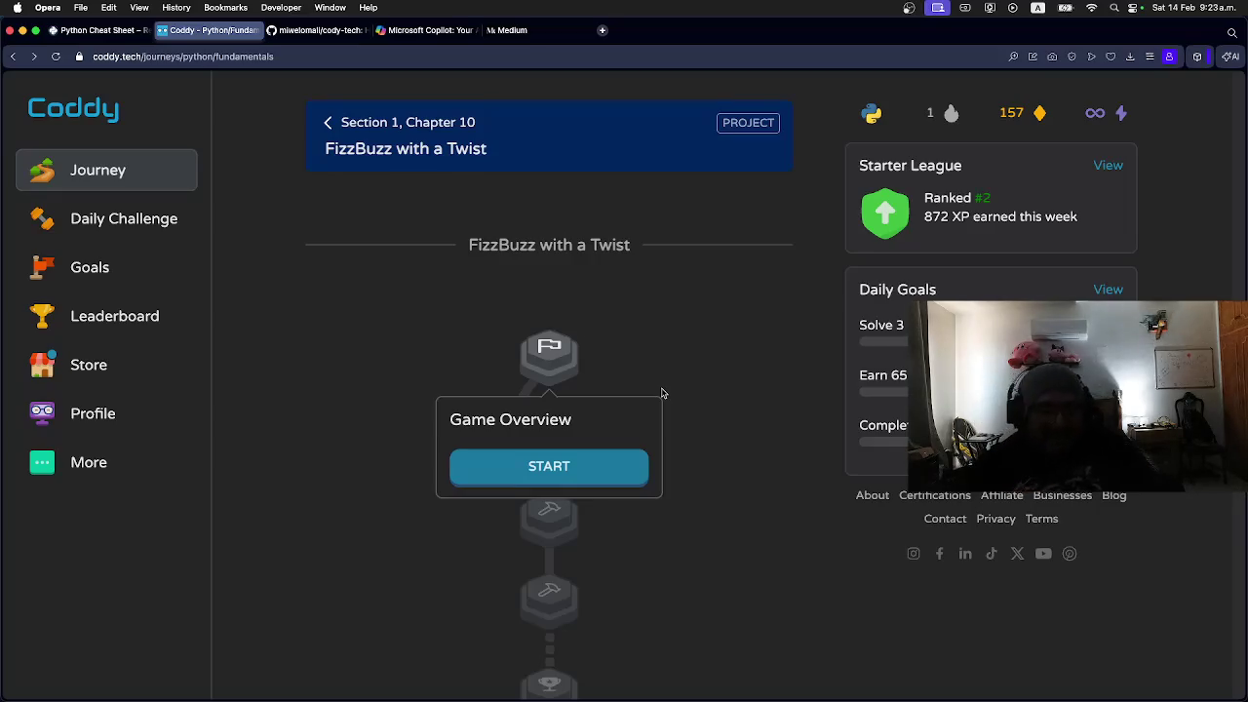
scroll(683, 398, down, 5)
scroll(684, 403, up, 5)
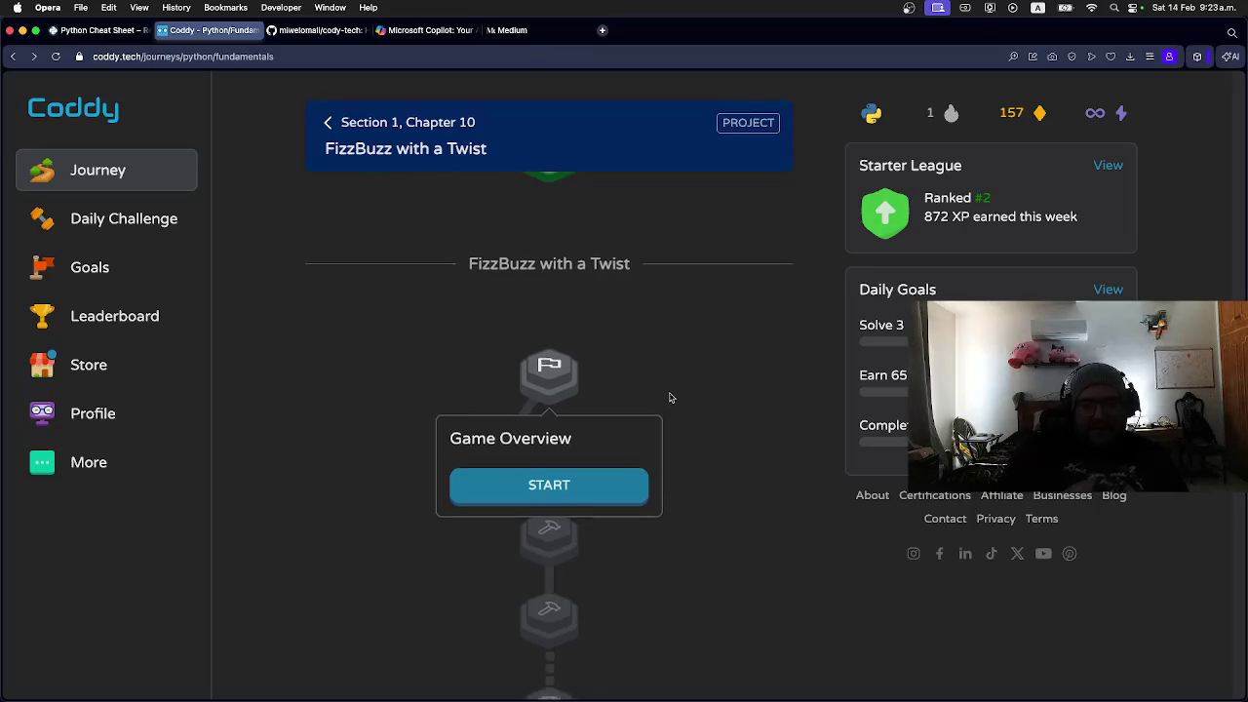
scroll(669, 395, down, 5)
scroll(667, 394, up, 3)
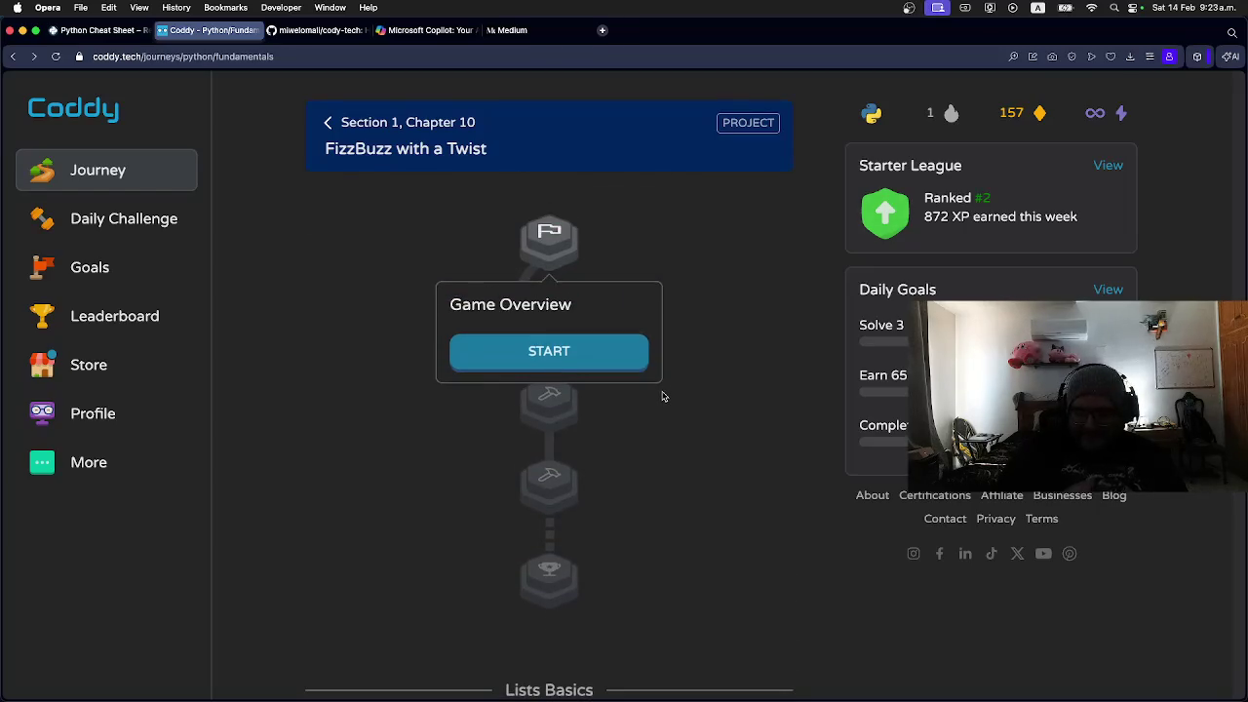
key(XF86AudioLowerVolume)
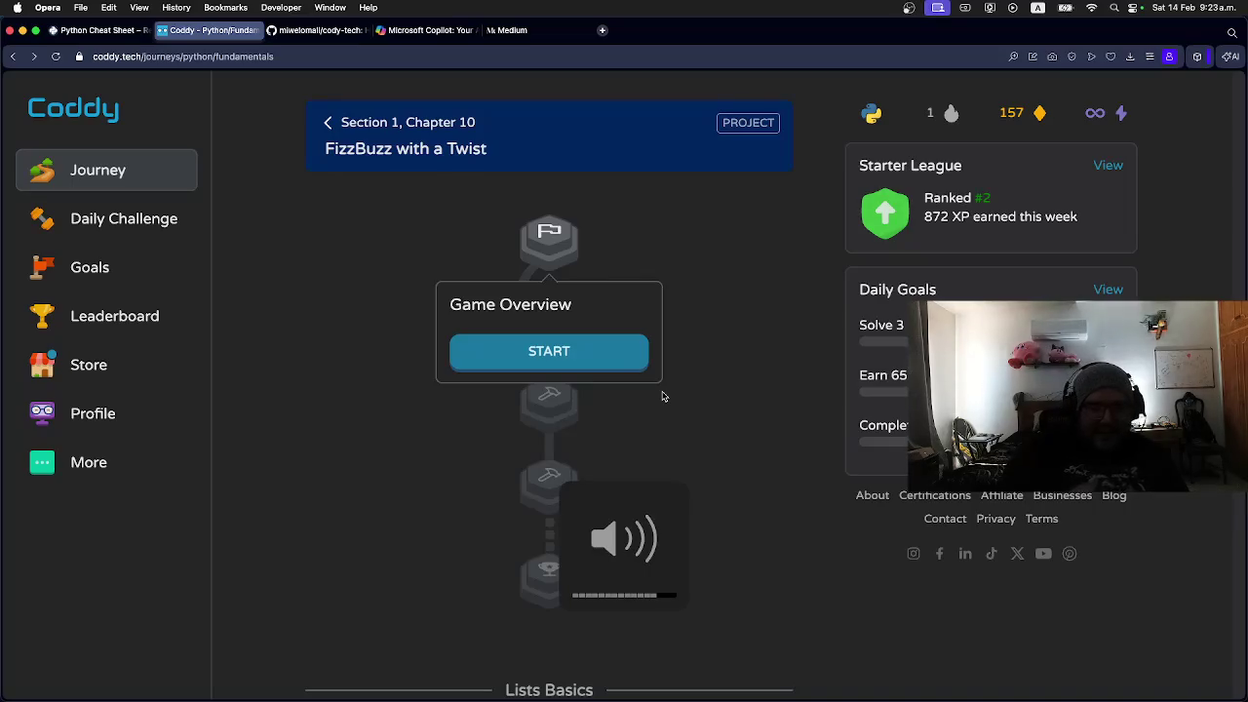
Step: Dismiss the Game Overview popup and scroll to the FizzBuzz with a Twist project
click(390, 372)
scroll(390, 374, down, 1)
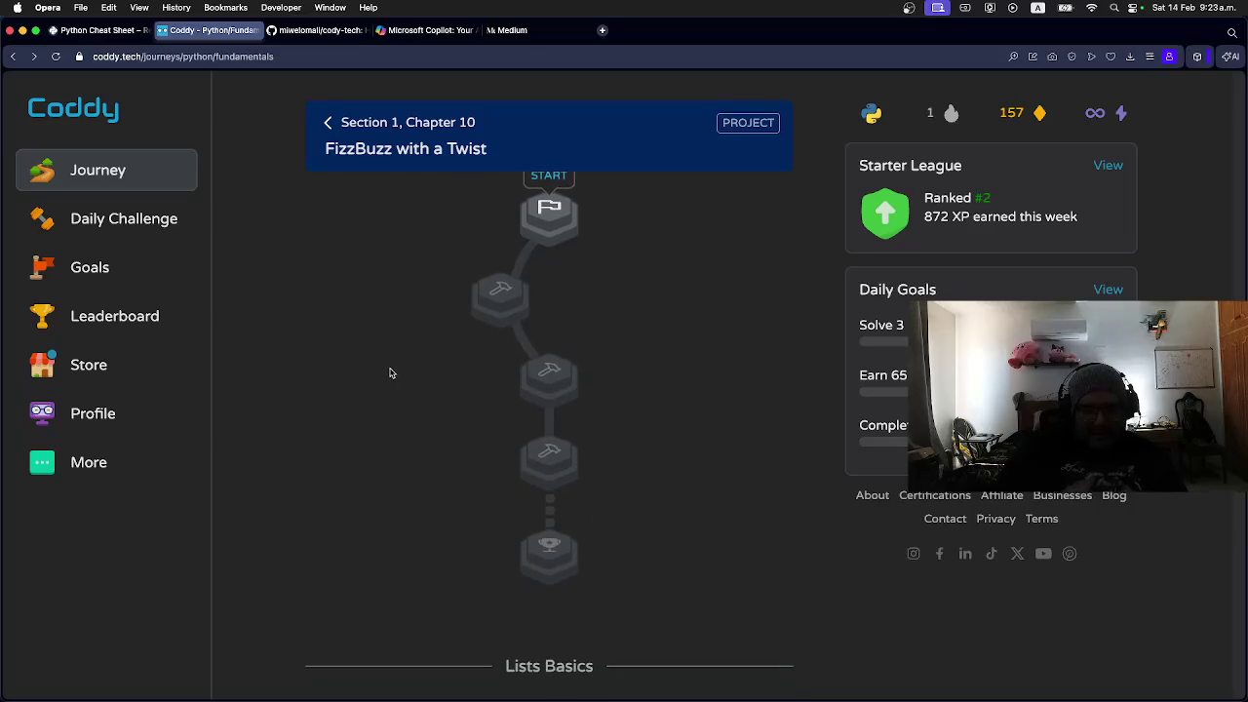
scroll(390, 372, down, 1)
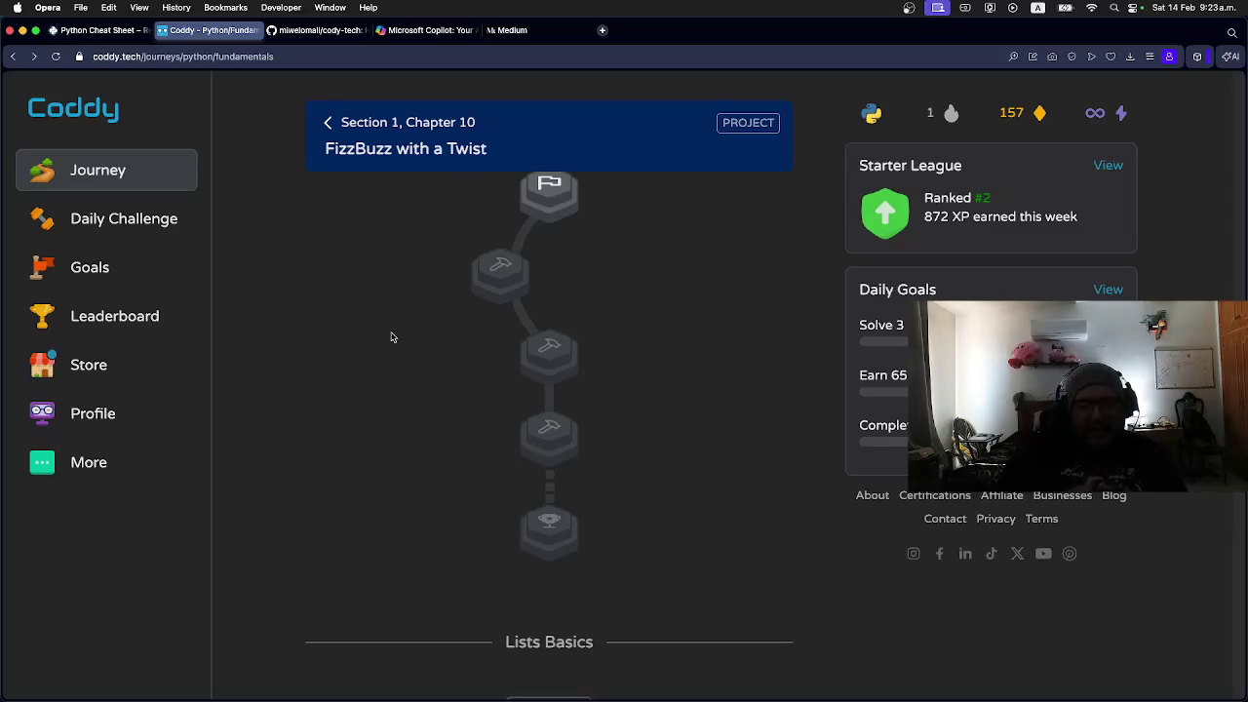
key(super+Tab)
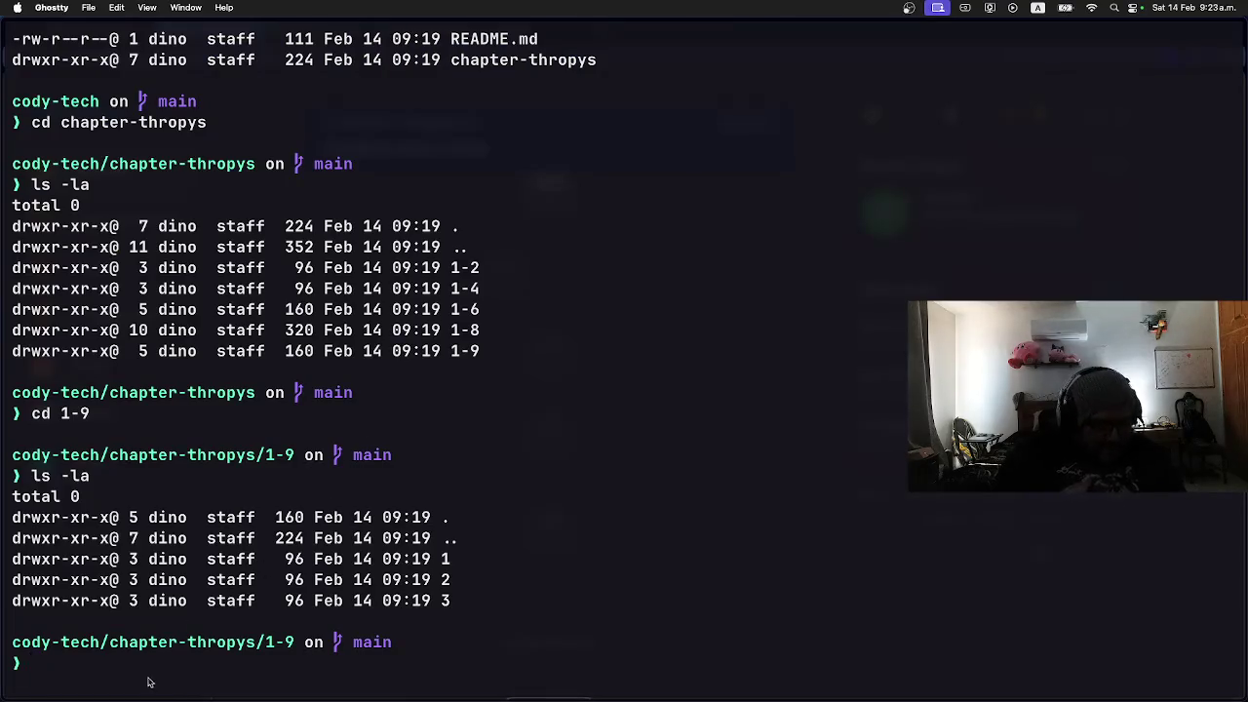
Step: Run cd ~/cody-tech/, clear, then ls -ltr to list folders 1-5 through 1-8 and chapter-thropys
text(cd ~/co)
key(Tab)
key(Tab)
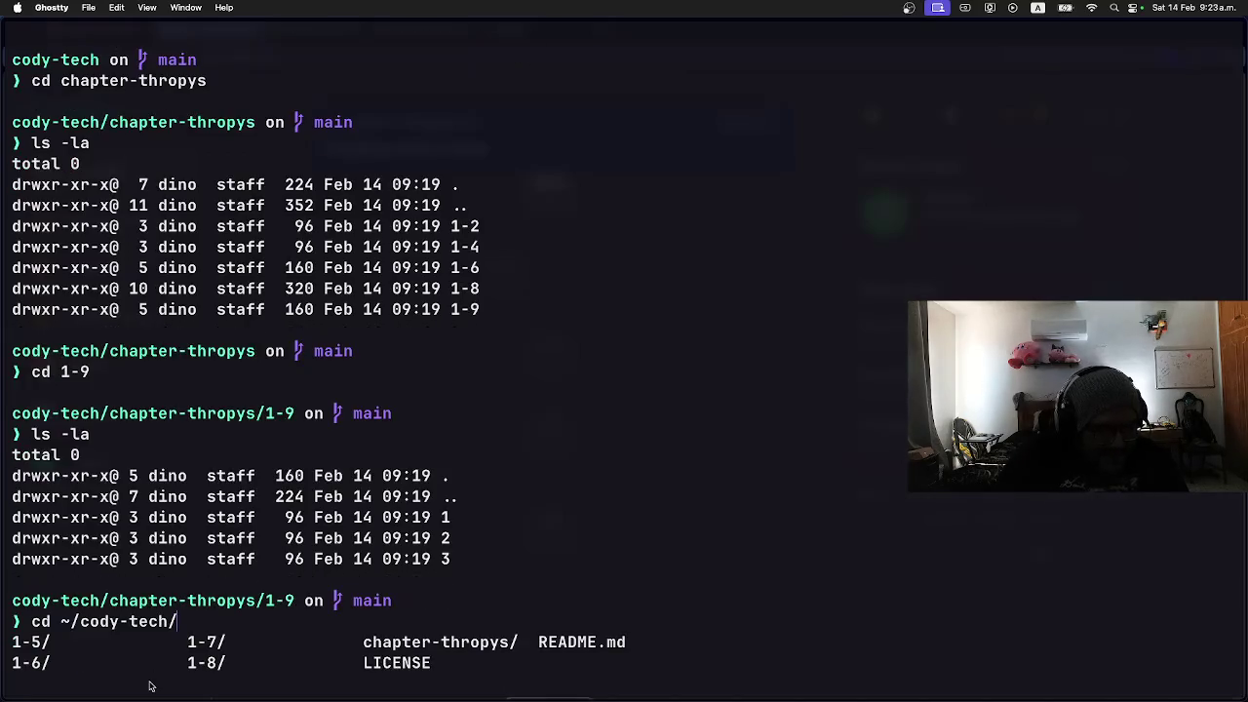
key(Return)
text(clear)
key(Return)
text(ls -ltr)
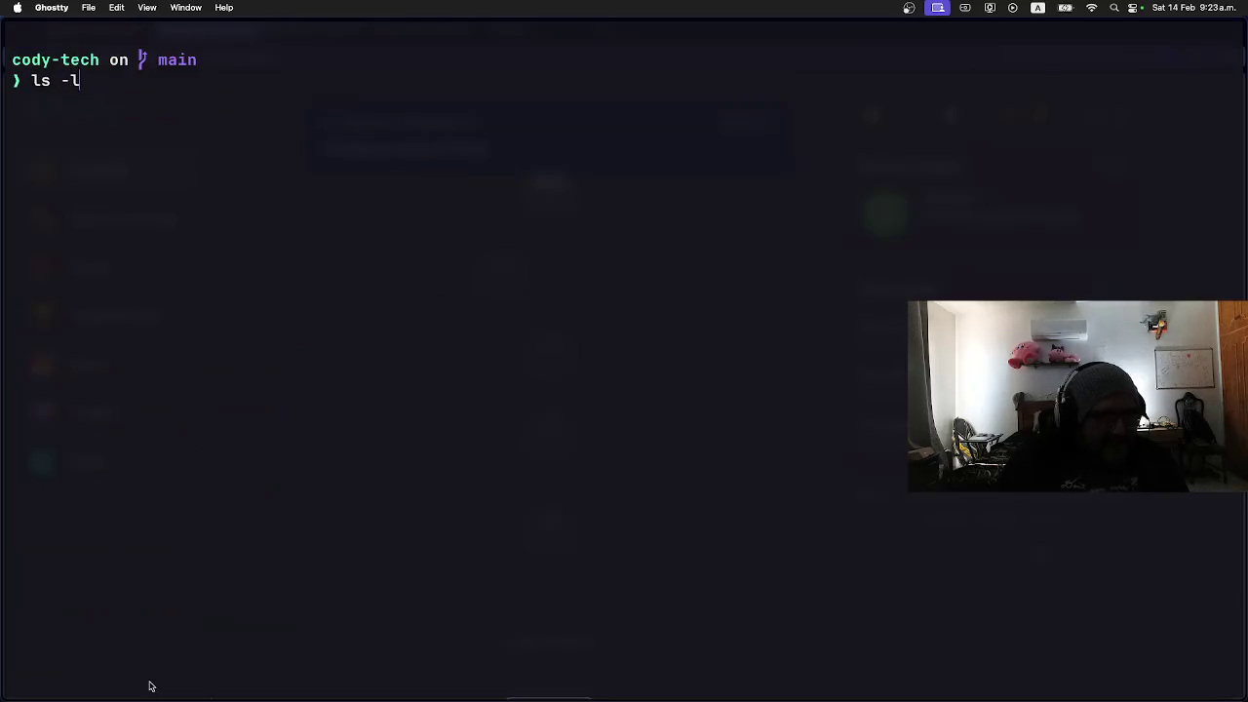
key(Return)
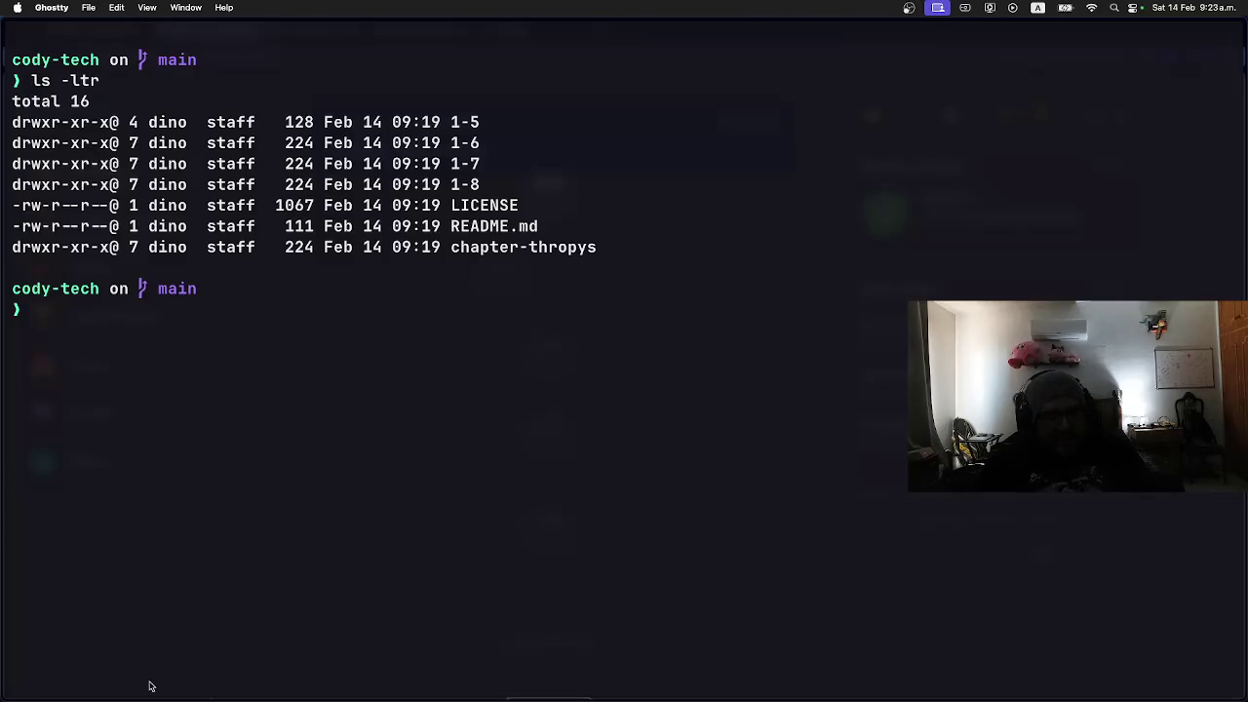
Step: Create folder 1-10 with a subfolder 1 and move into it
text(mkdir 1)
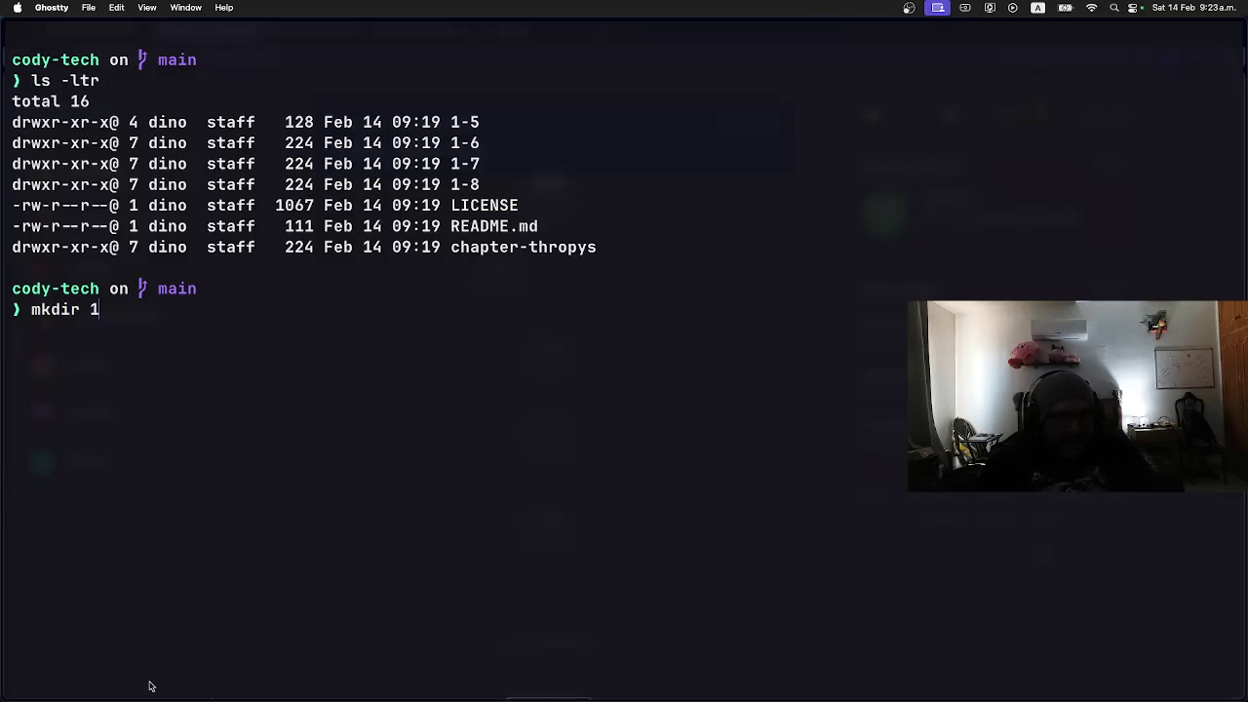
key(Return)
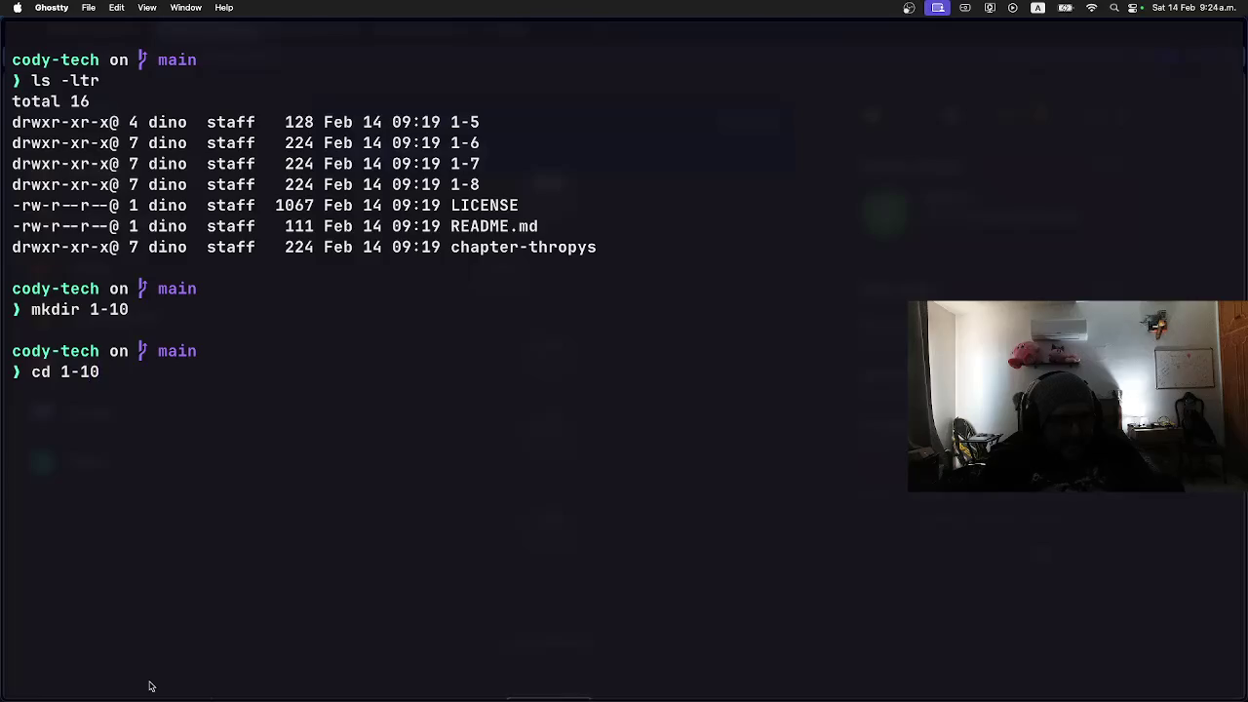
key(Return)
text(mkdir)
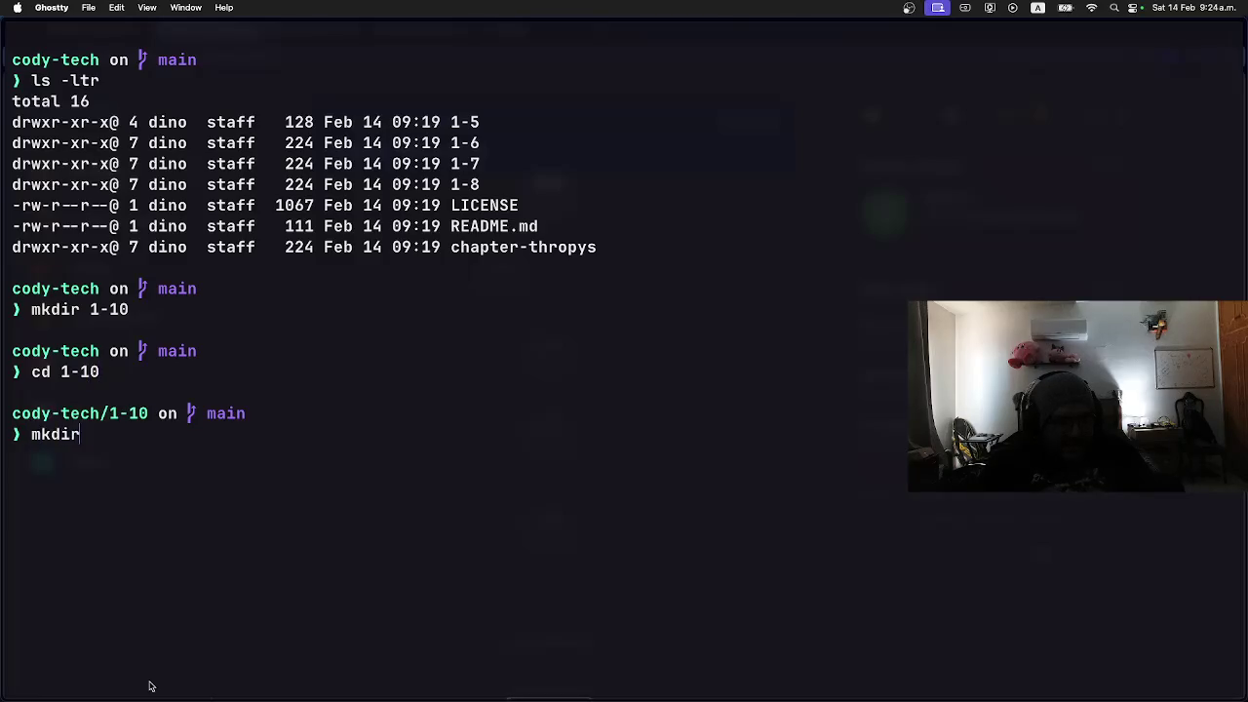
key(Return)
text(cd 1)
key(Return)
Step: Create an empty main.py file with touch main.py
text(toyuc)
key(BackSpace)
key(BackSpace)
key(BackSpace)
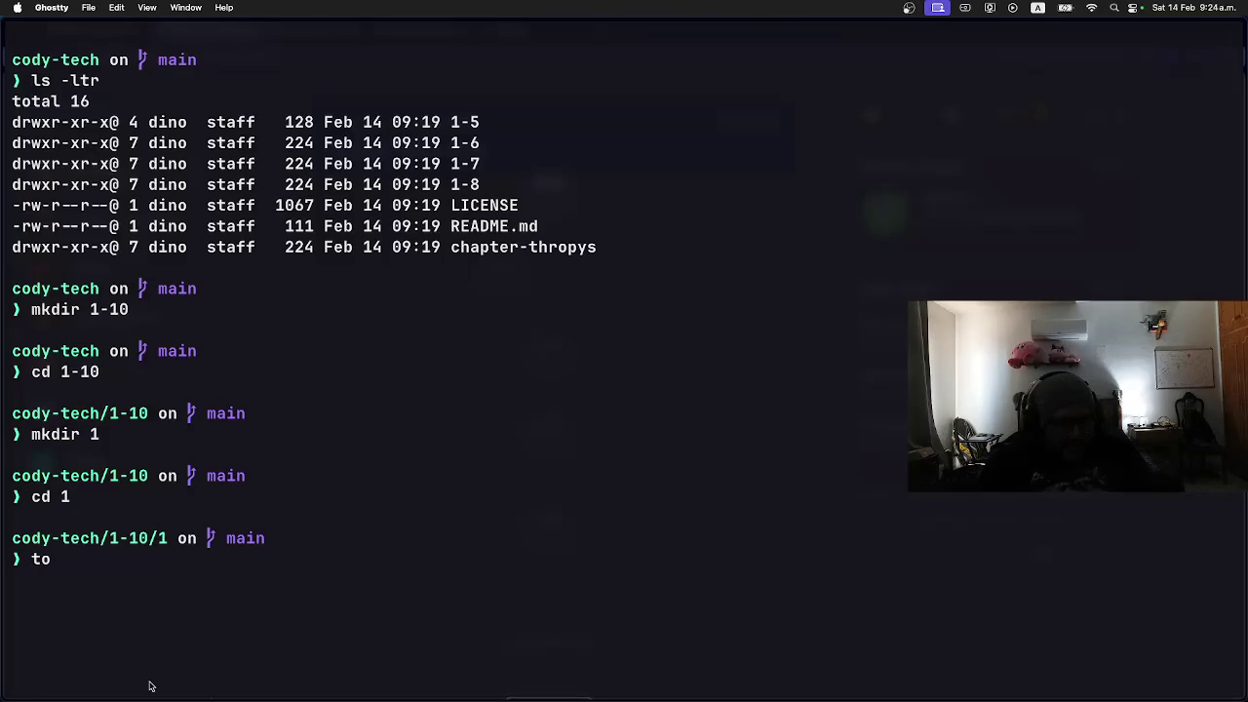
text(uch main.pt)
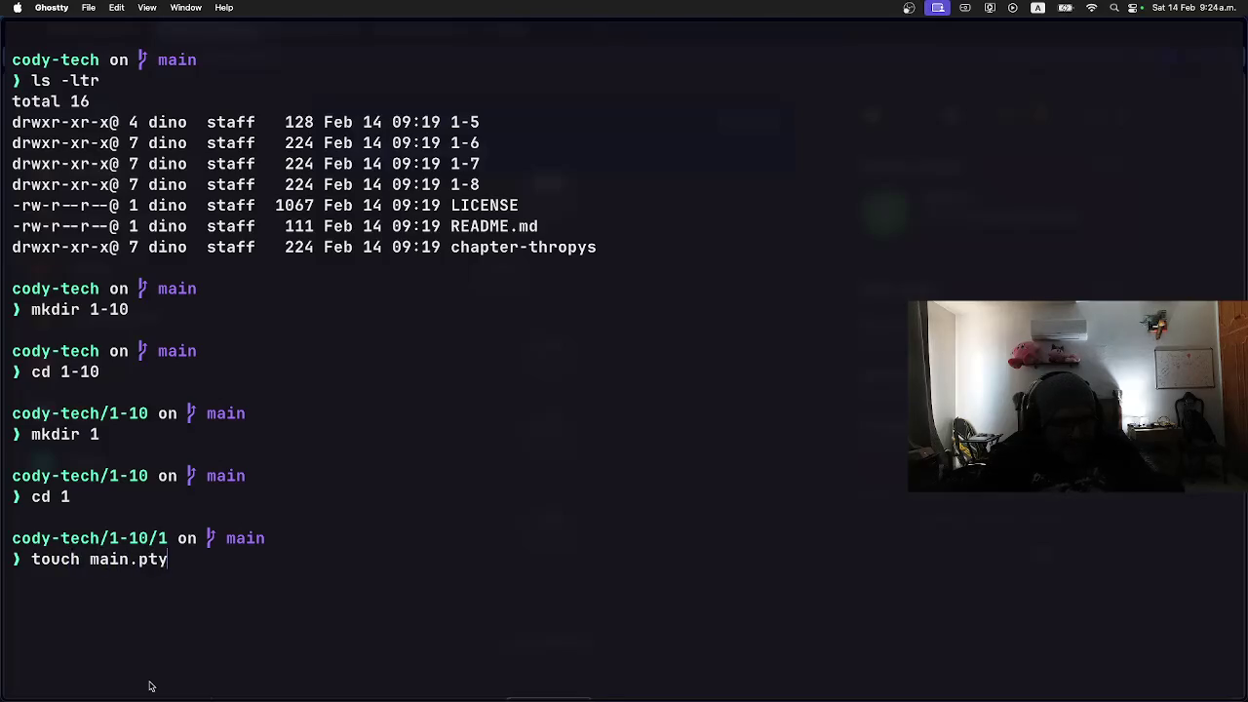
text(y)
key(Return)
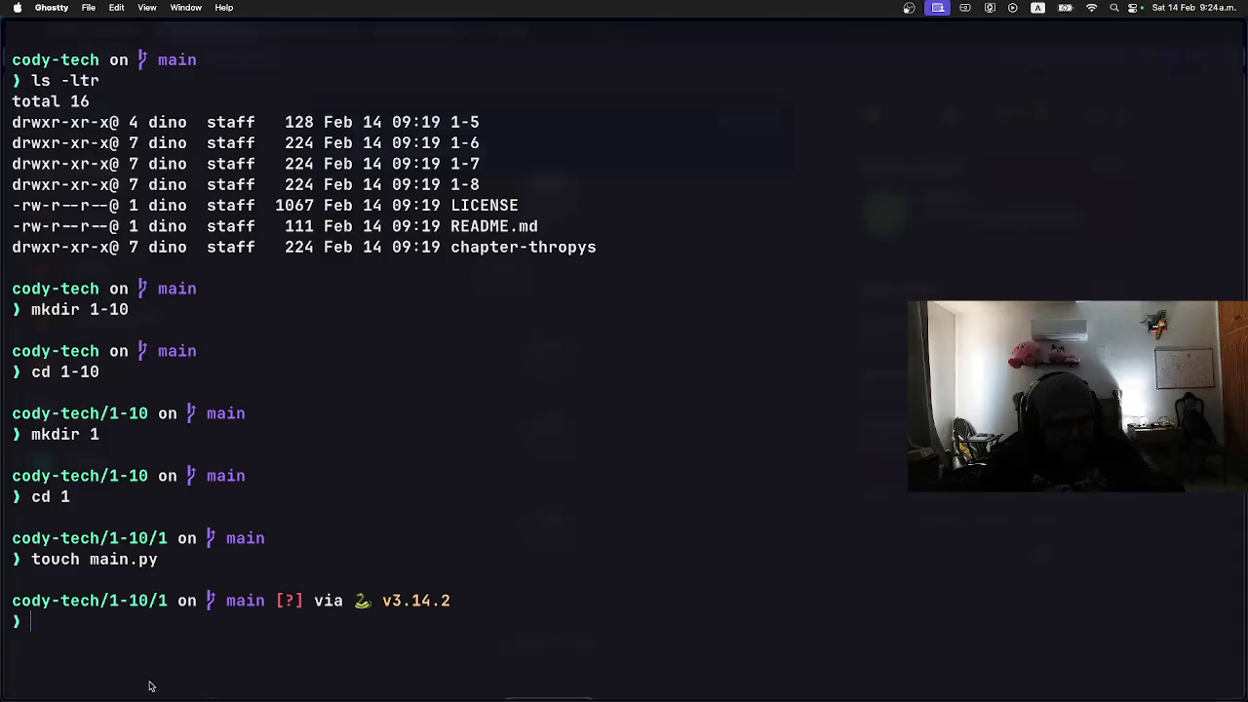
text(c)
key(BackSpace)
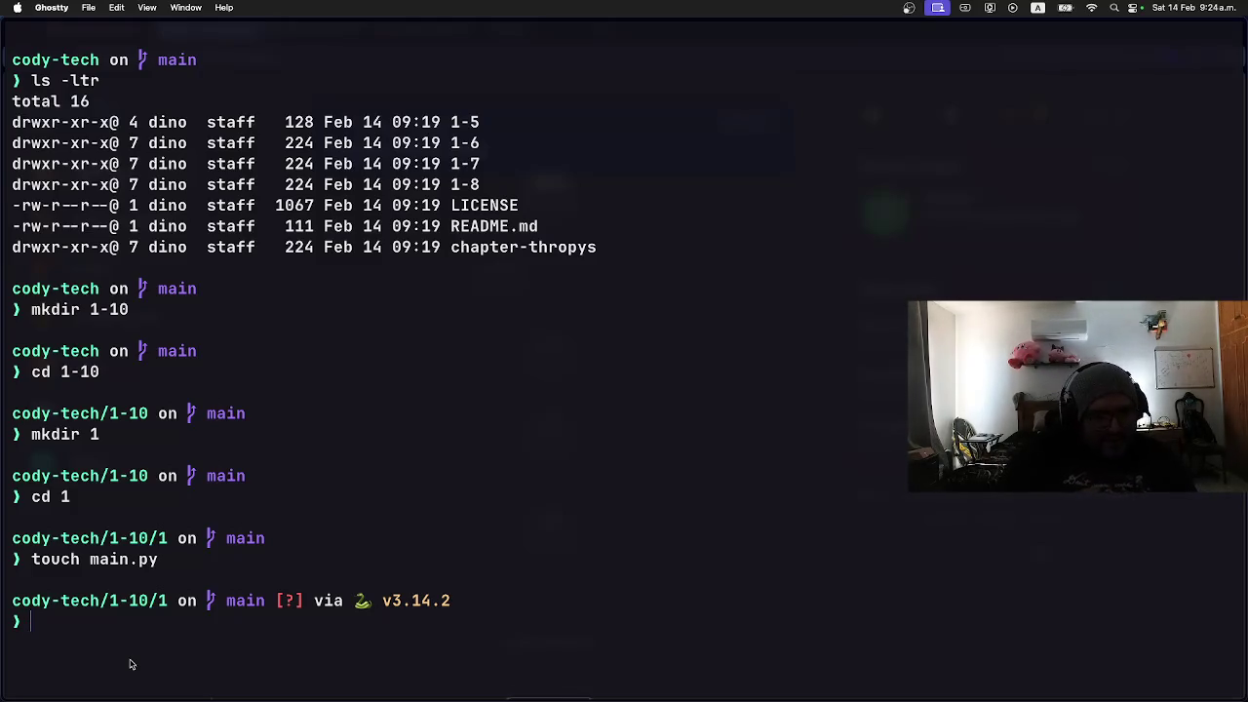
key(super+Tab)
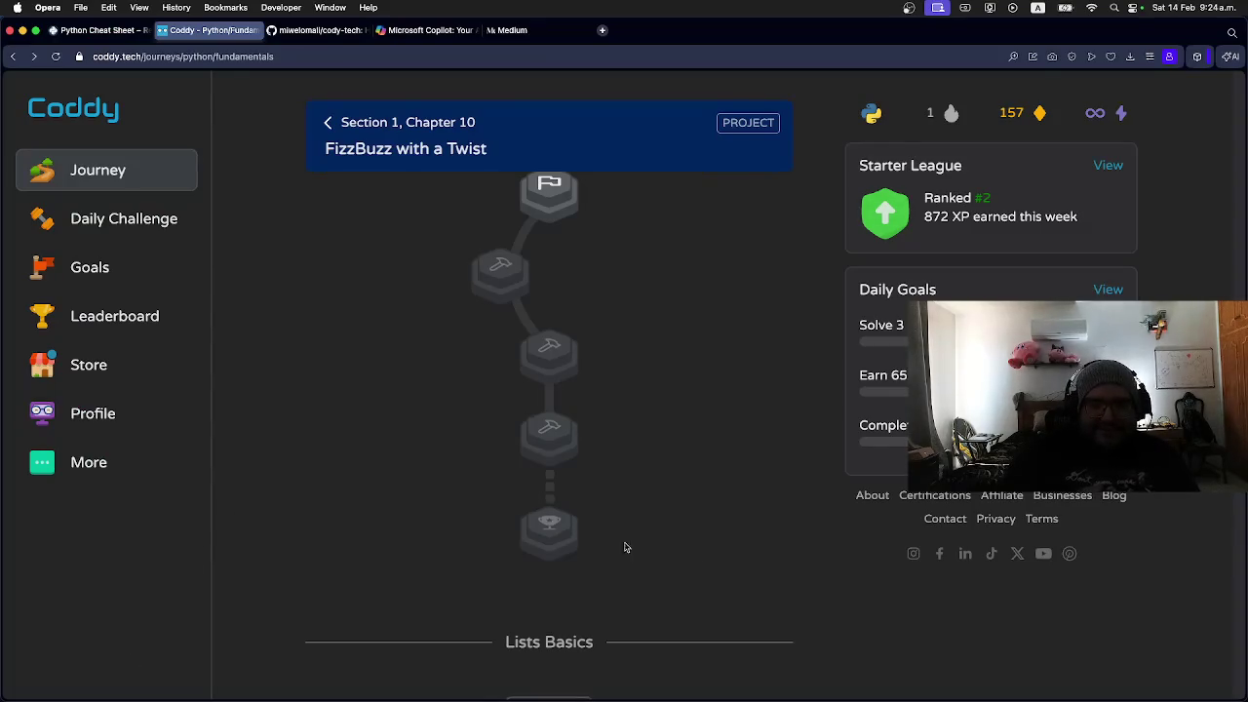
Step: Scroll through the Coddy journey's chapters, ending at Chapter 10, FizzBuzz with a Twist
scroll(681, 519, up, 3)
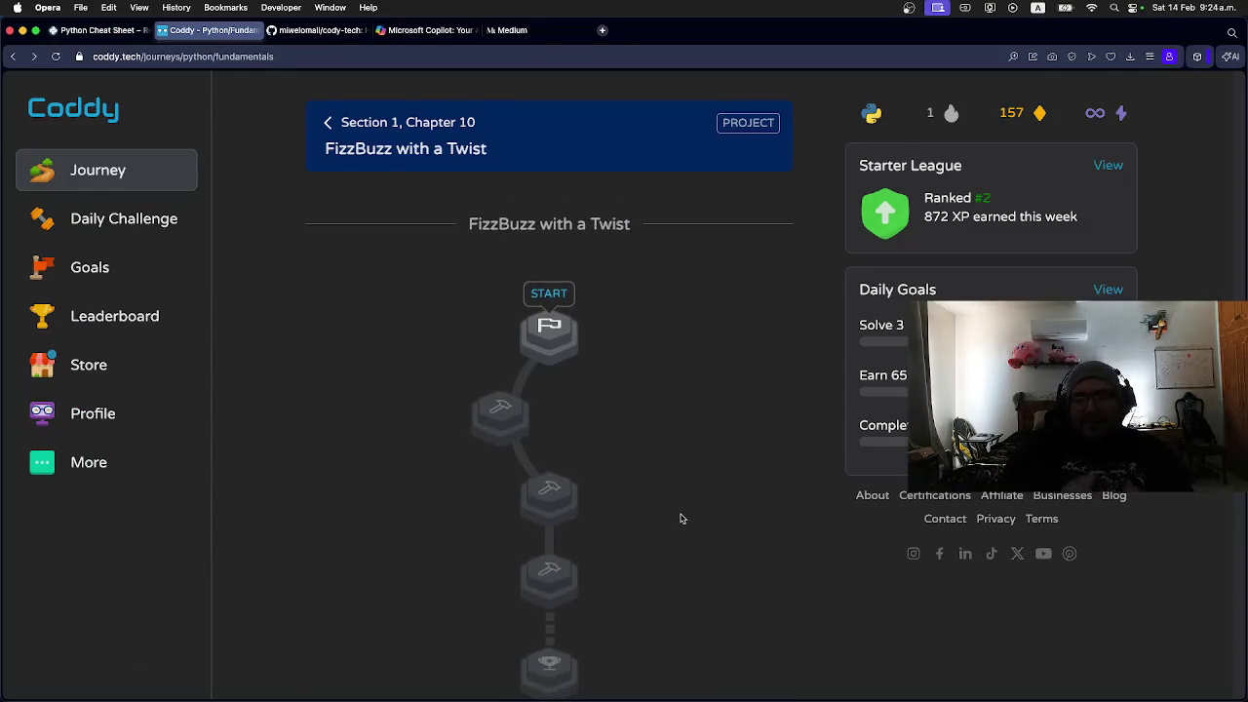
scroll(682, 519, up, 10)
scroll(681, 521, up, 8)
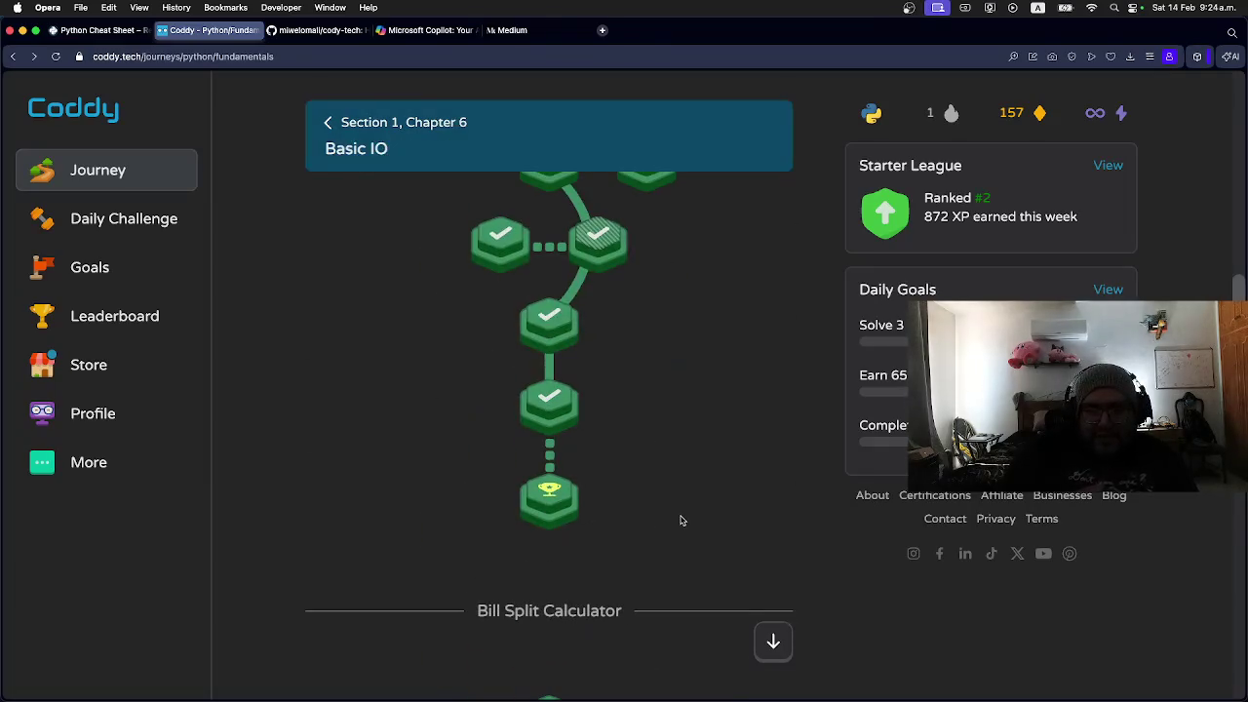
scroll(679, 518, down, 4)
scroll(677, 517, up, 15)
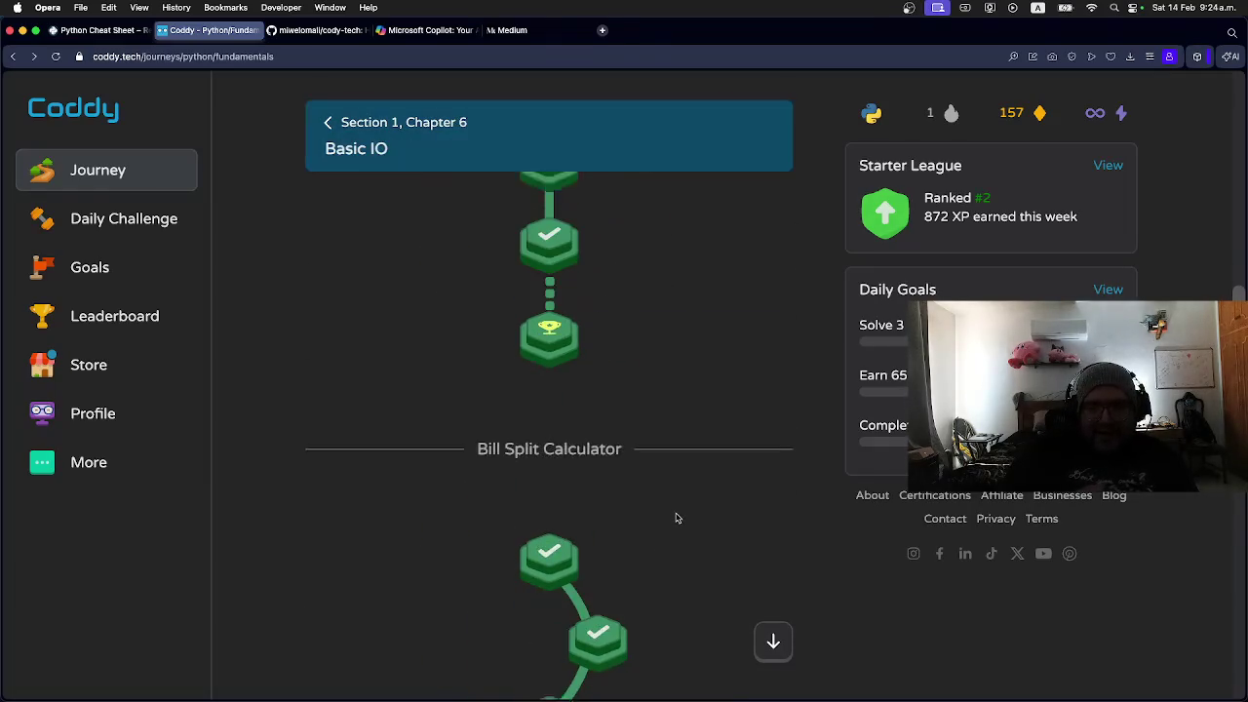
scroll(677, 518, up, 4)
scroll(674, 517, down, 15)
scroll(675, 517, down, 10)
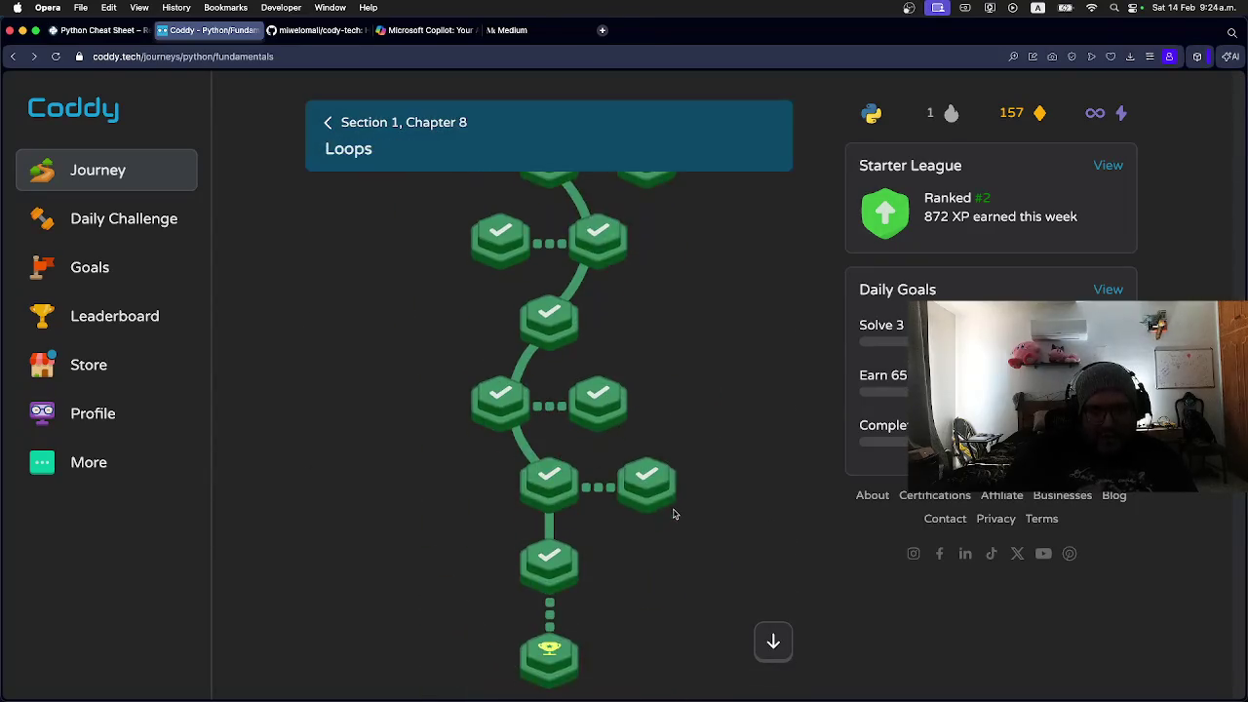
scroll(673, 515, up, 4)
scroll(672, 513, down, 15)
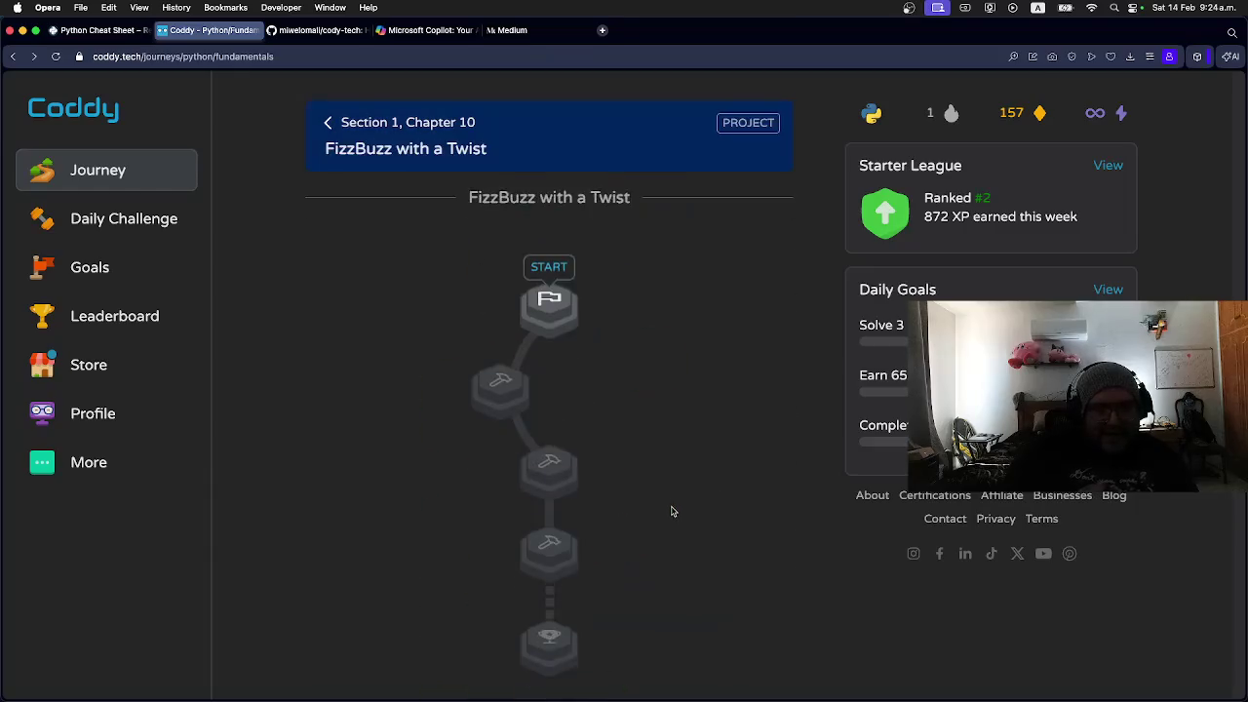
key(super+Tab)
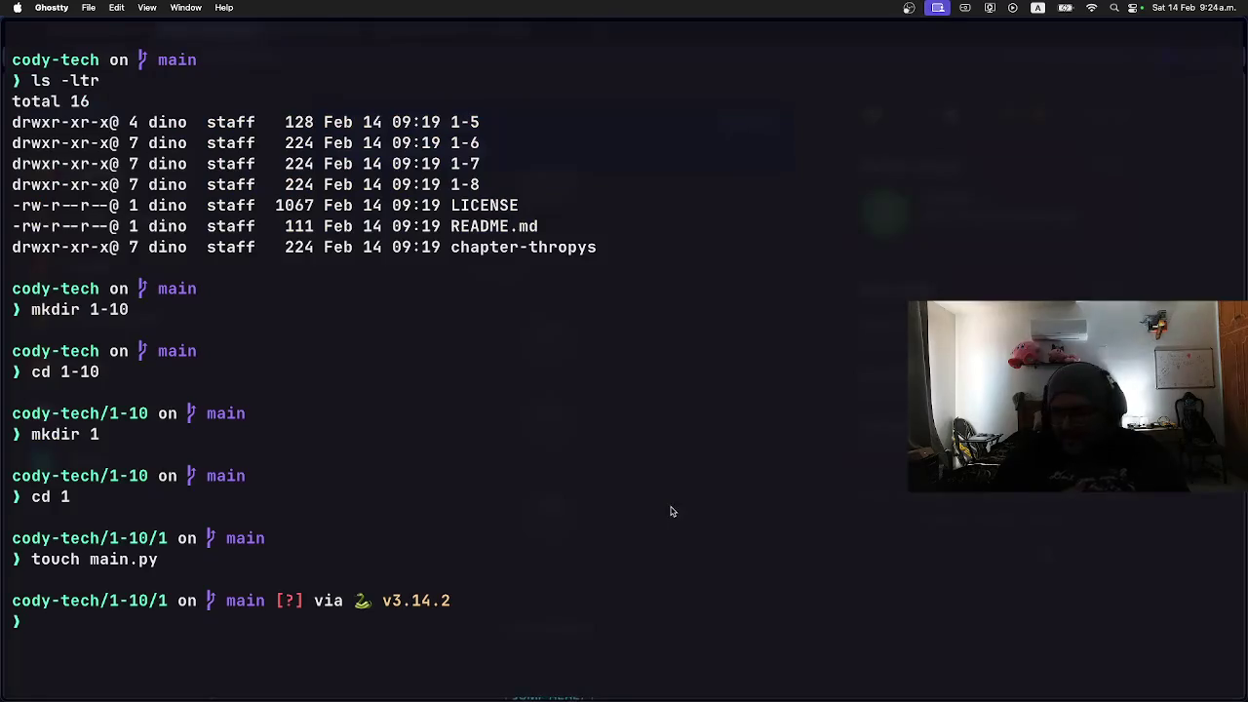
Step: Go from 1-10 into the sibling 1-7 folder with cd ../1-7 and list it with ls -ltr
drag(236, 621, 232, 637)
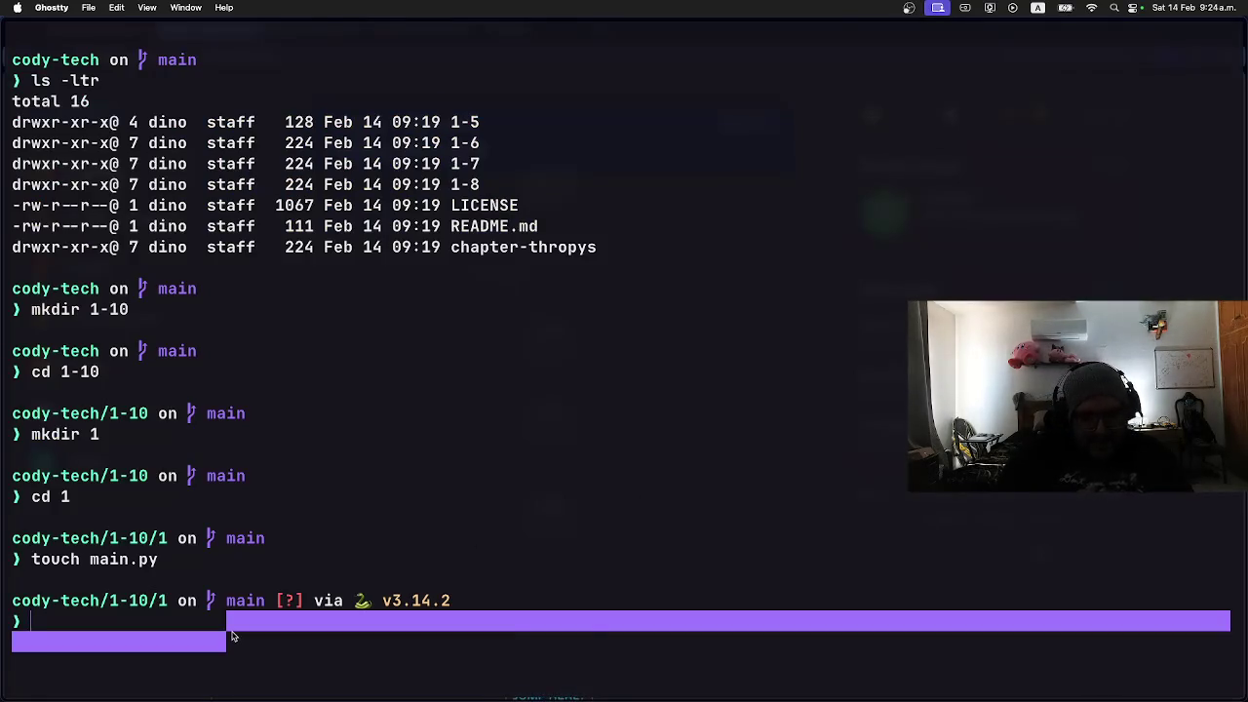
text(cd ../)
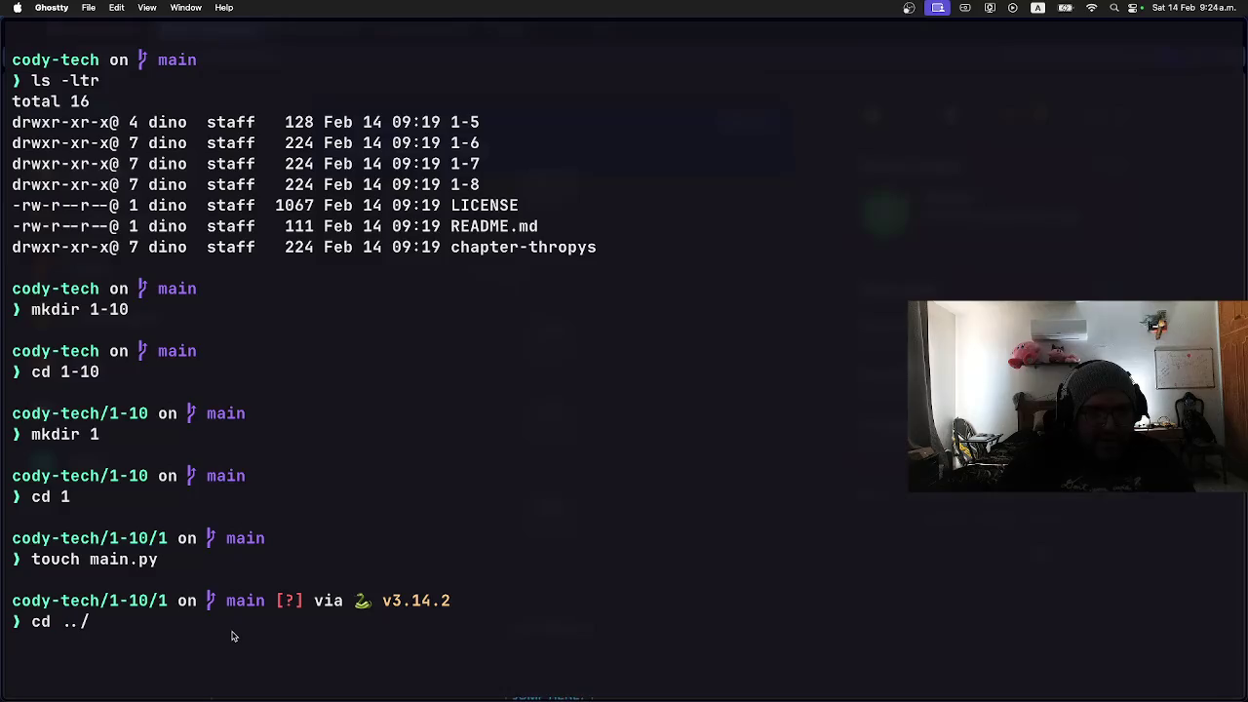
key(Return)
text(cd 1-)
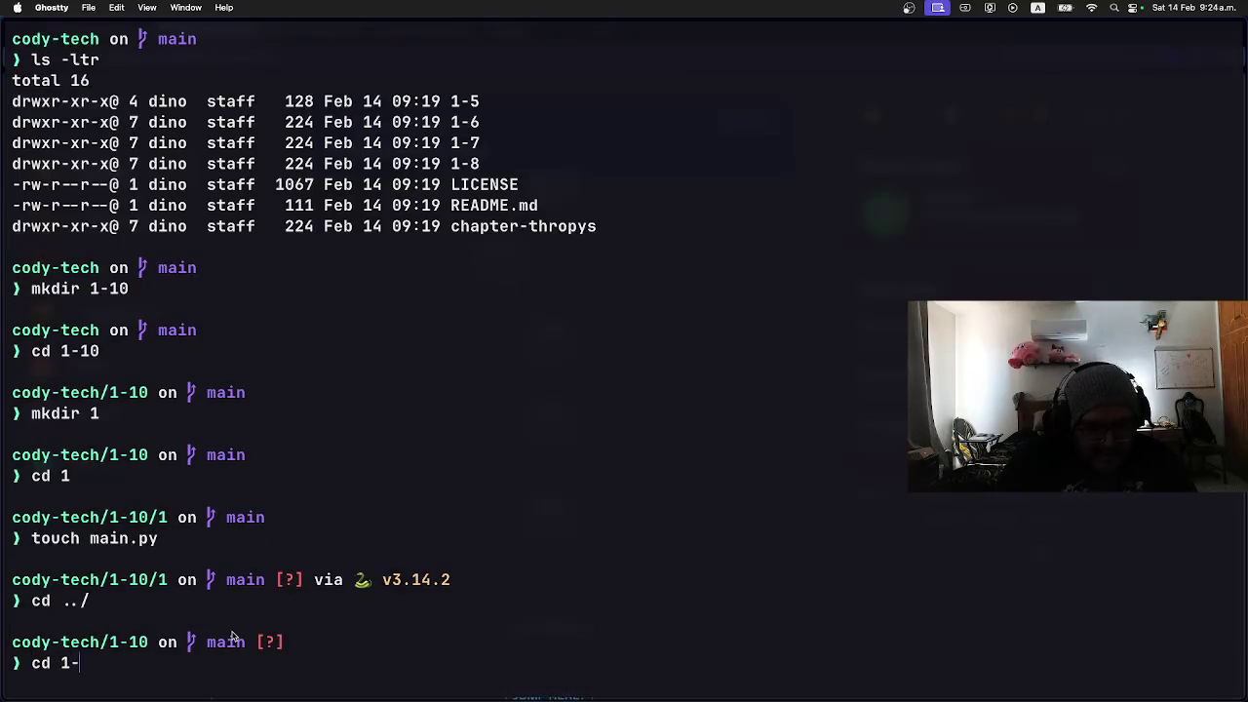
text(7)
key(Return)
text(ls -la)
key(BackSpace)
key(BackSpace)
key(BackSpace)
key(BackSpace)
key(BackSpace)
key(BackSpace)
text(cd ../)
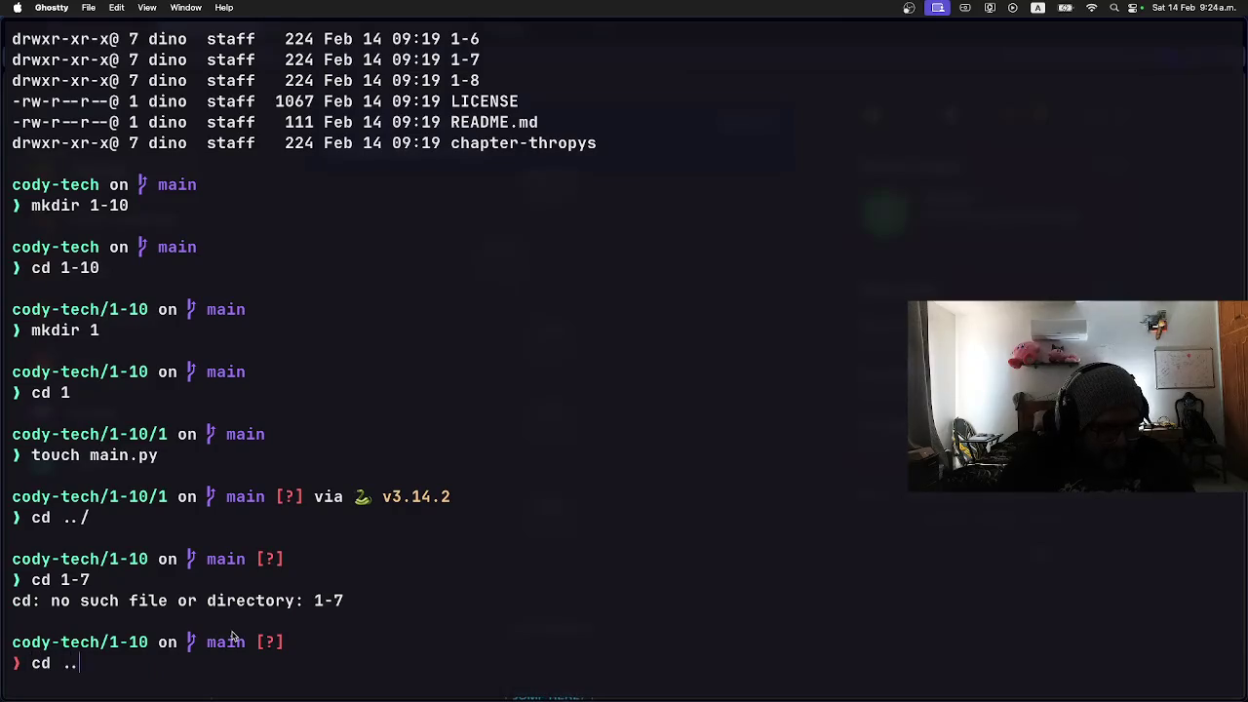
text(1-7)
key(Return)
text(ls -ltr)
key(Return)
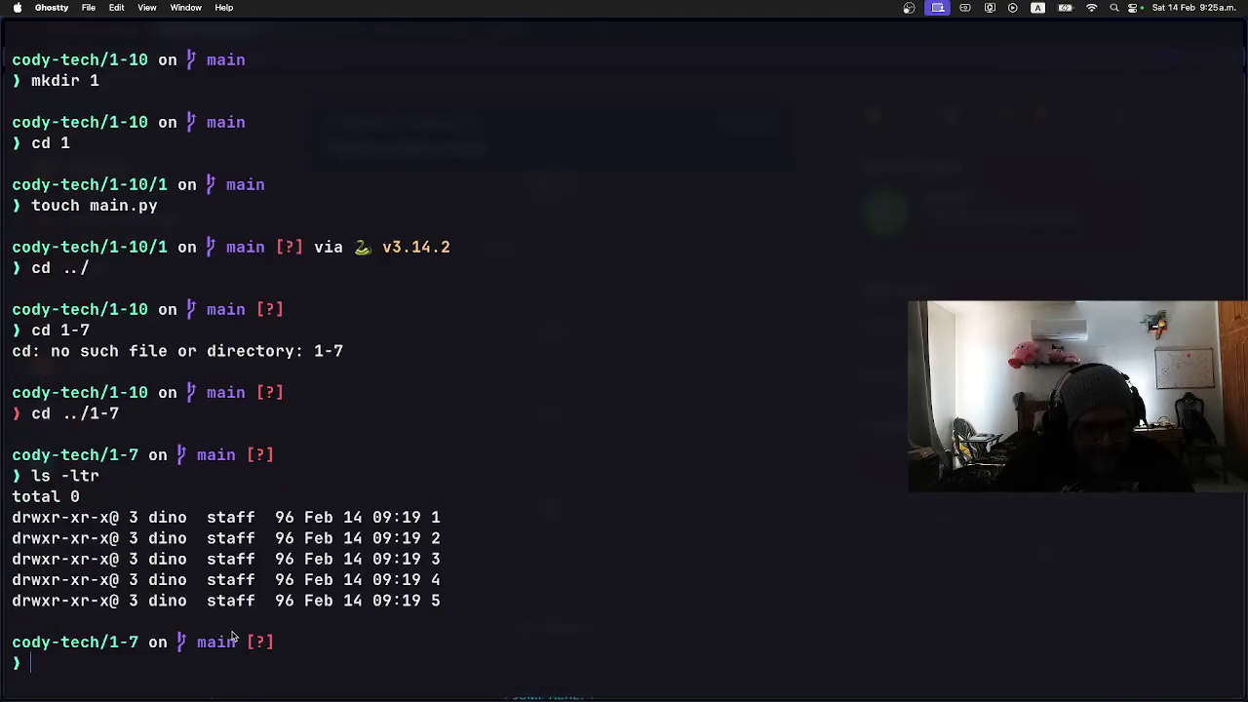
Step: Enter folder 5 and open its Bill Split Calculator main.py in Neovim
text(cd 5)
key(Return)
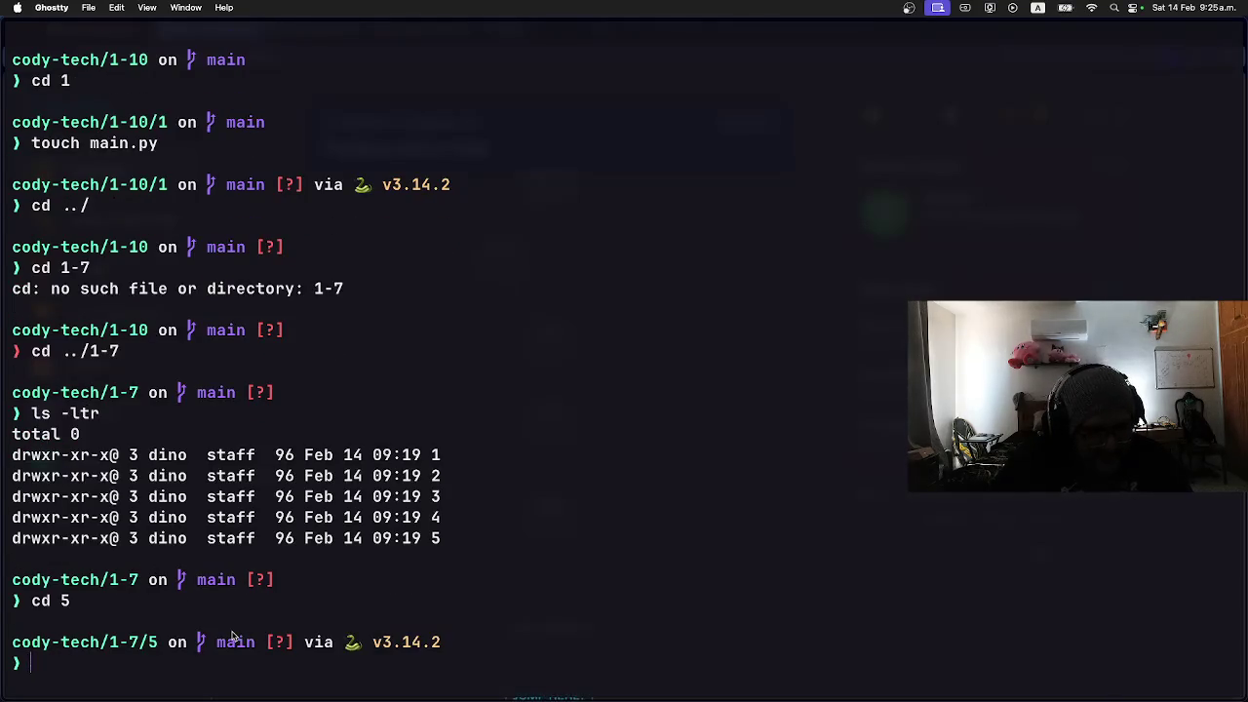
text(n .)
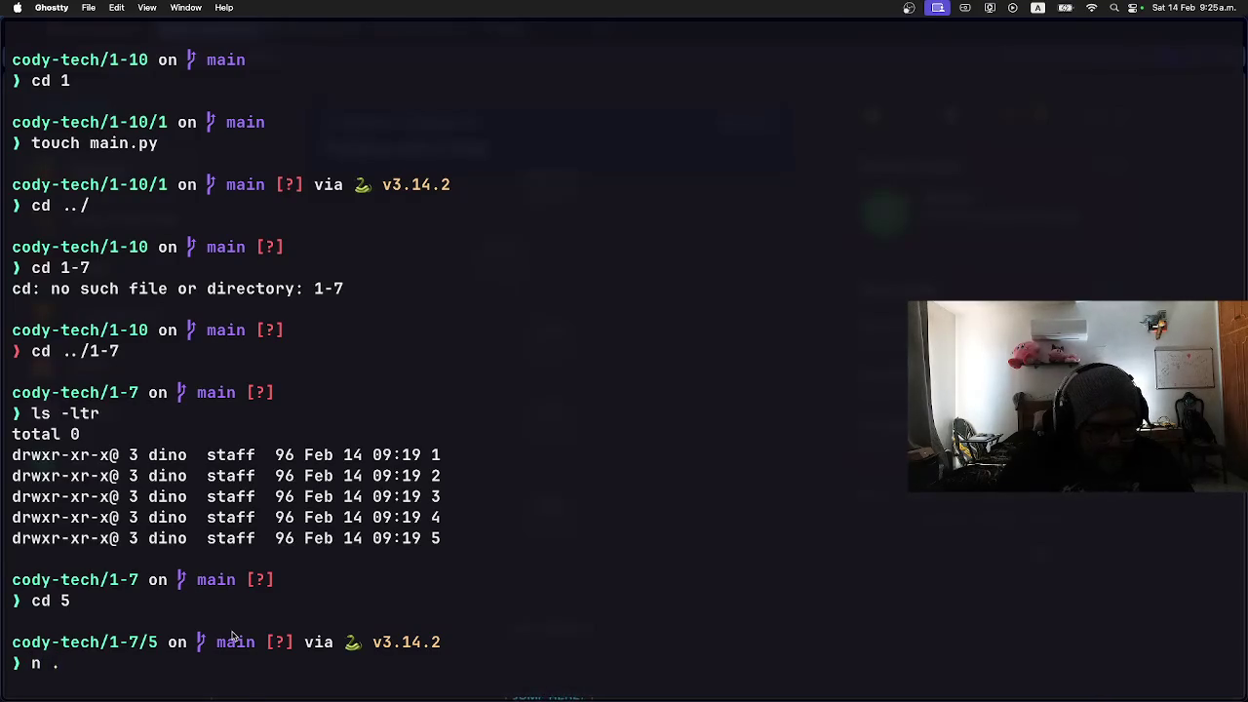
key(Return)
key(j)
key(Return)
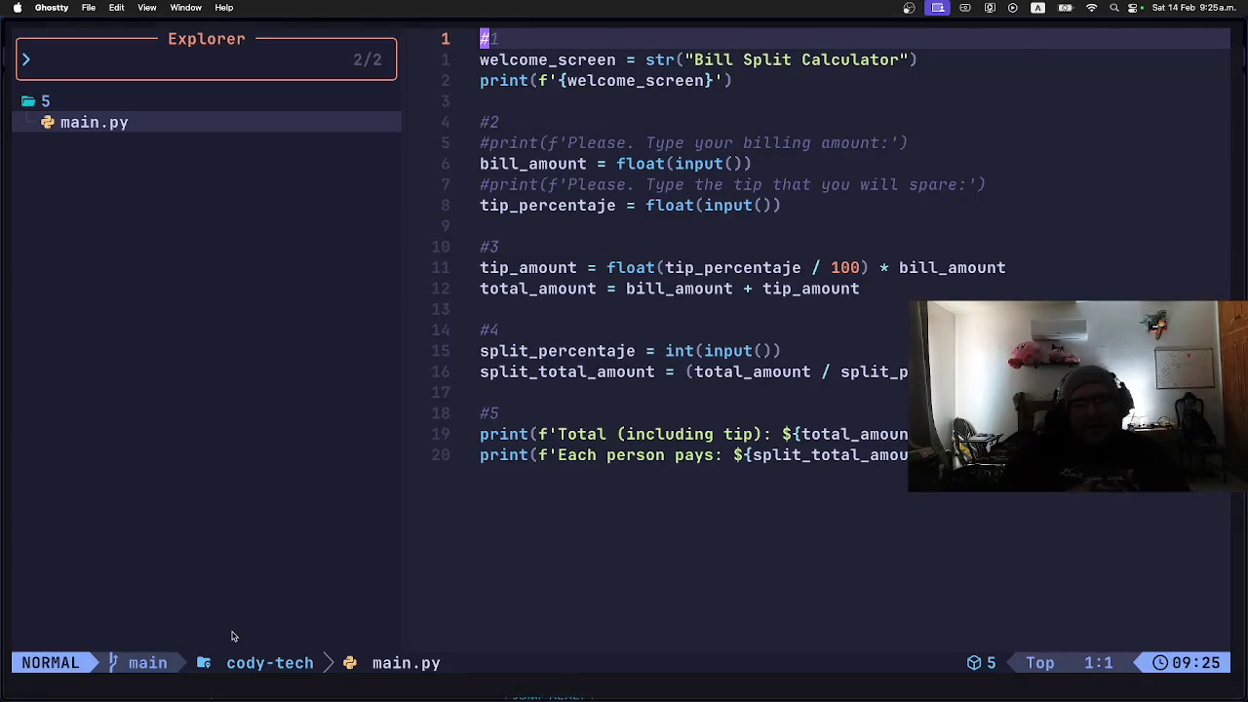
Step: Step through the Bill Split code to the float(input) line, then return to the Coddy FizzBuzz page
key(j)
key(j)
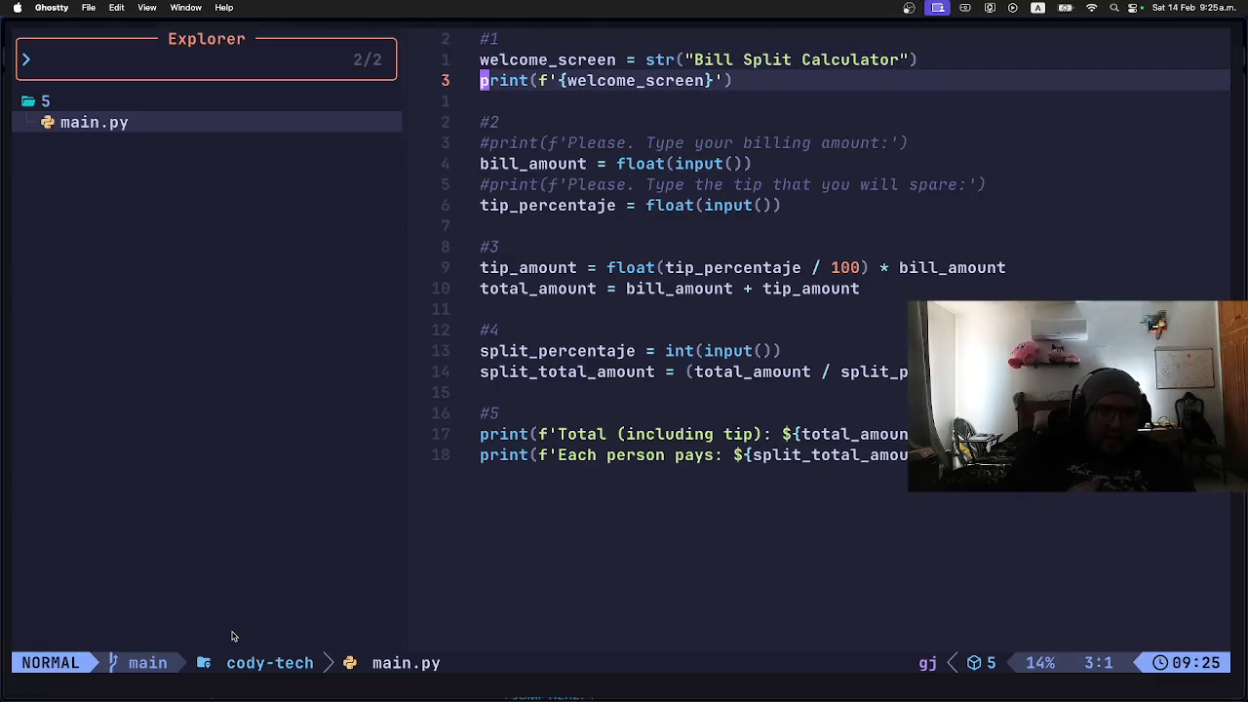
key(j)
key(j)
key(j)
key(j)
key(l)
key(l)
key(l)
key(l)
key(l)
key(l)
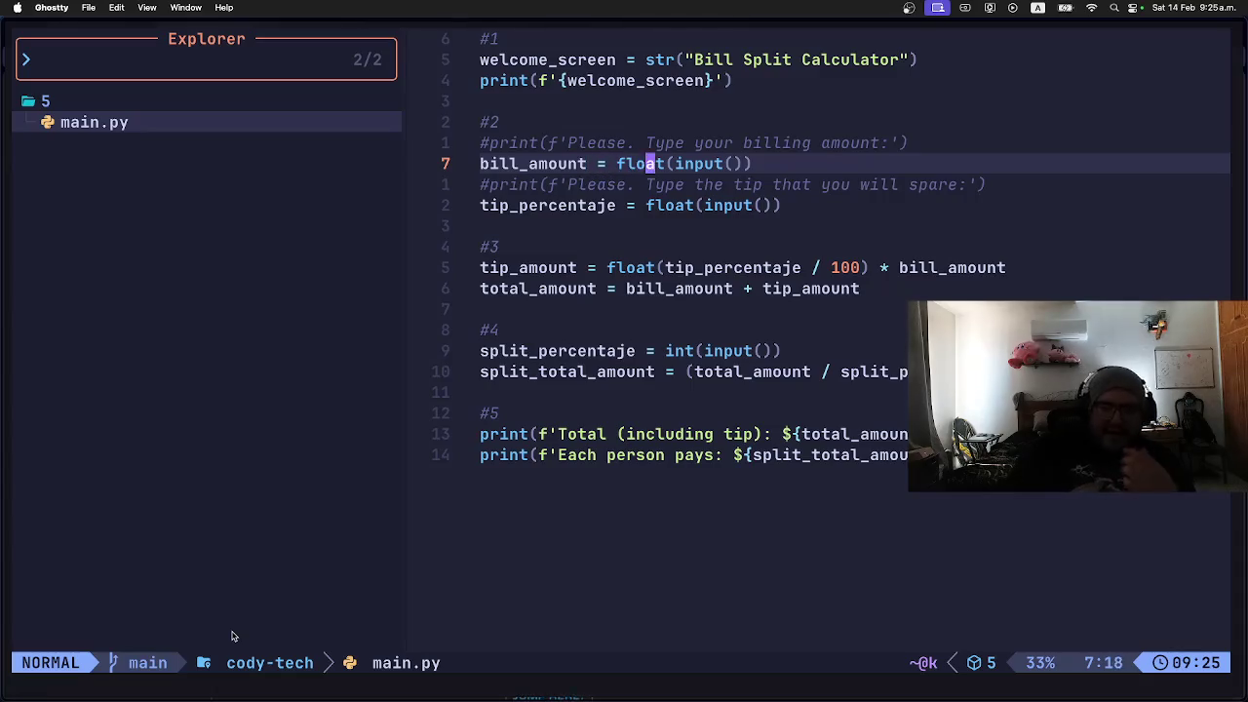
key(l)
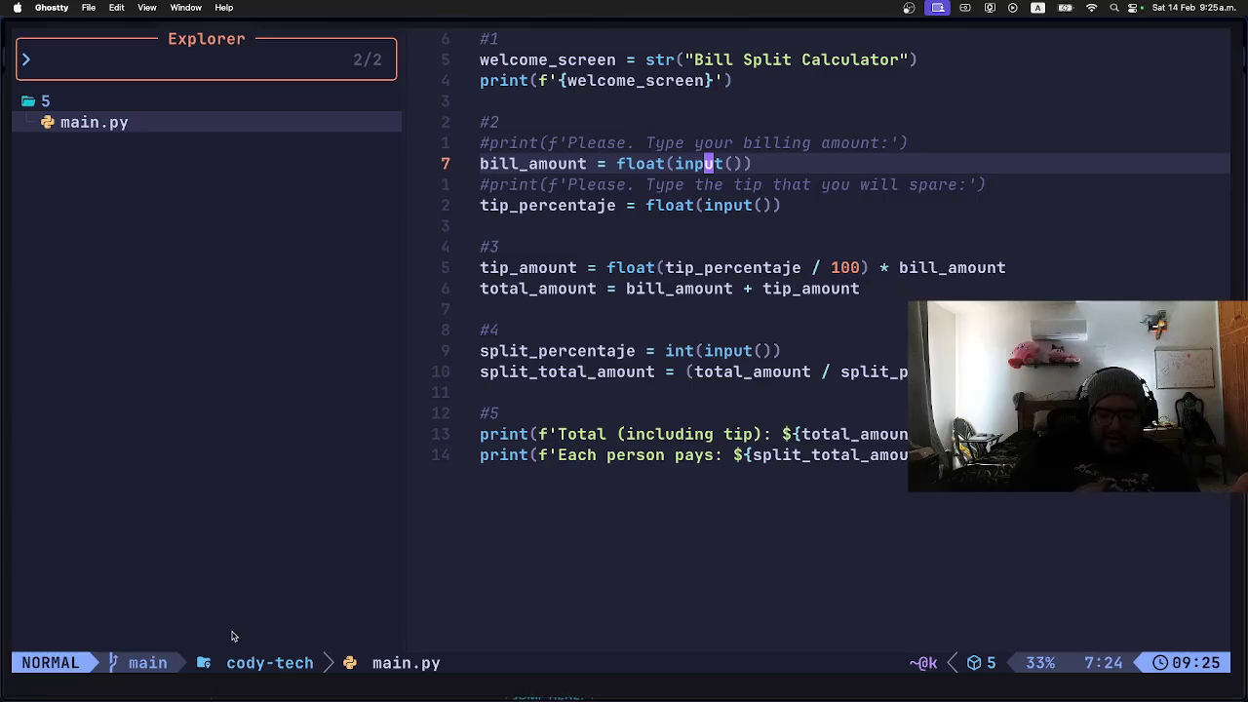
key(h)
key(h)
key(h)
key(h)
key(h)
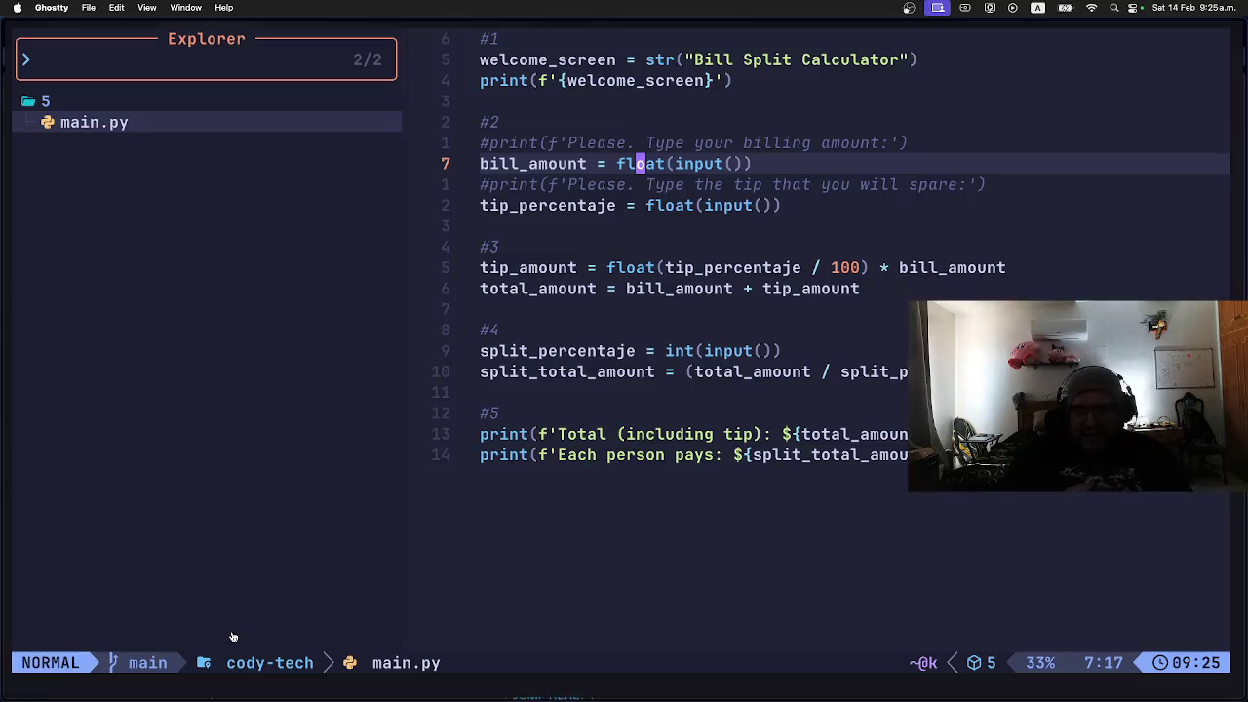
key(super+Tab)
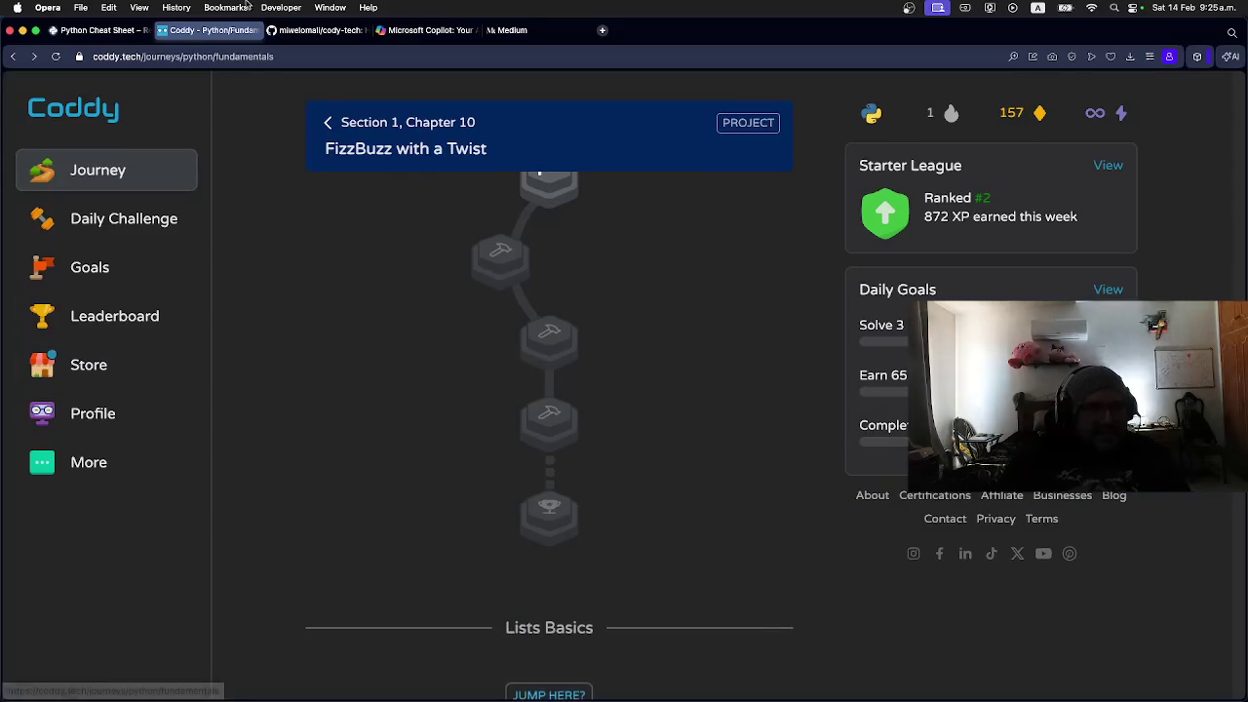
Step: Show the Real Python Cheat Sheet, place its tab after Coddy, and scroll to Data Types
click(98, 30)
mouse_move(98, 30)
mouse_down()
mouse_move(234, 34)
mouse_move(211, 48)
mouse_up()
scroll(209, 492, down, 15)
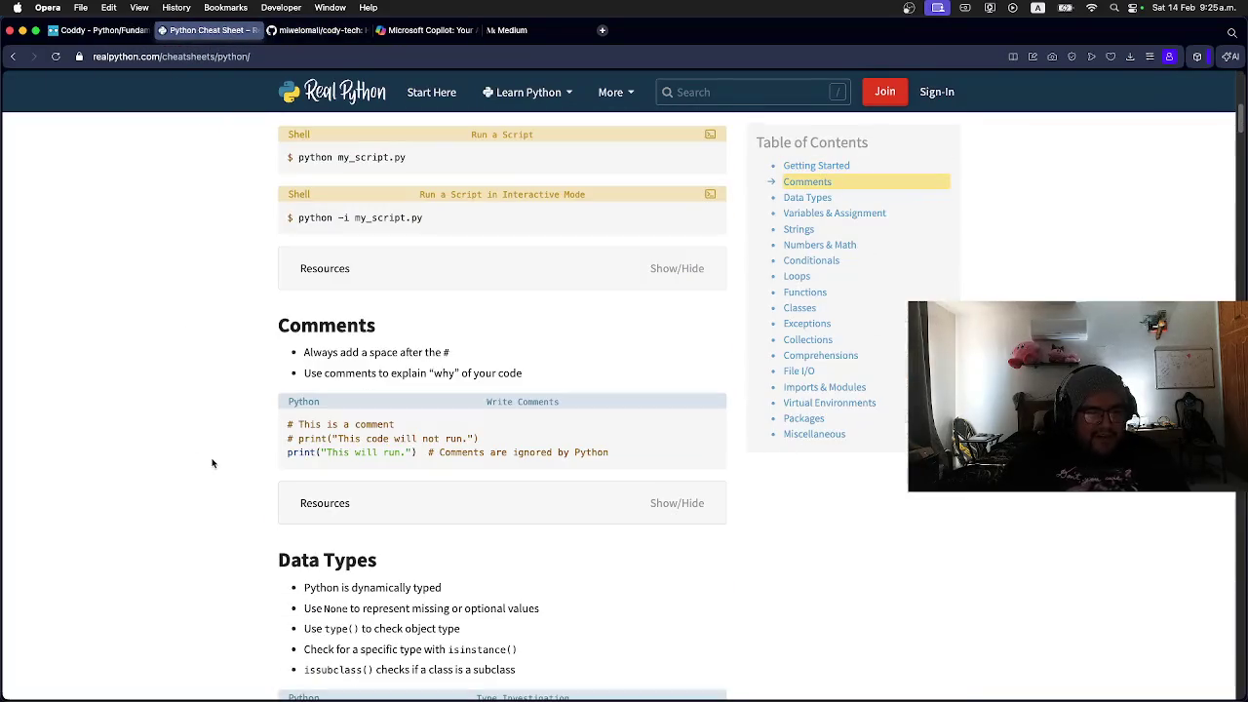
scroll(224, 468, up, 4)
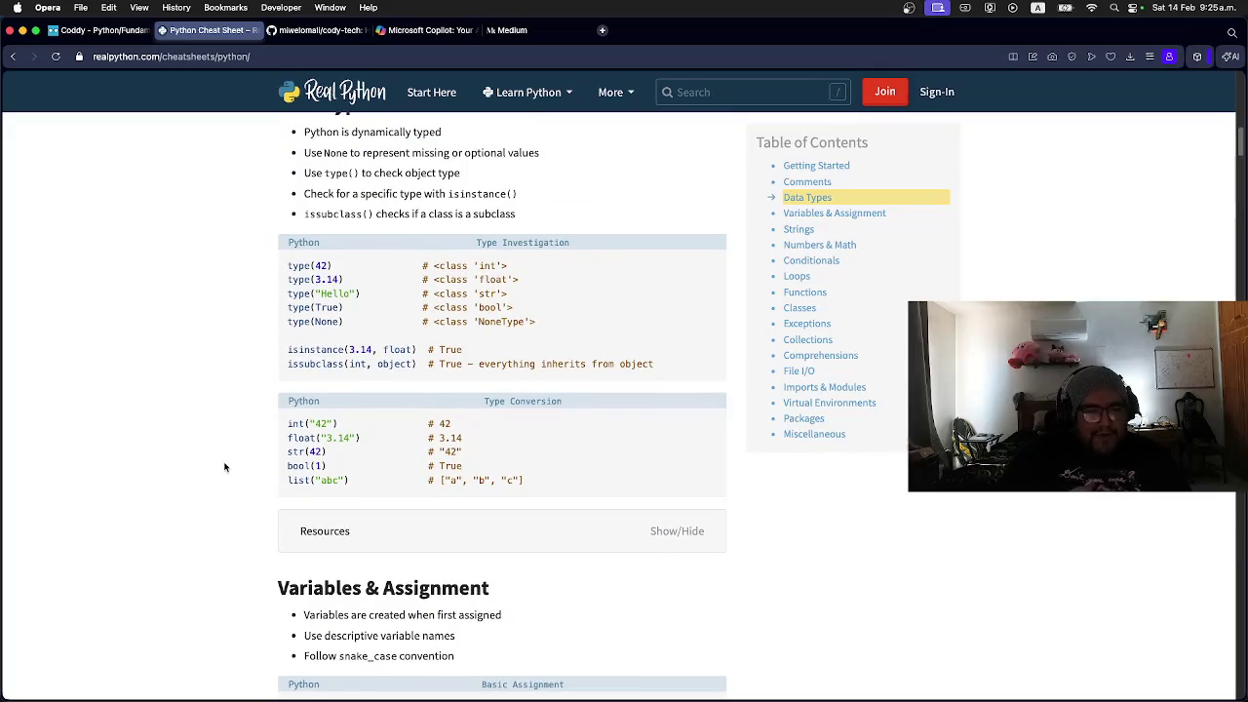
scroll(225, 468, down, 1)
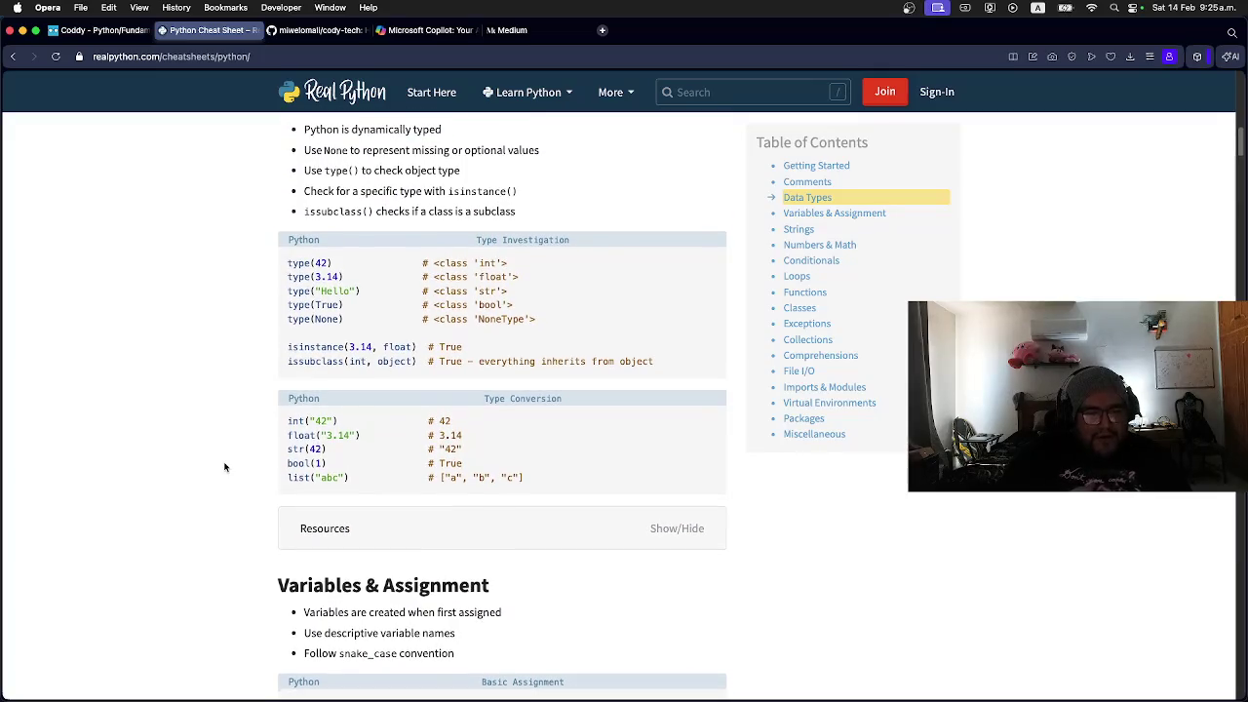
Step: Copy 'float' from the Type Conversion examples and go back to the editor
drag(289, 436, 318, 438)
click(294, 438)
key(super+Tab)
Step: Move up to the tip_percentaje line and land on its float call
key(k)
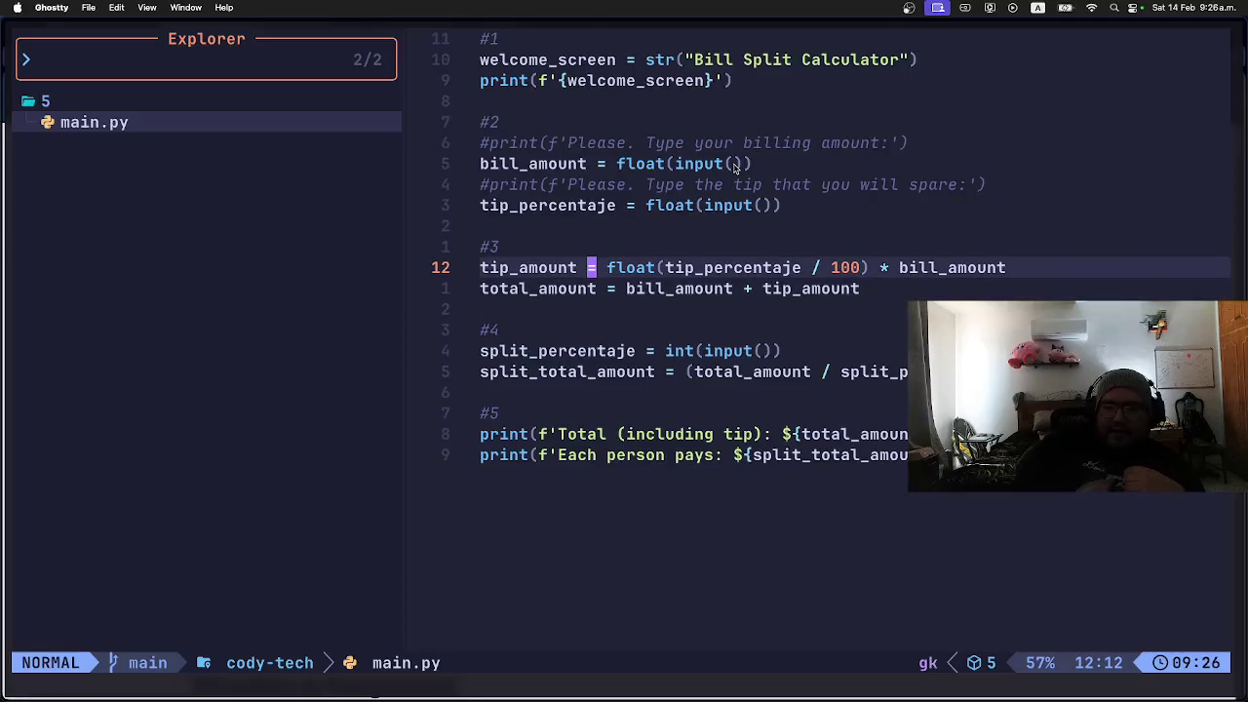
key(k)
key(k)
key(k)
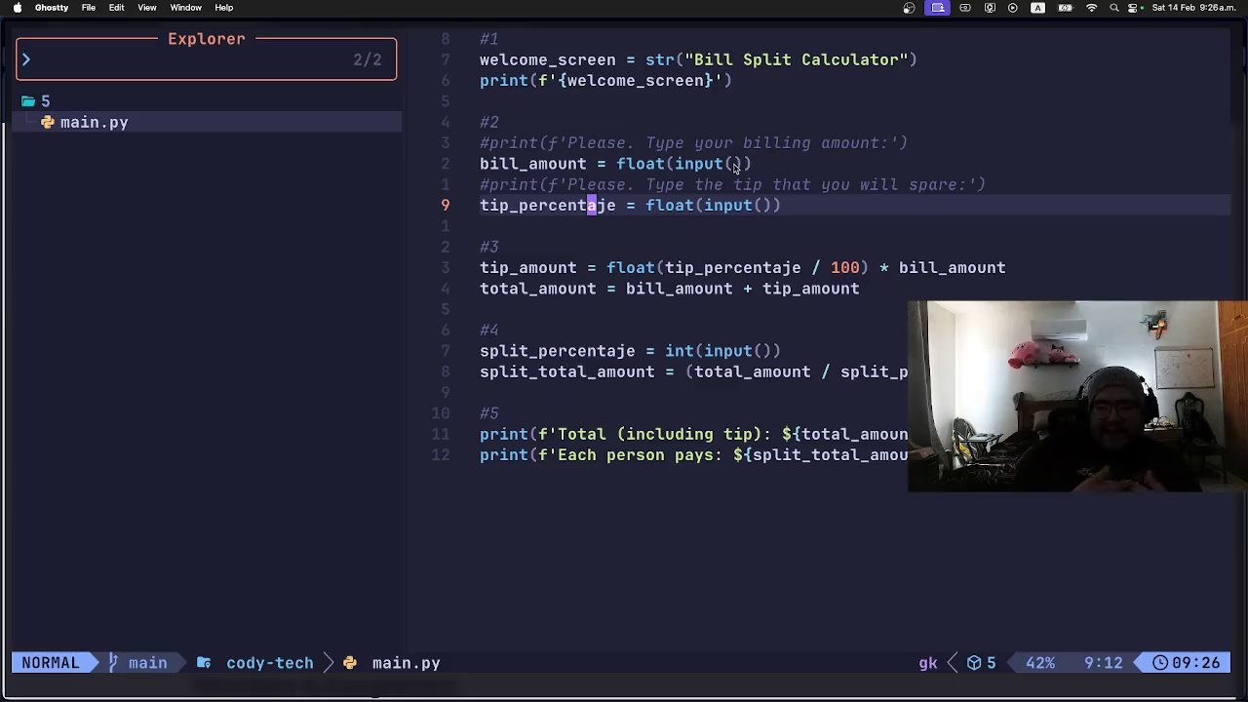
key(Right)
key(Right)
key(Right)
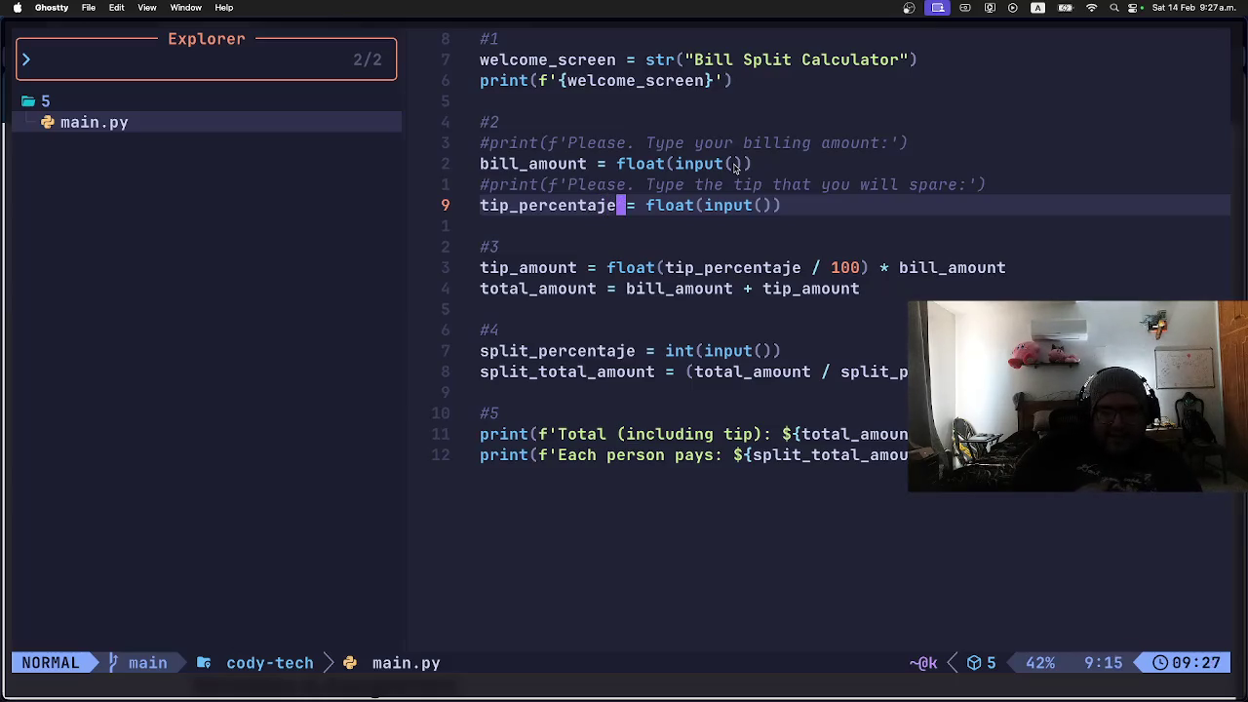
key(Left)
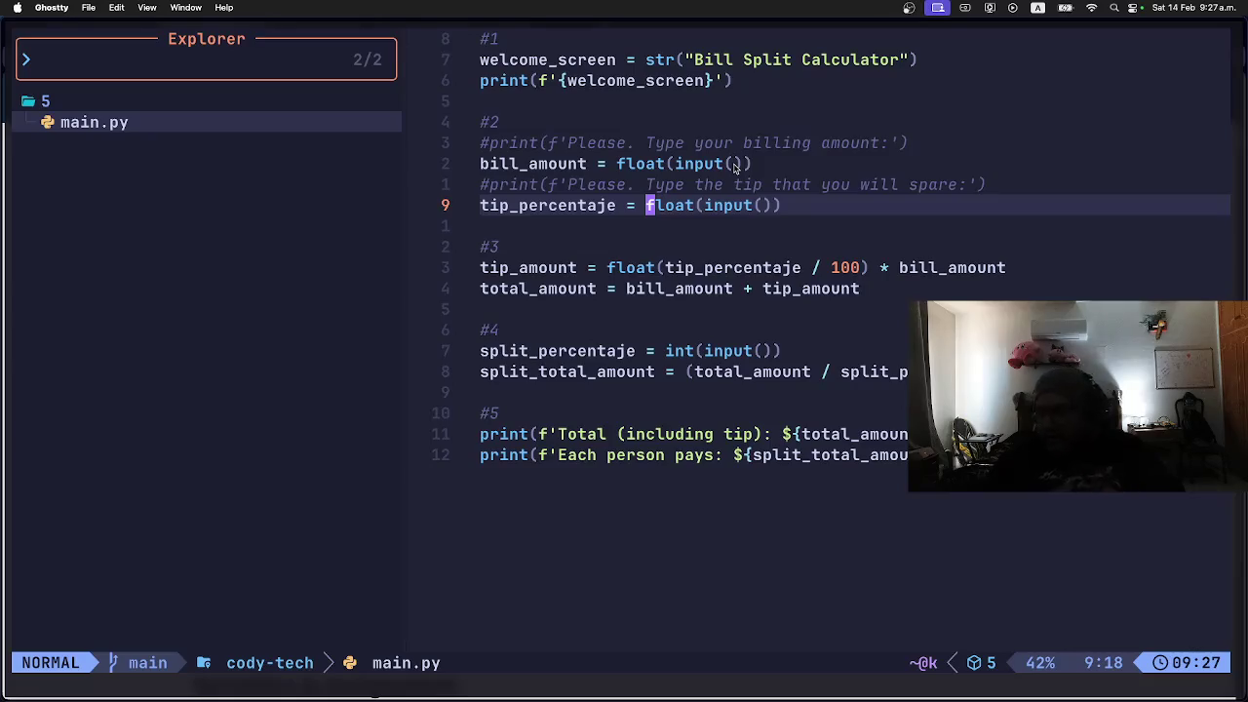
key(Left)
key(Right)
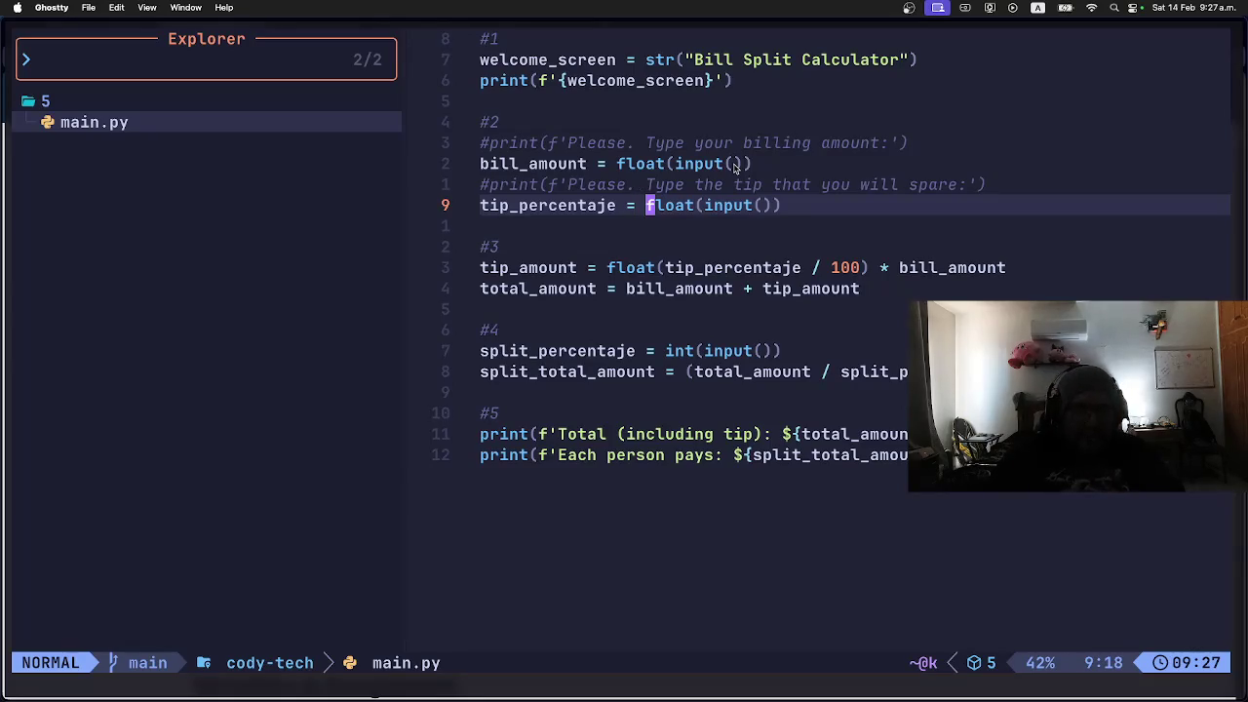
Step: Walk through the tip_amount formula (tip_percentaje / 100 * bill_amount) down to total_amount
key(Down)
key(Down)
key(Down)
key(Right)
key(Right)
key(Right)
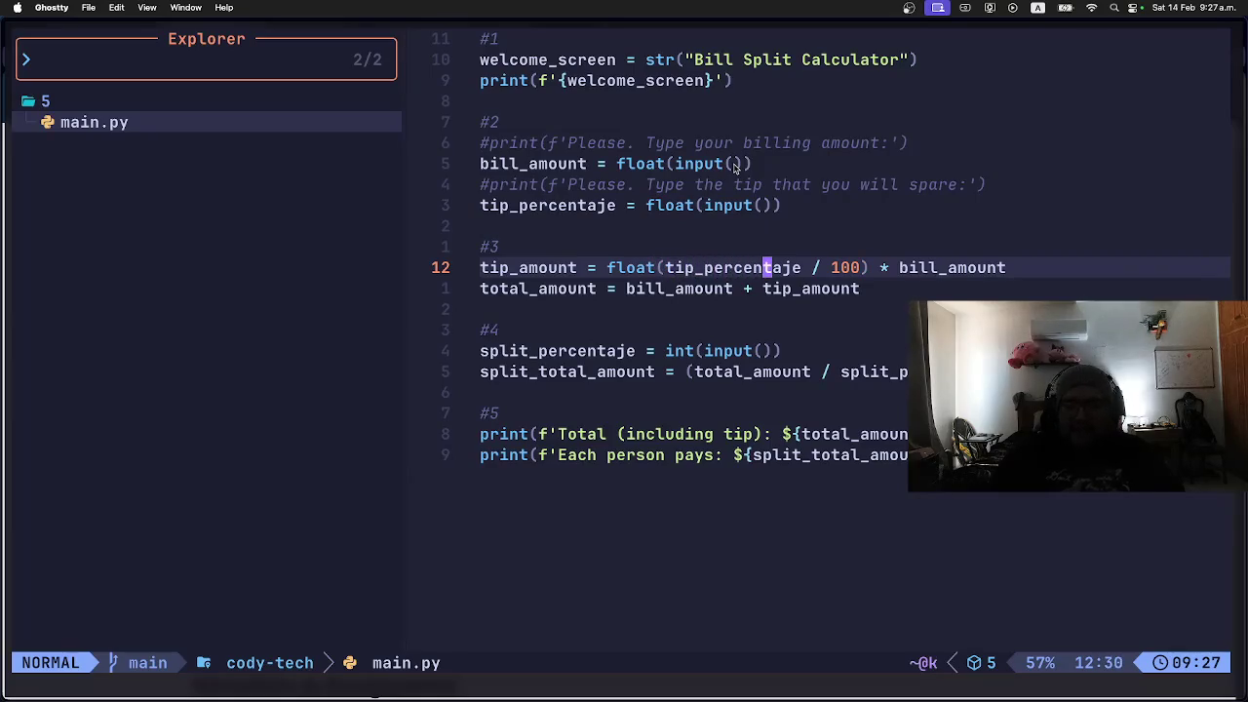
key(Right)
key(Right)
key(Right)
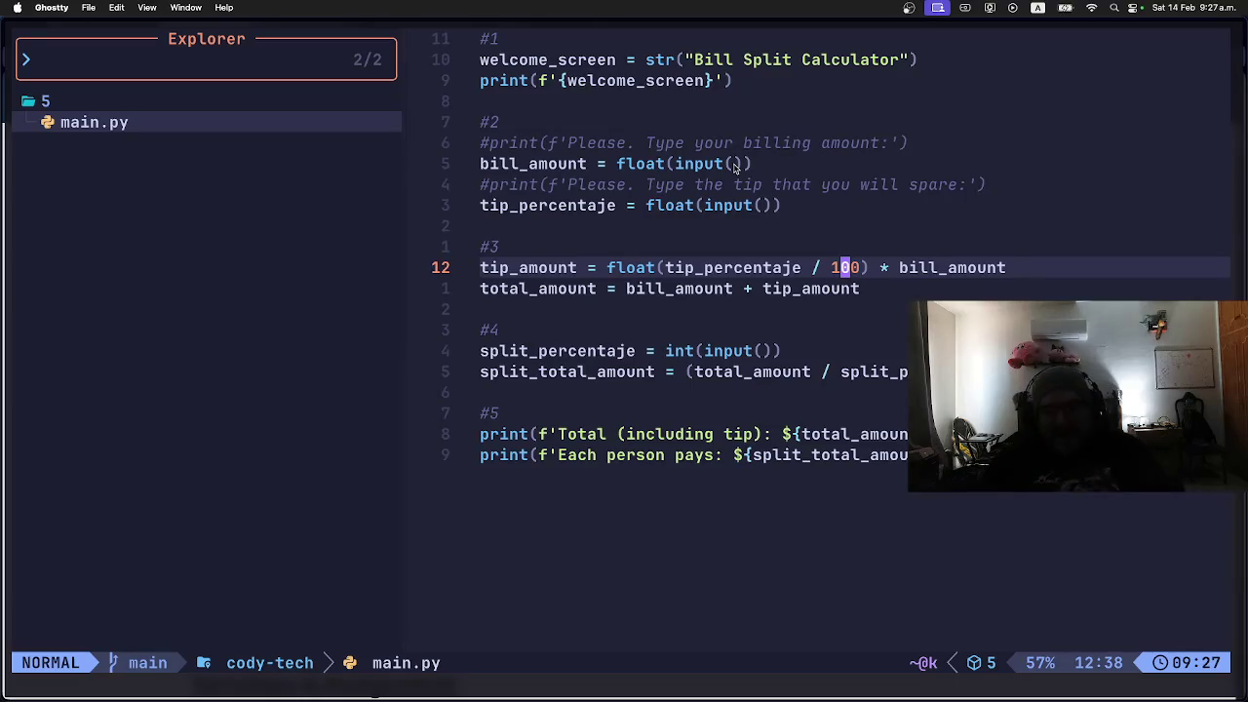
key(h)
key(h)
key(h)
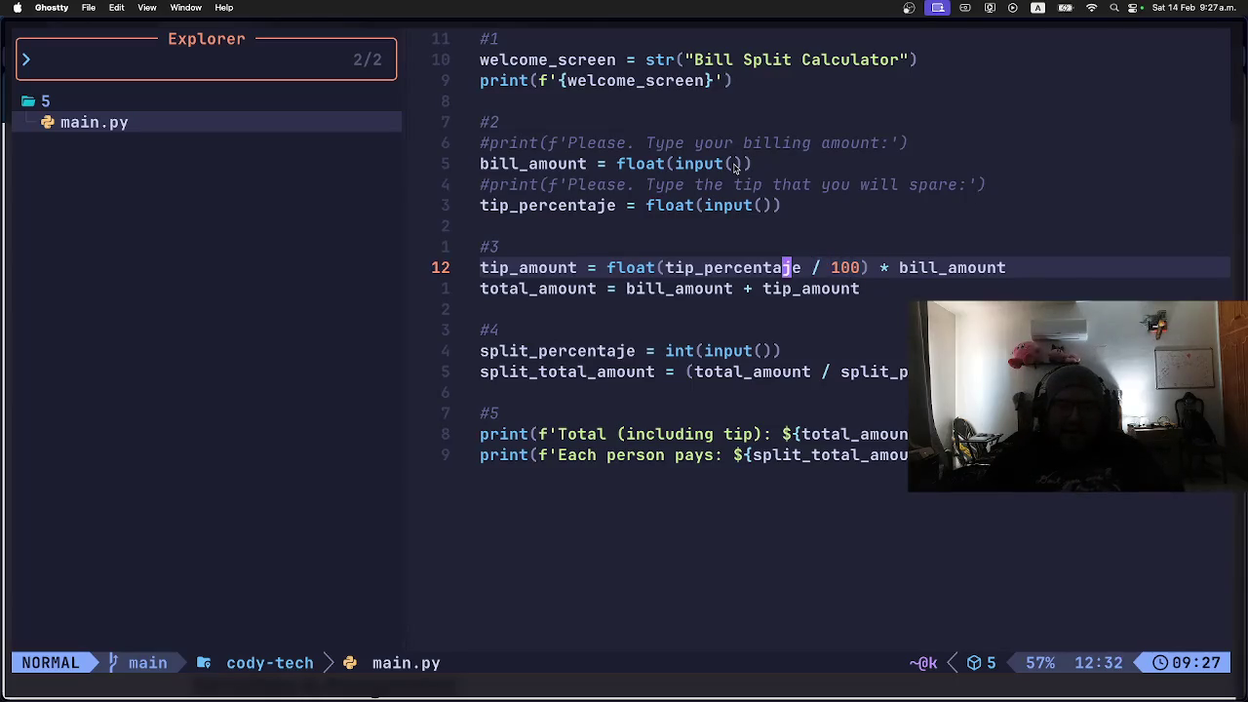
key(h)
key(h)
key(h)
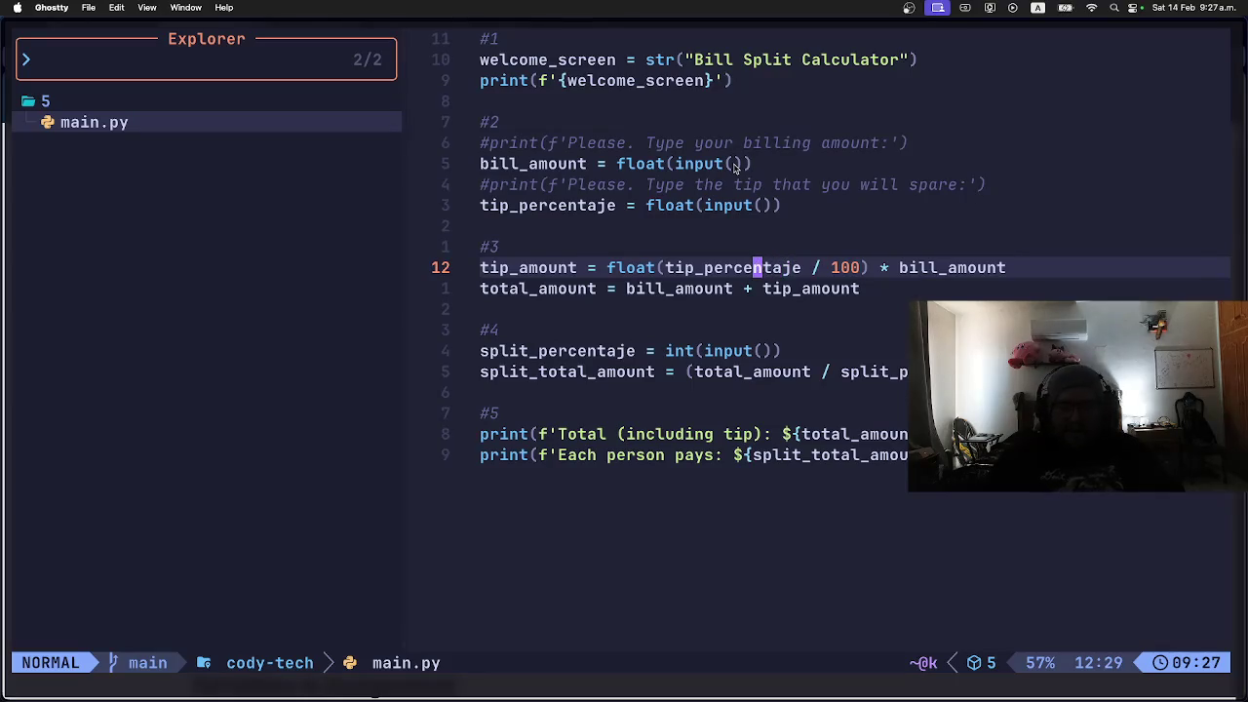
key(l)
key(l)
key(l)
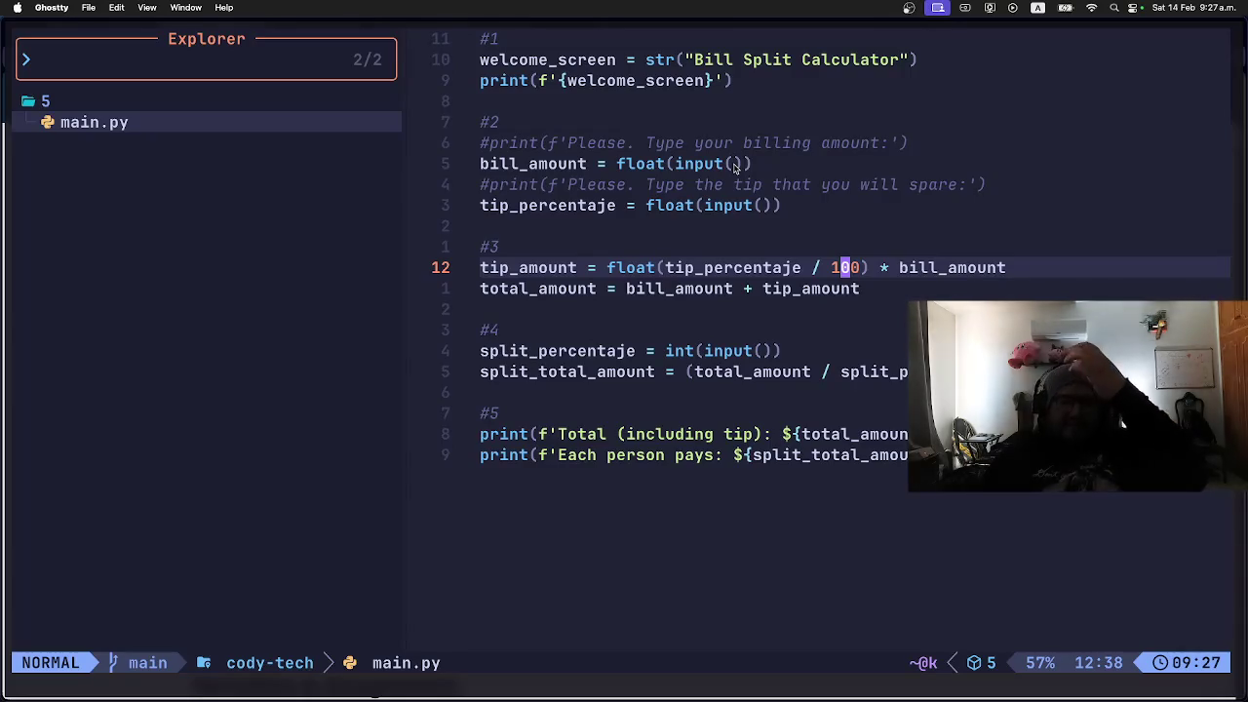
key(l)
key(l)
key(l)
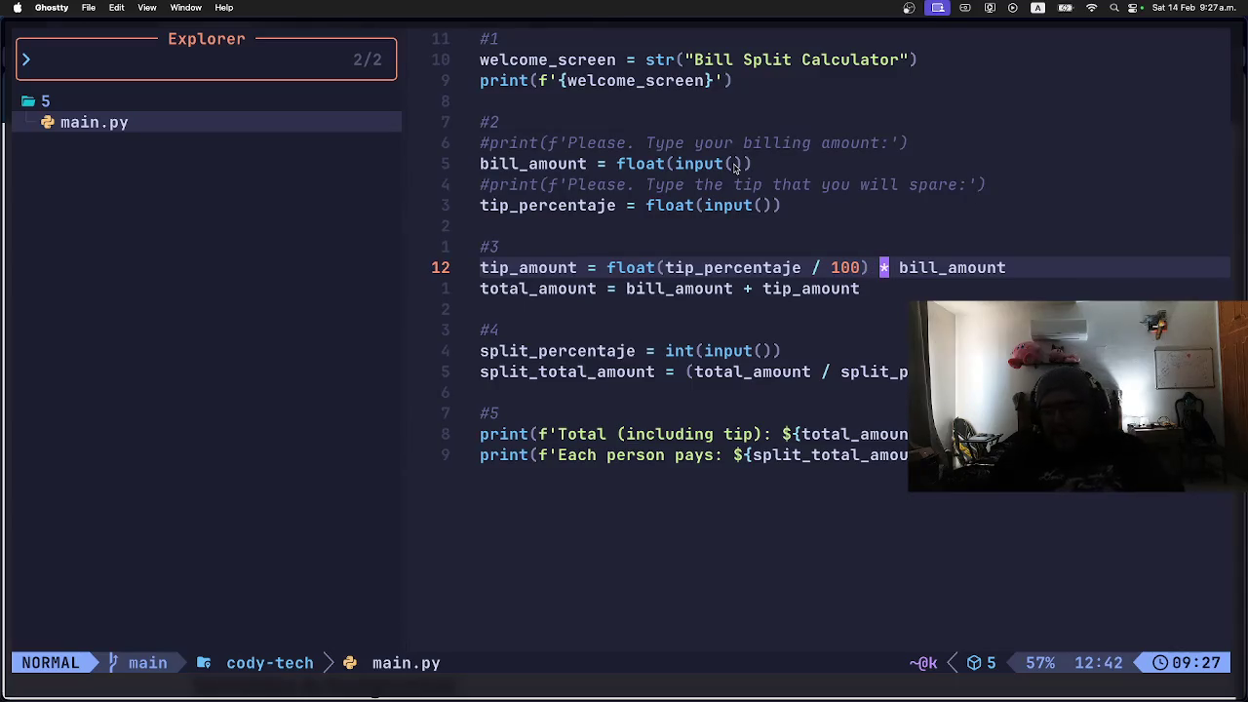
key(l)
key(l)
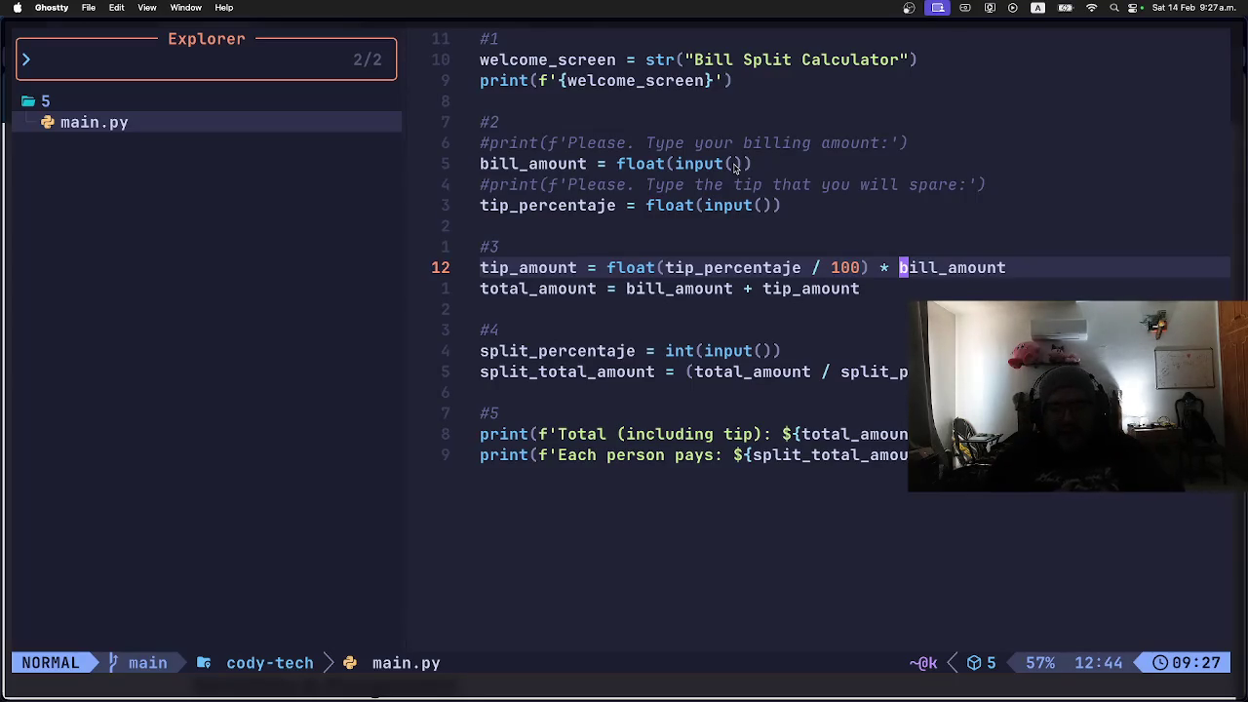
key(g)
key(j)
key(Escape)
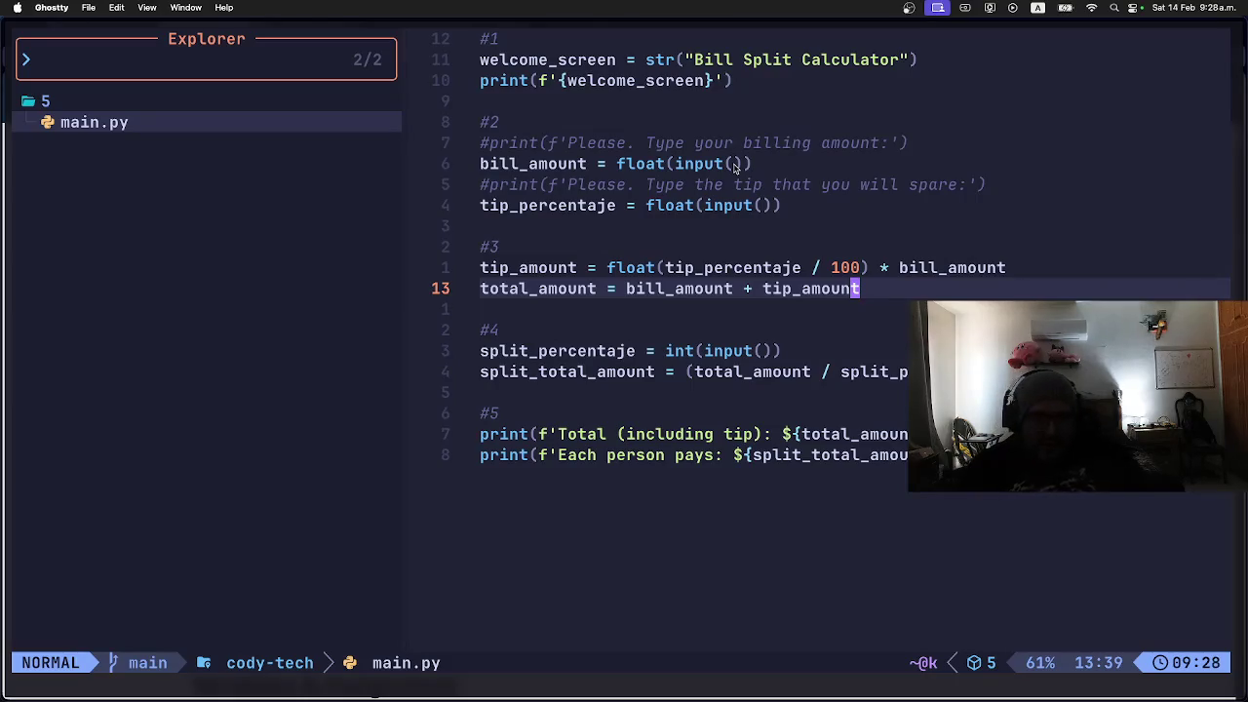
key(j)
key(j)
key(j)
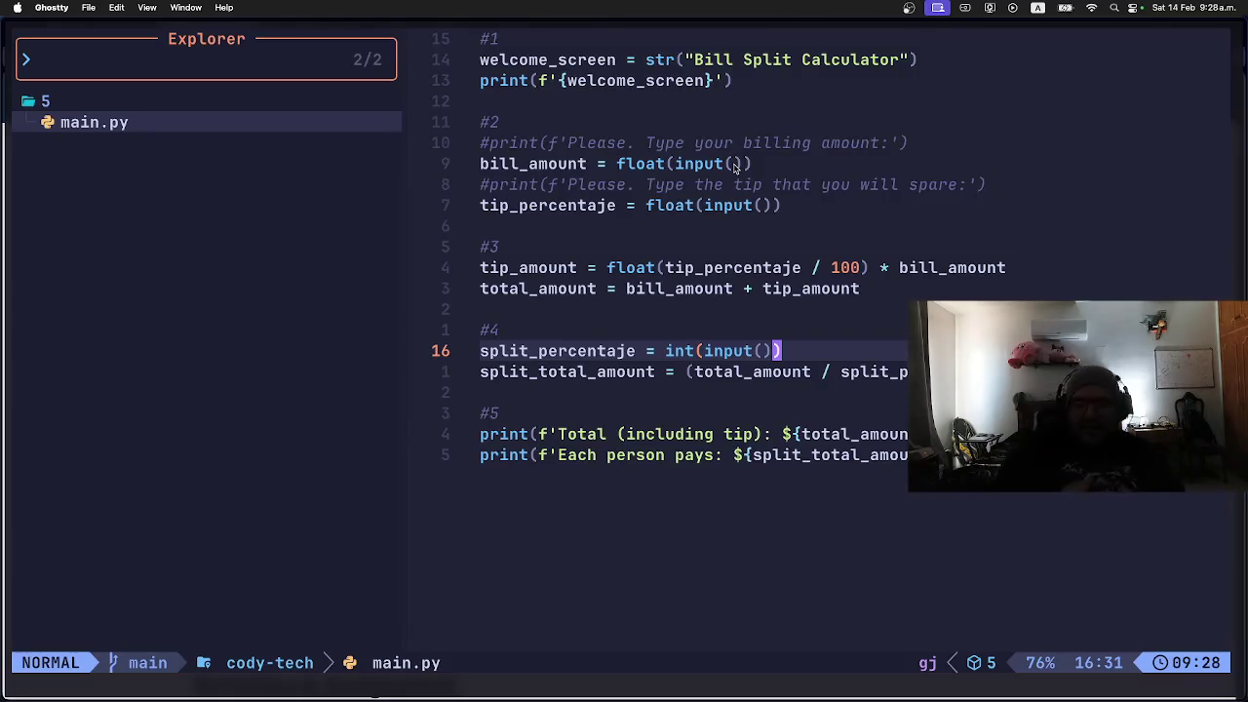
key(Down)
key(l)
key(l)
key(l)
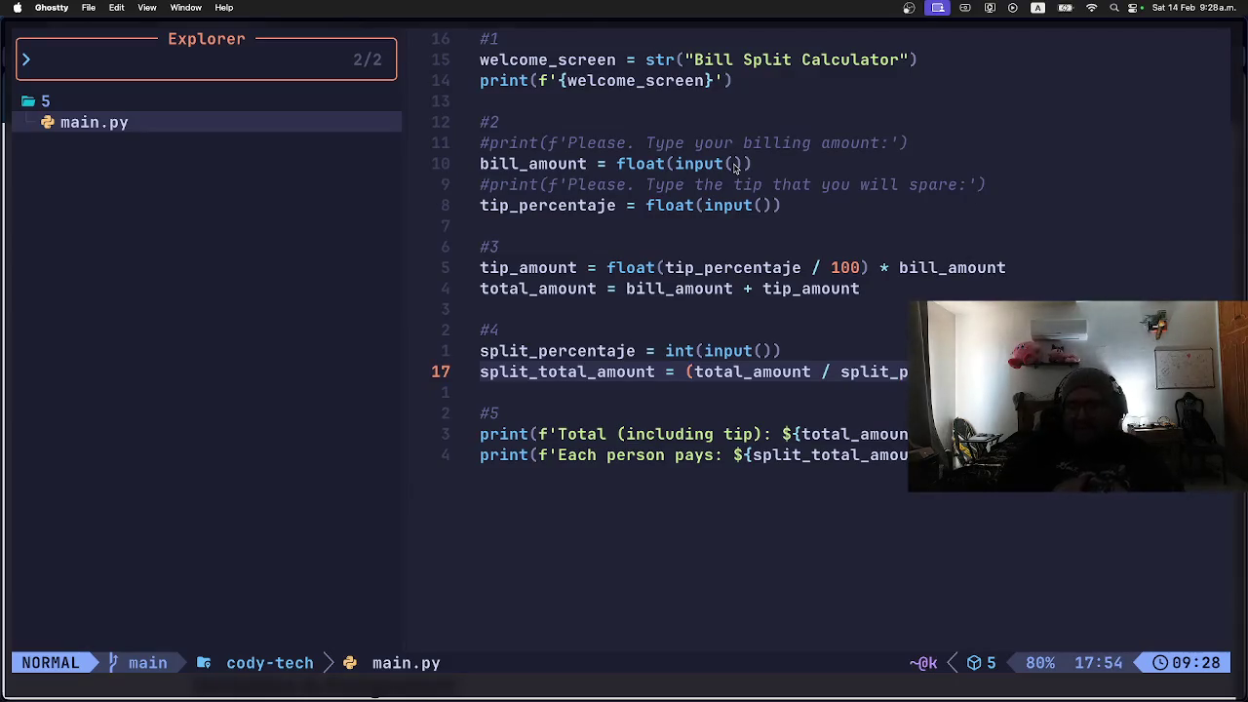
key(g)
key(k)
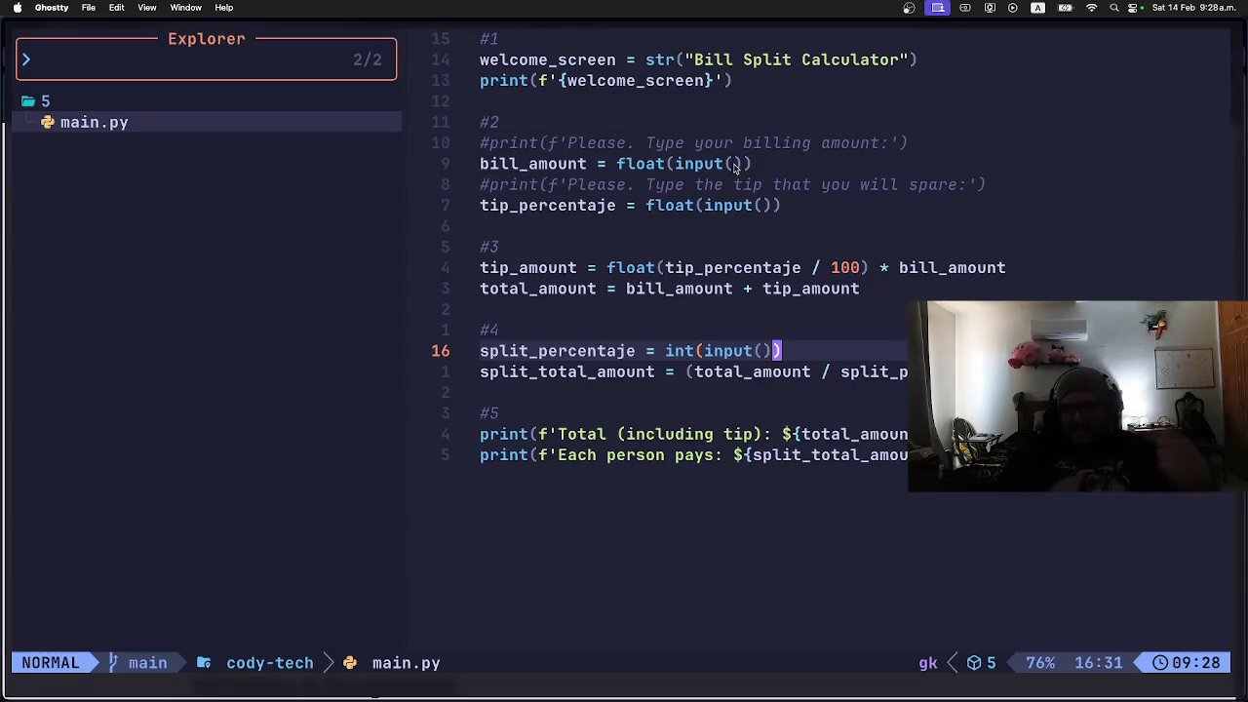
key(j)
key(j)
key(j)
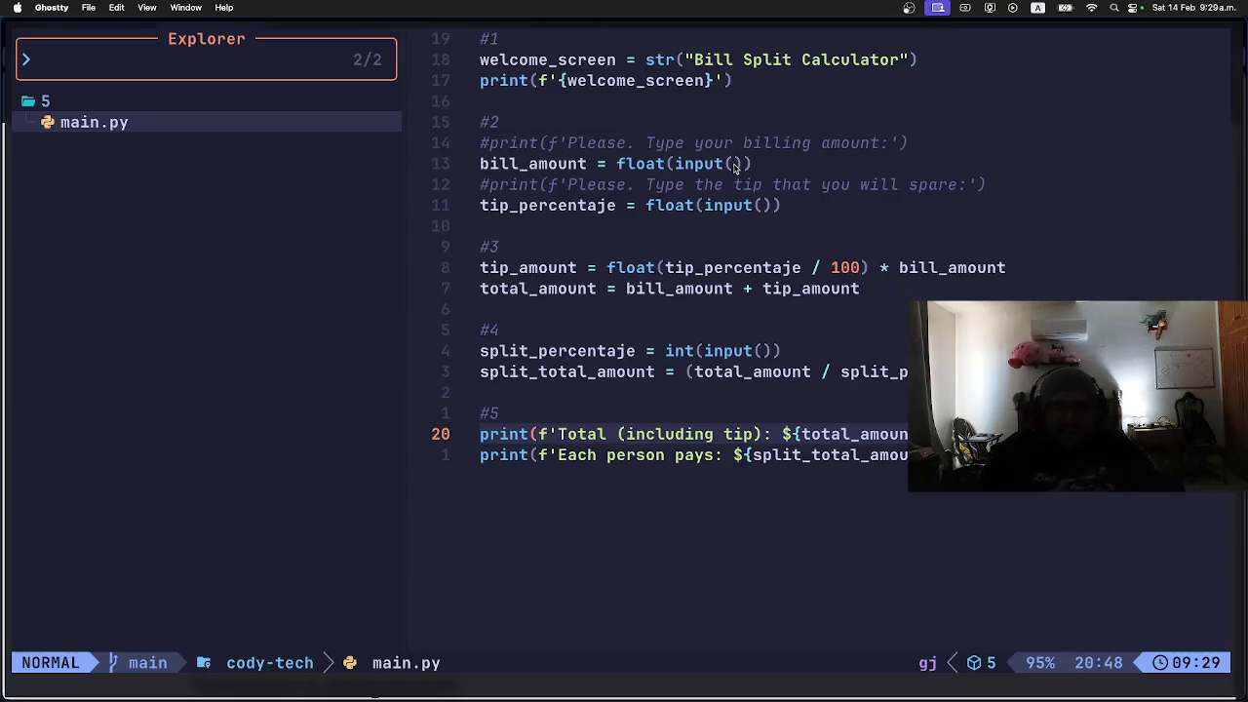
key(j)
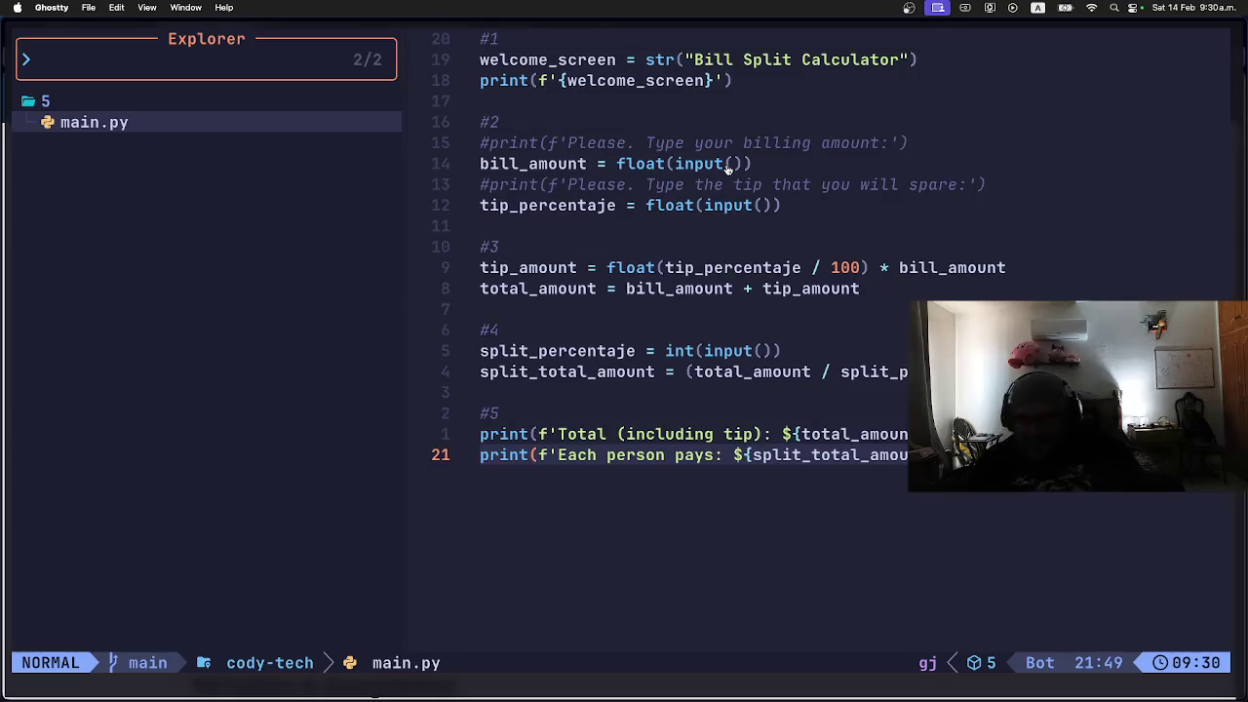
key(super+Tab)
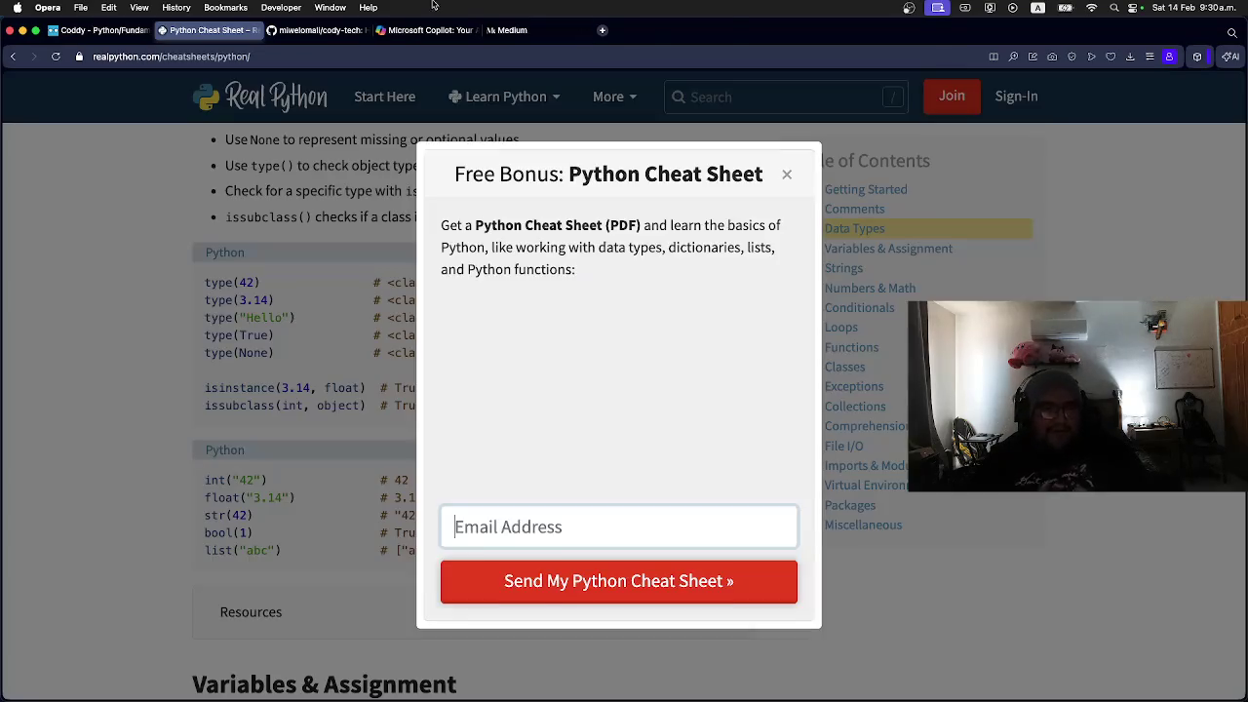
Step: Google 'roblox kfcd user' in a new tab and open the matching Roblox profile
click(602, 32)
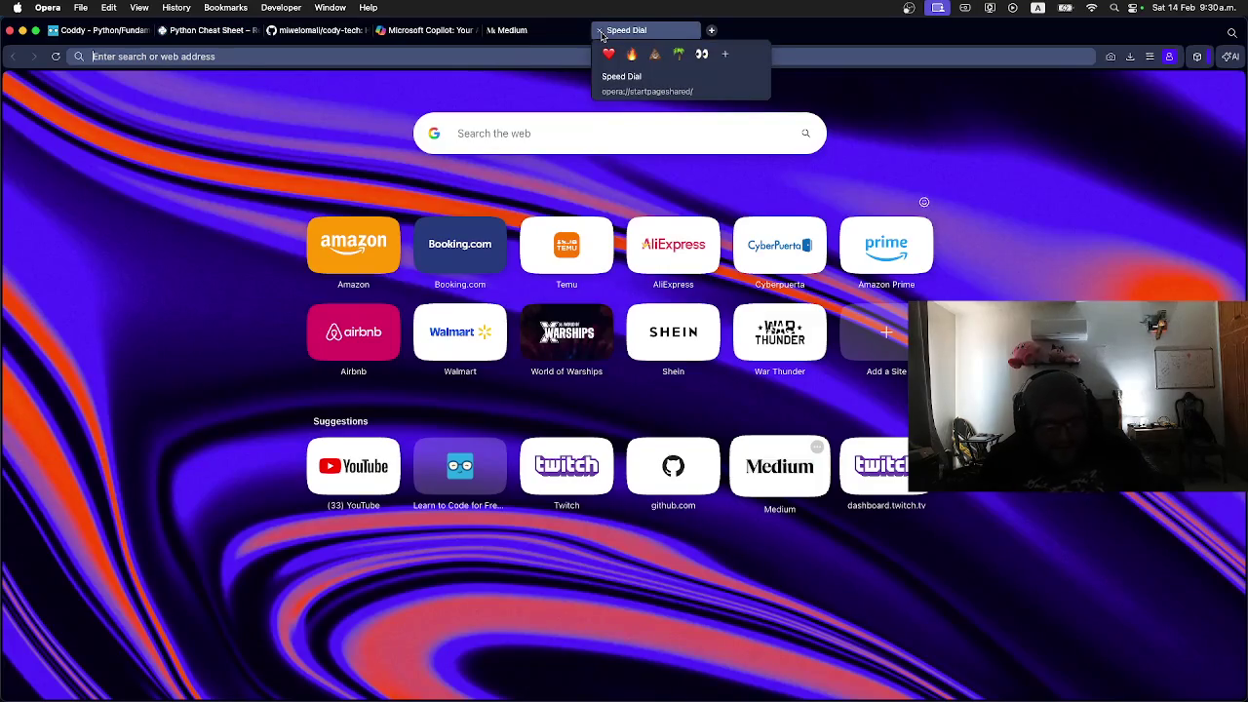
text(roblox )
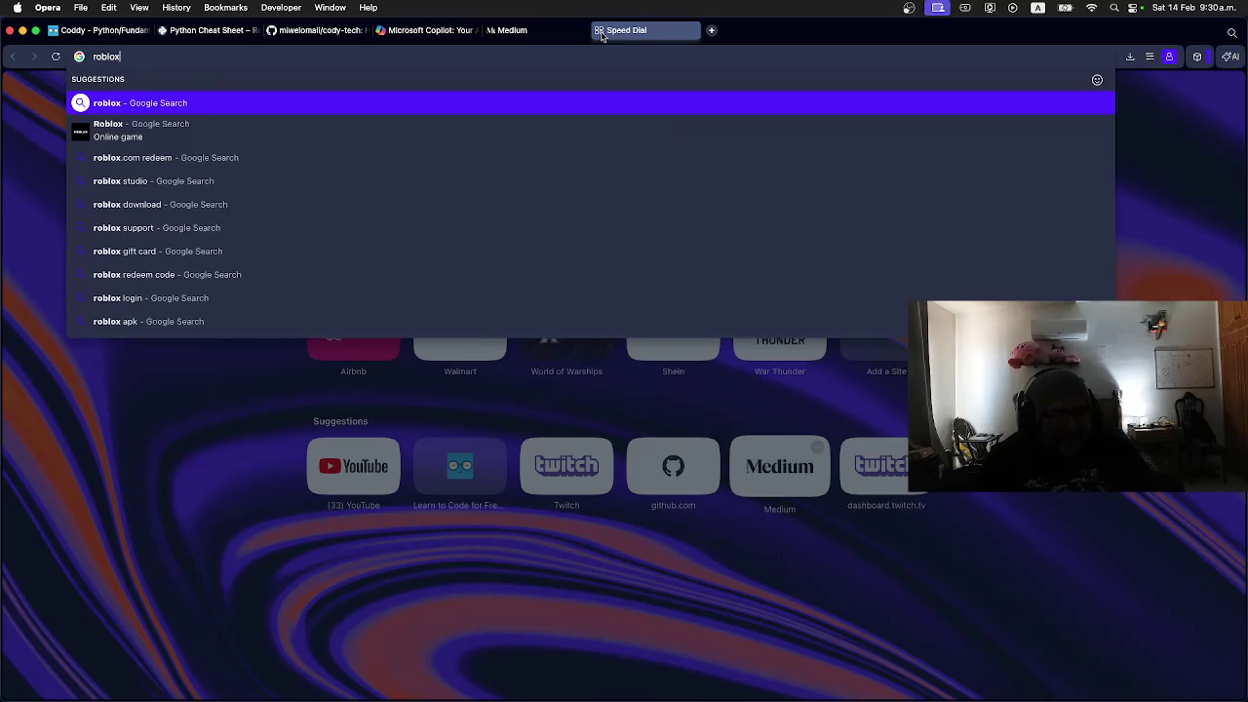
text(d)
key(BackSpace)
key(BackSpace)
text(kfcd user)
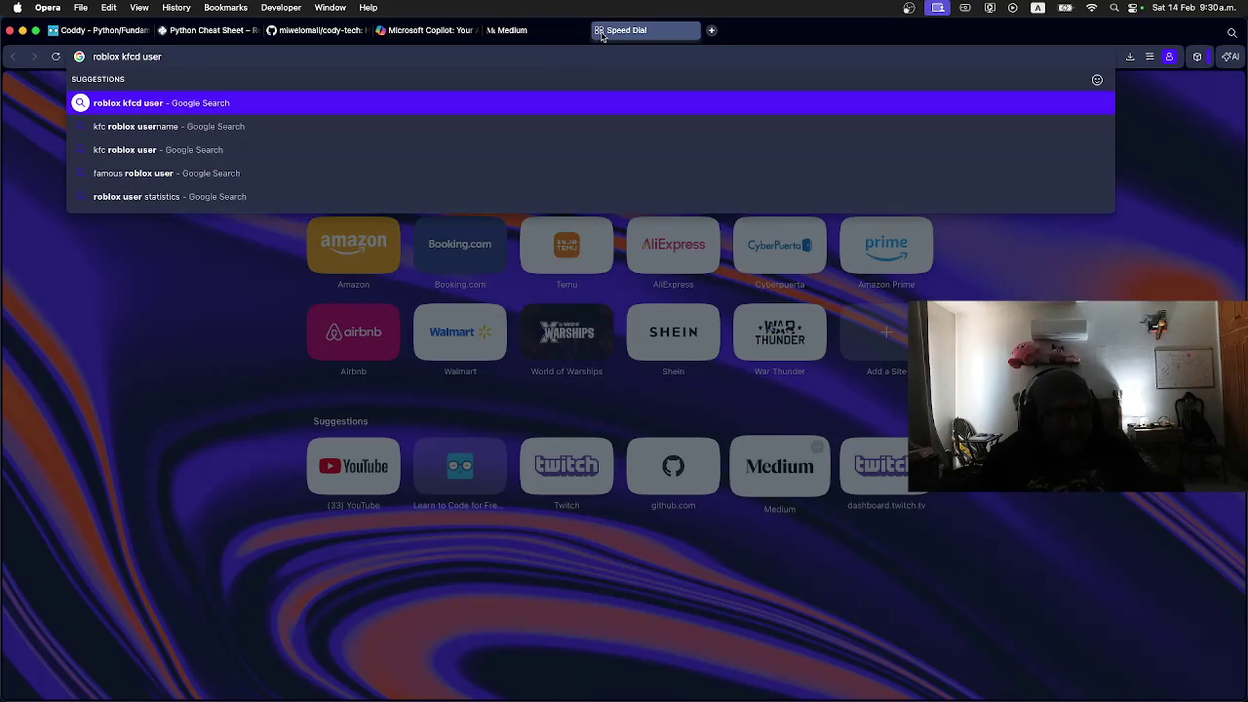
key(Return)
scroll(343, 287, down, 3)
scroll(343, 288, down, 10)
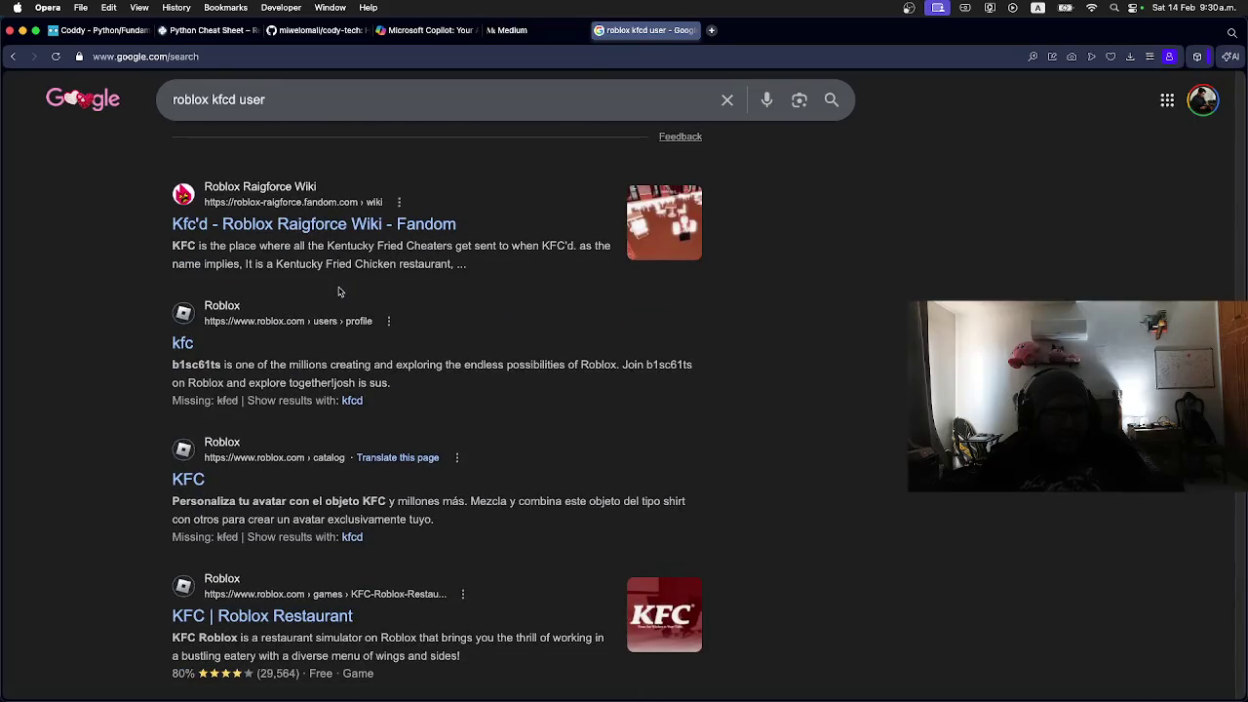
click(182, 343)
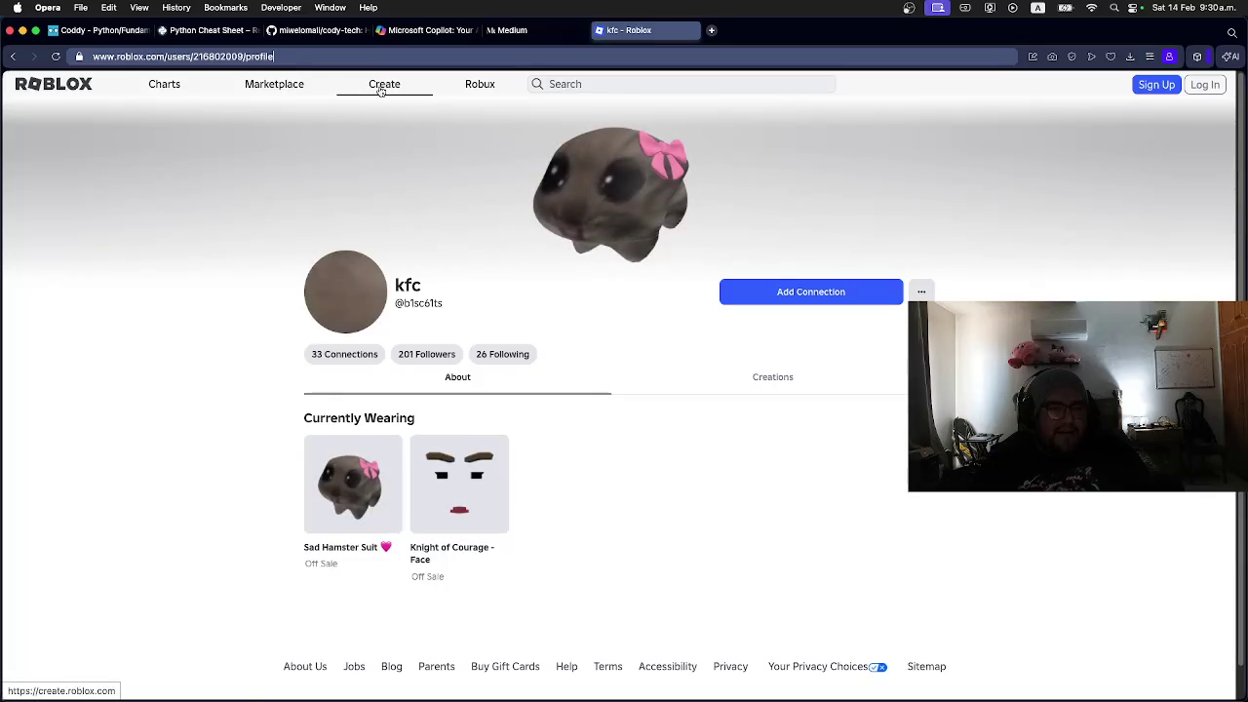
Step: Search Roblox for 'kfcd' among People
click(574, 85)
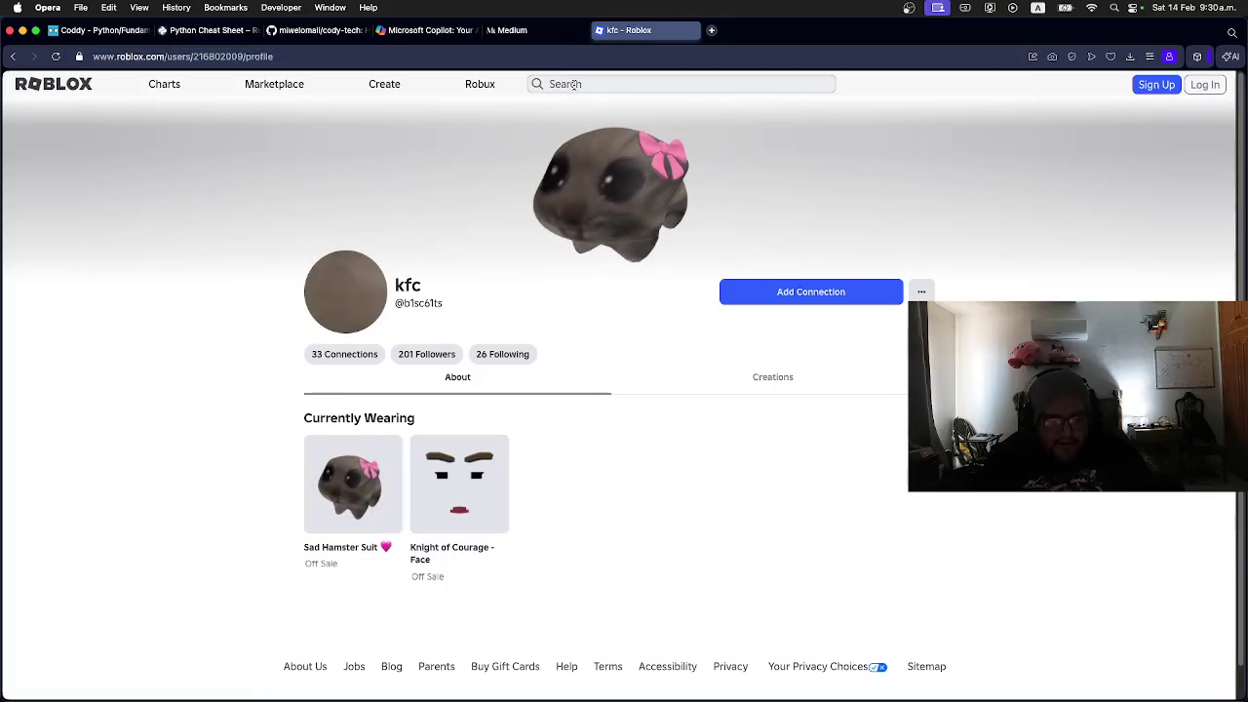
text(kfcd)
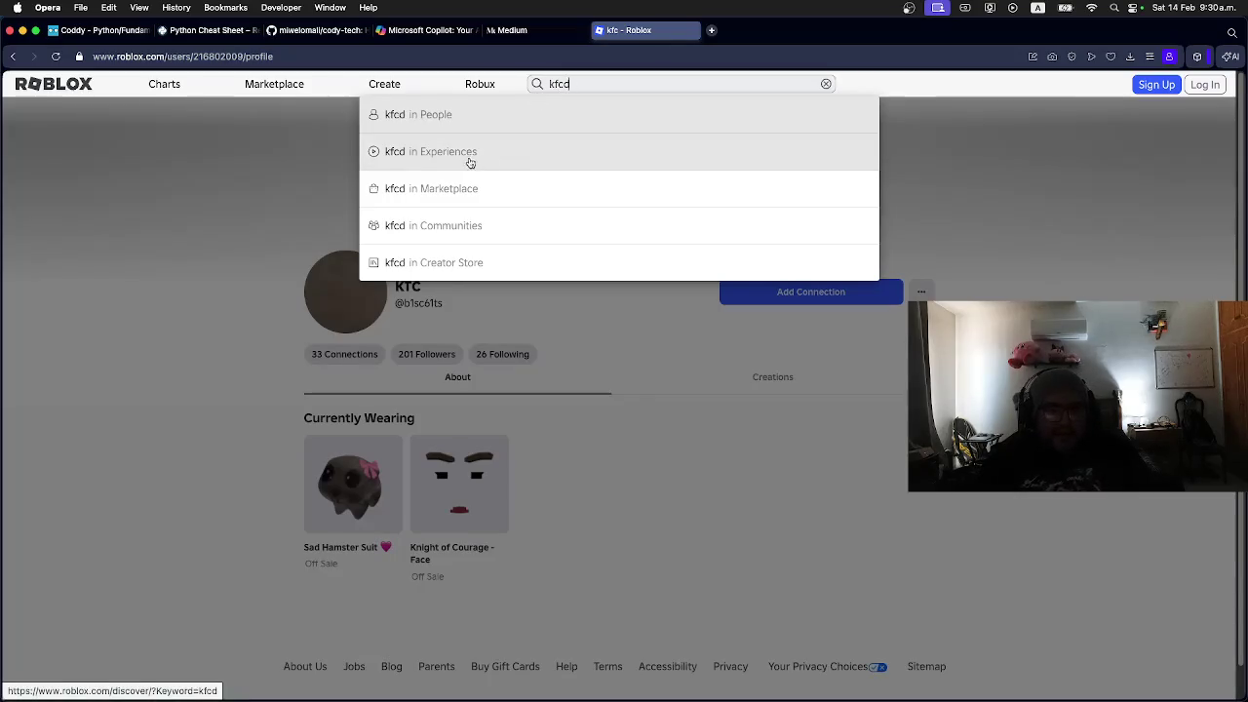
click(463, 125)
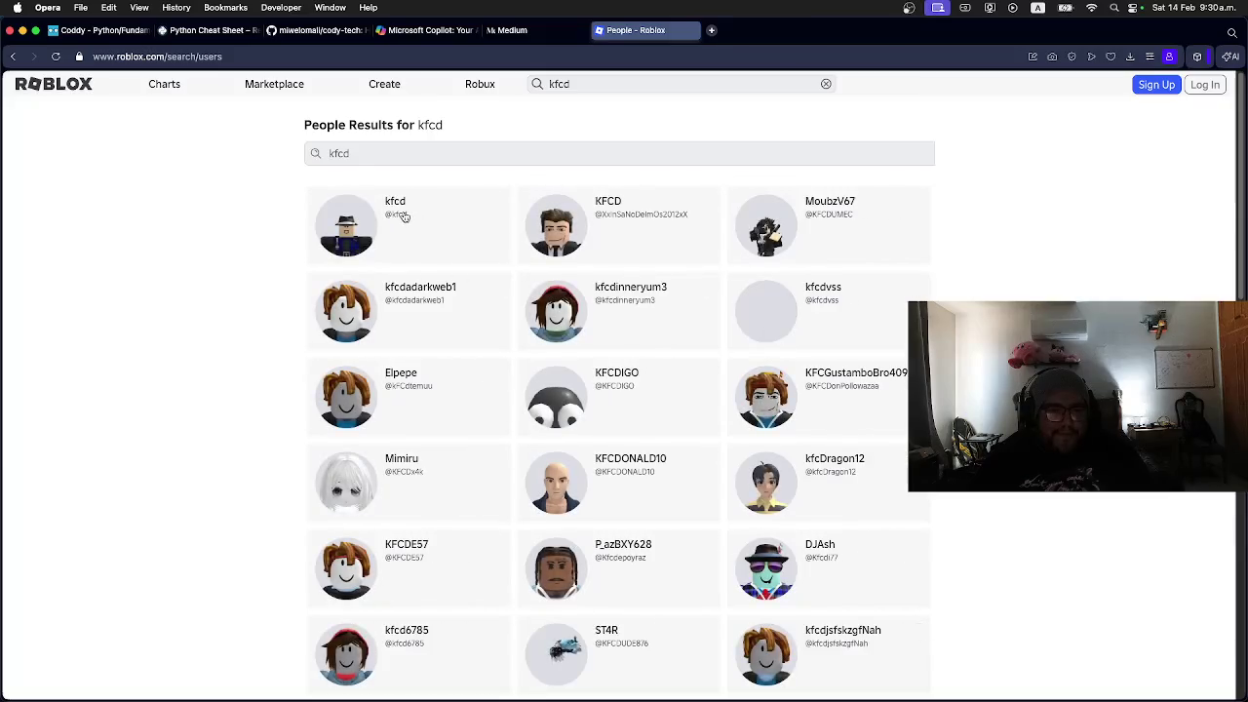
Step: Open the first People result's profile and view their Creations, including Summer 2010 IN 3D
click(392, 203)
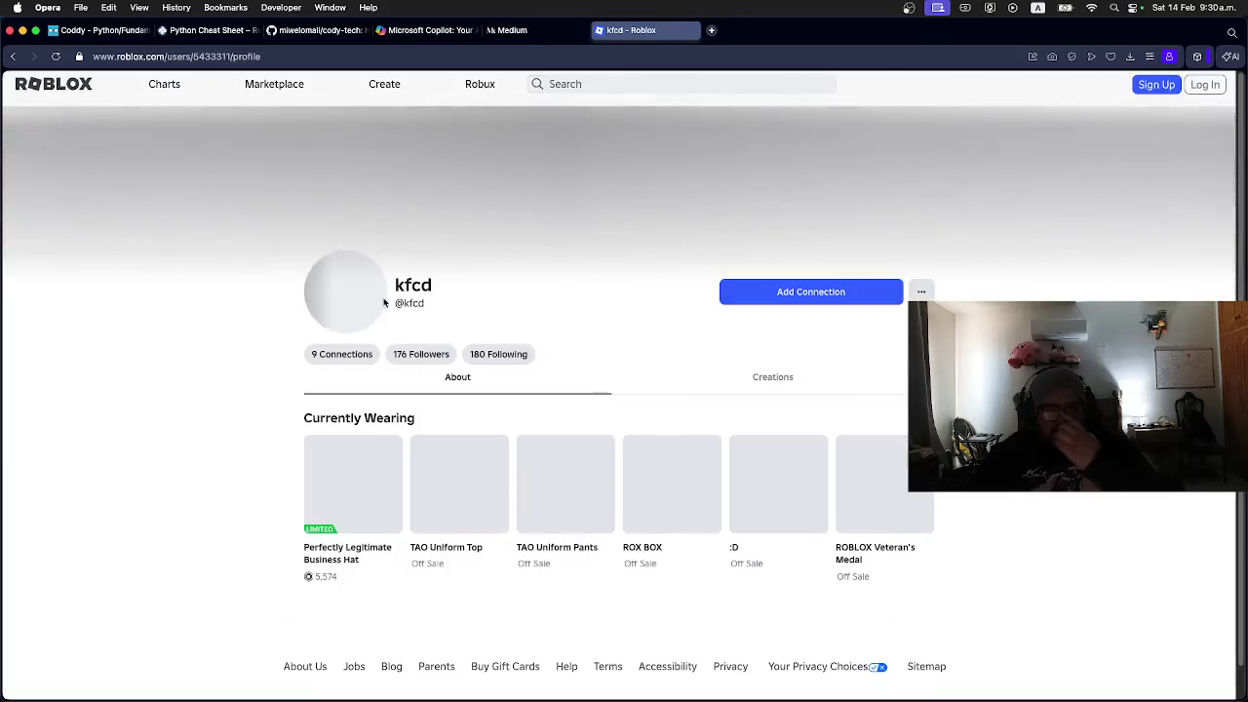
scroll(321, 355, down, 1)
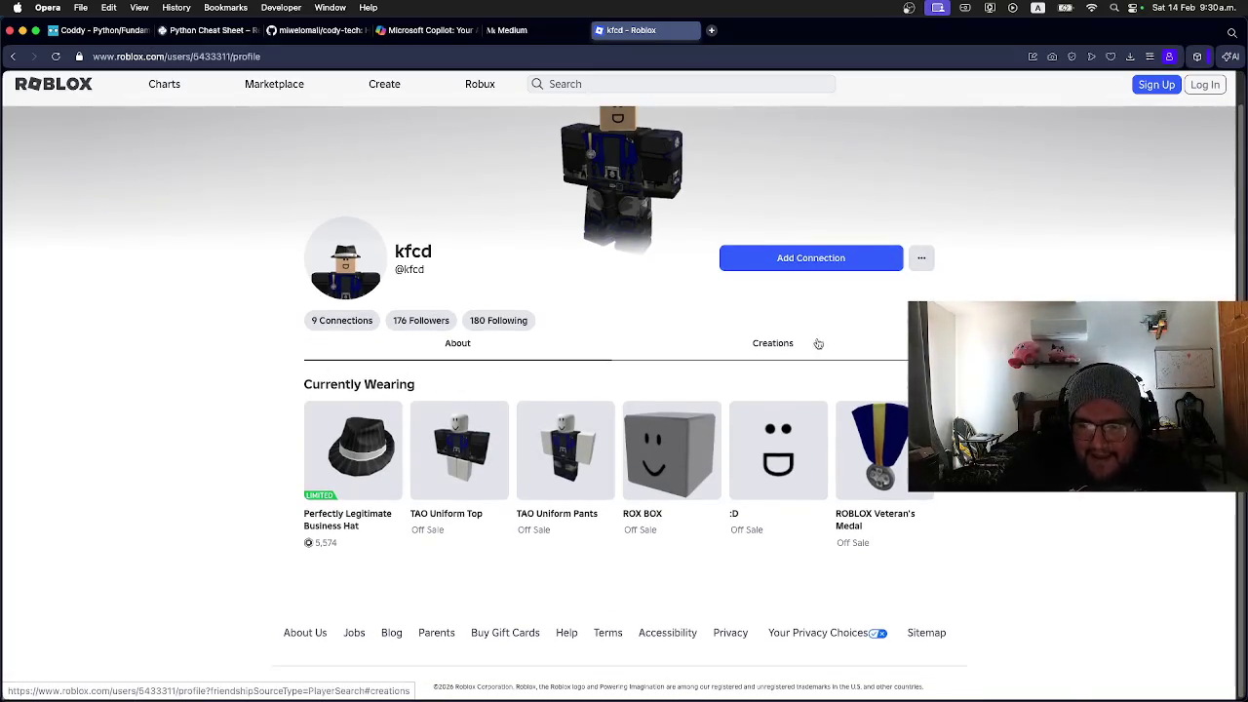
click(923, 258)
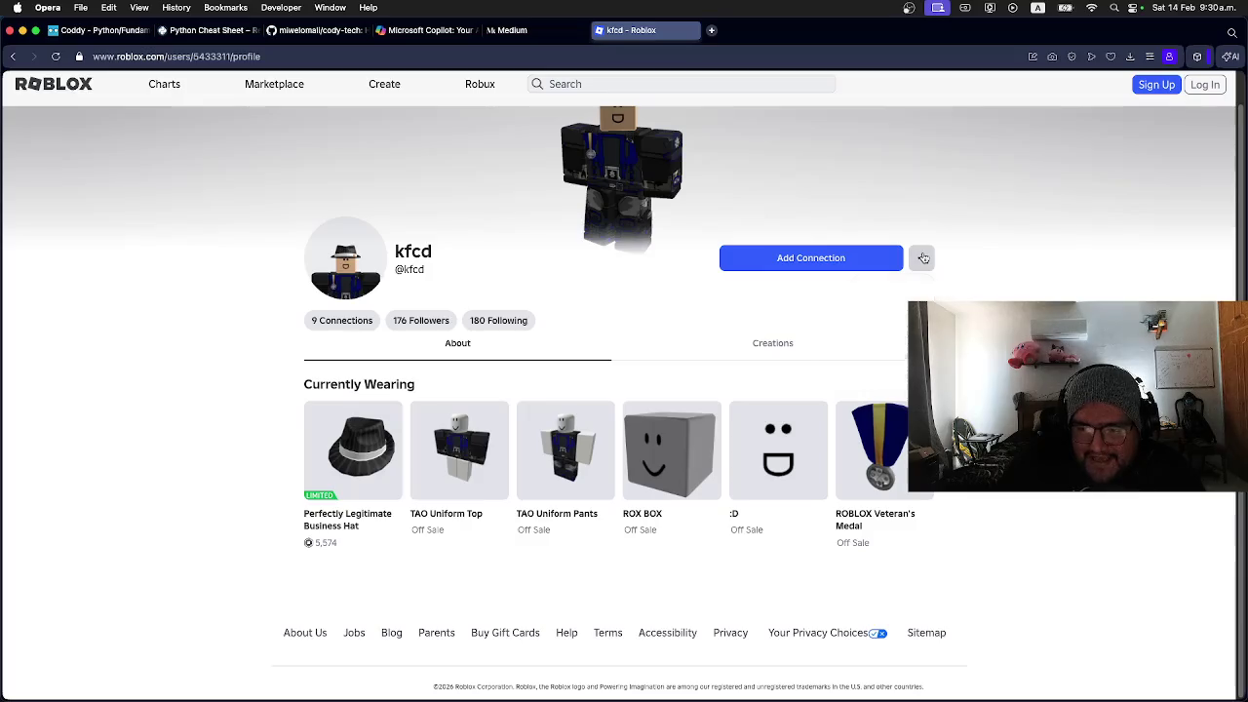
click(770, 351)
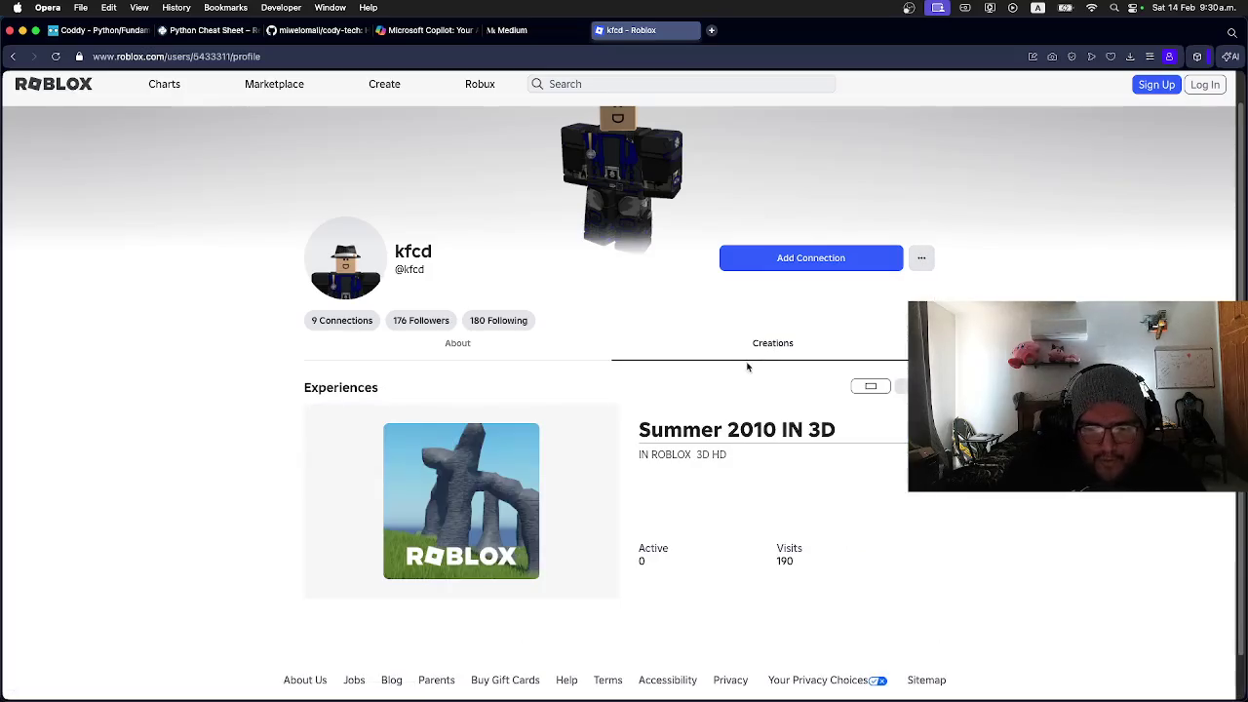
Step: Return to the user's currently worn items, then go to the Copilot tab
scroll(724, 399, down, 1)
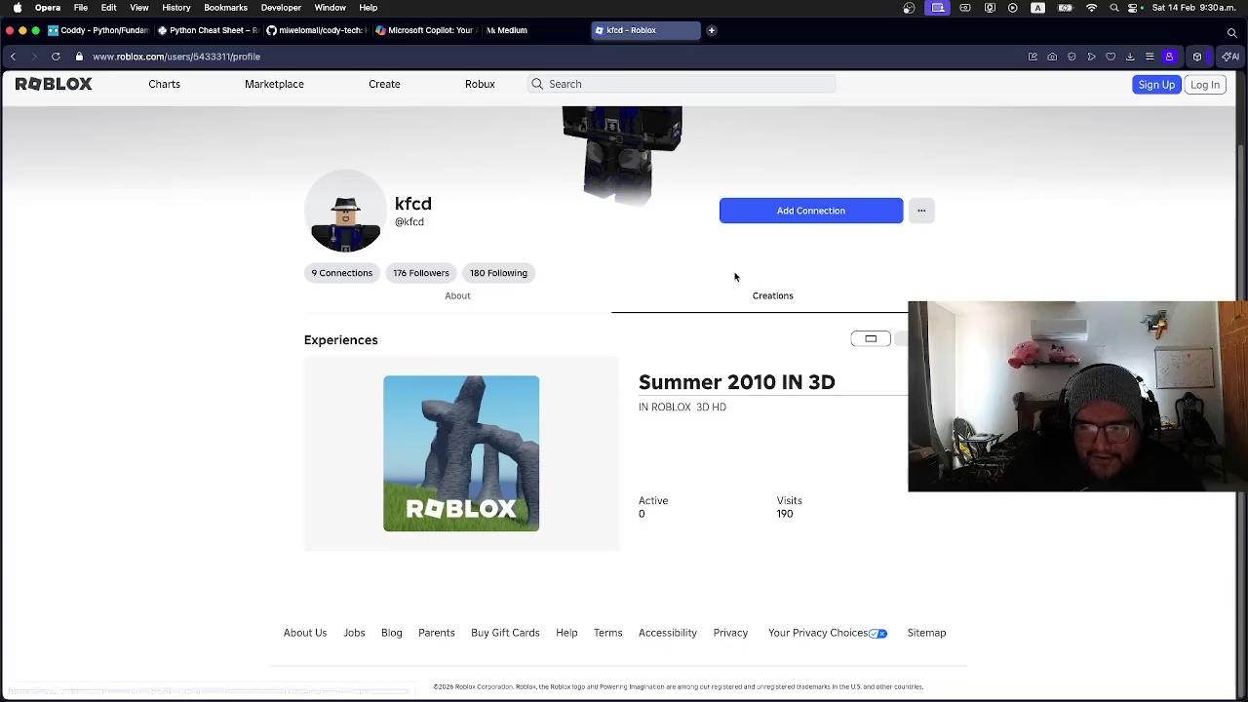
scroll(712, 306, up, 2)
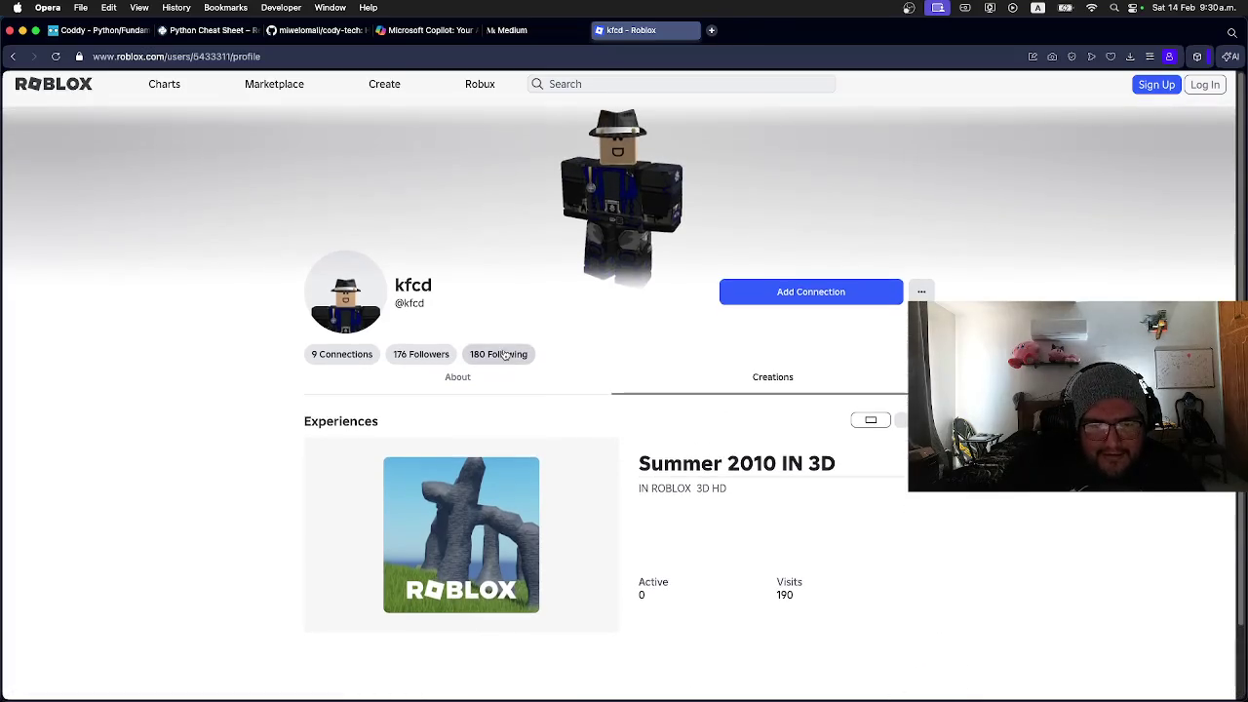
click(457, 379)
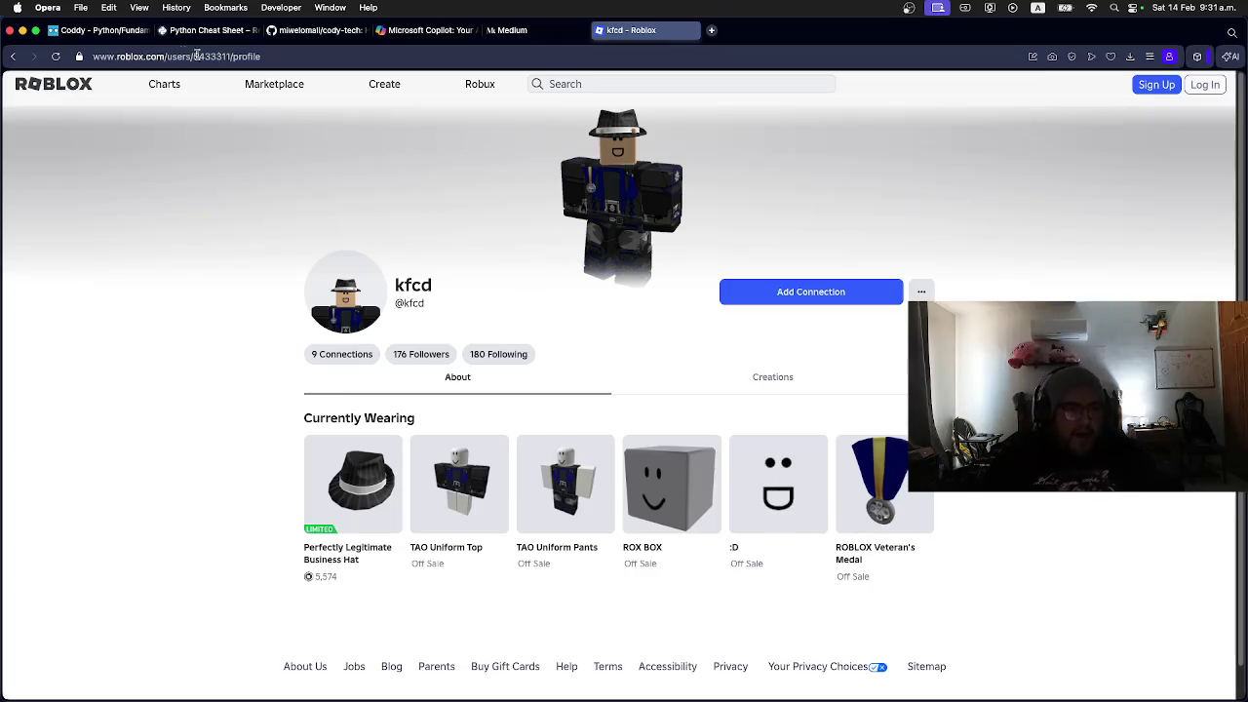
click(429, 30)
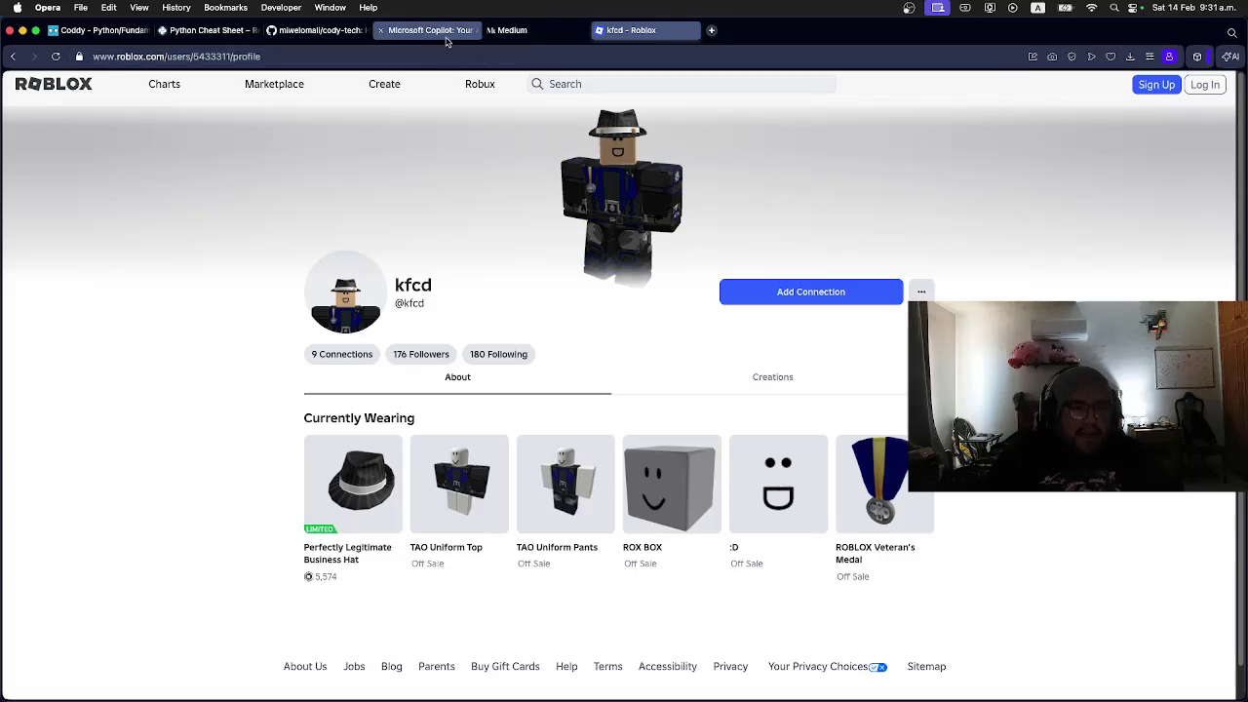
click(453, 368)
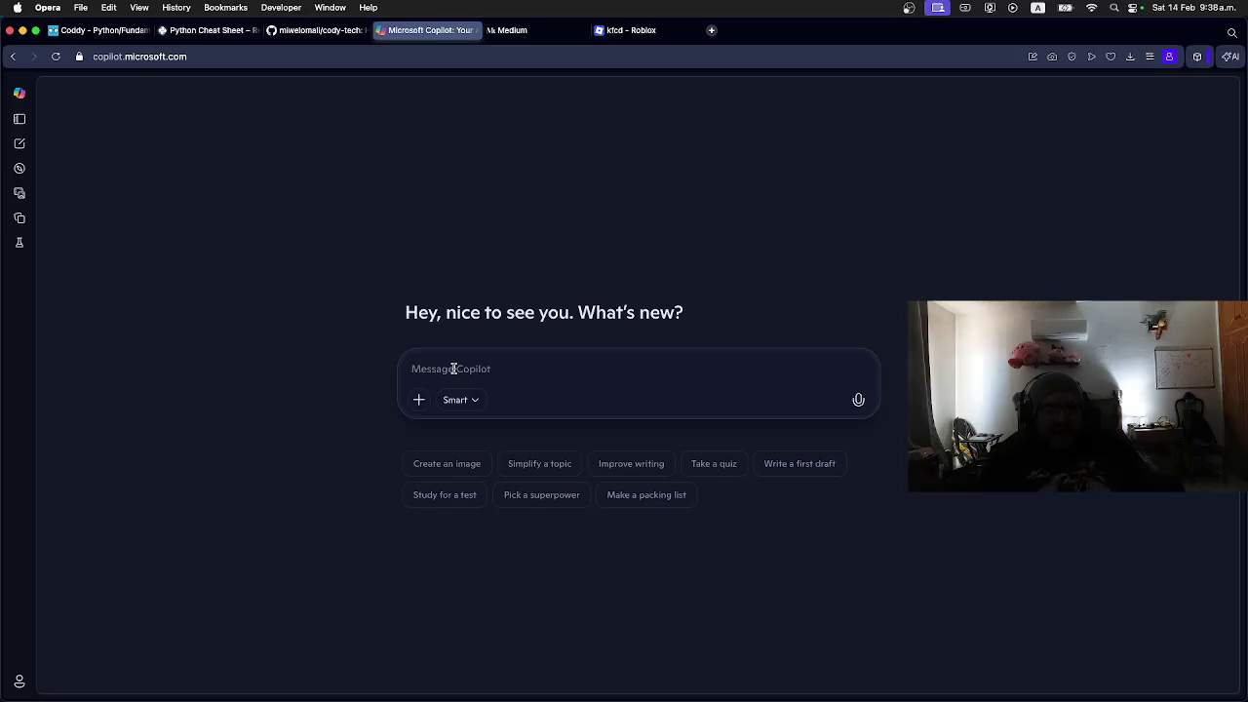
click(453, 369)
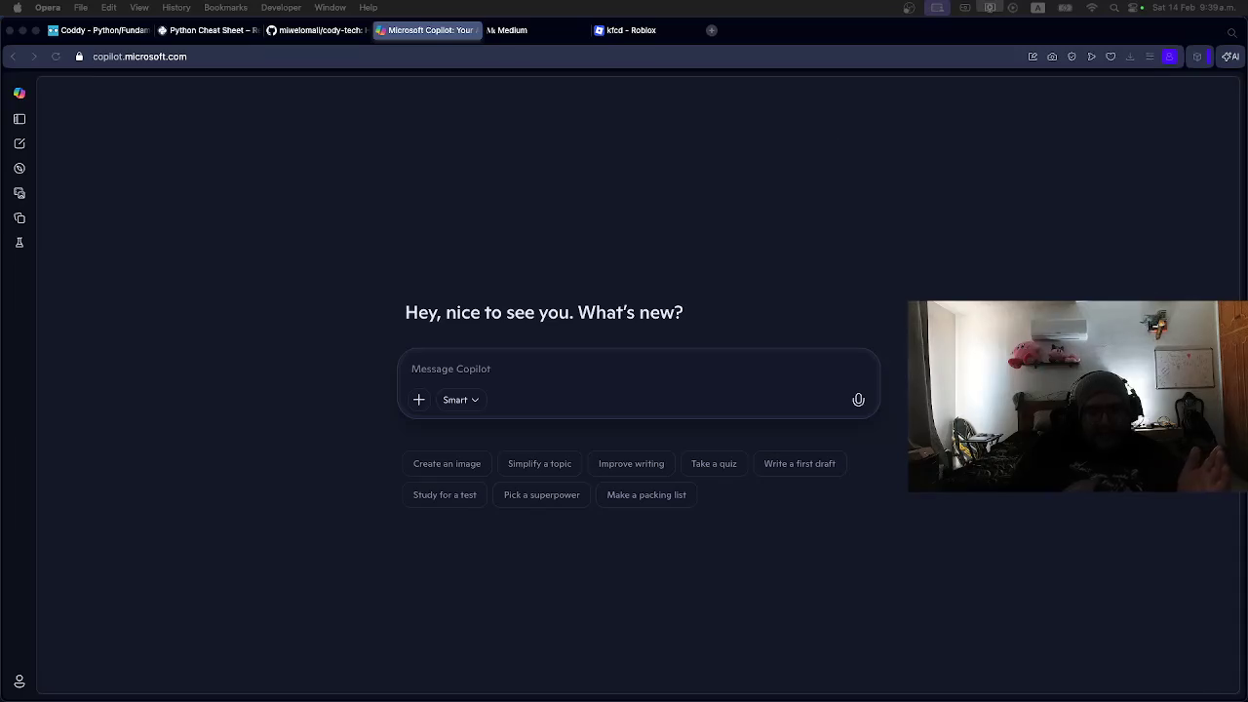
Step: Ask Copilot 'que es unicode' and start typing a follow-up about its bits
click(711, 32)
text(unicode)
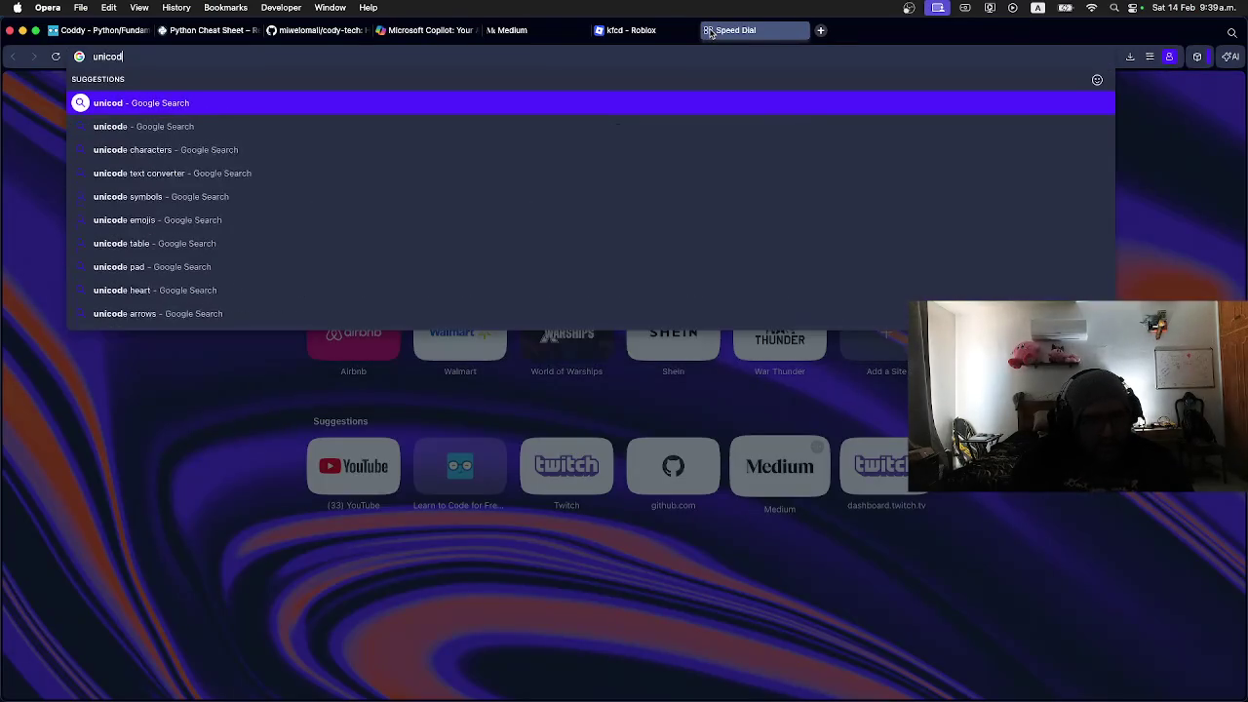
click(417, 30)
text(que es unicode)
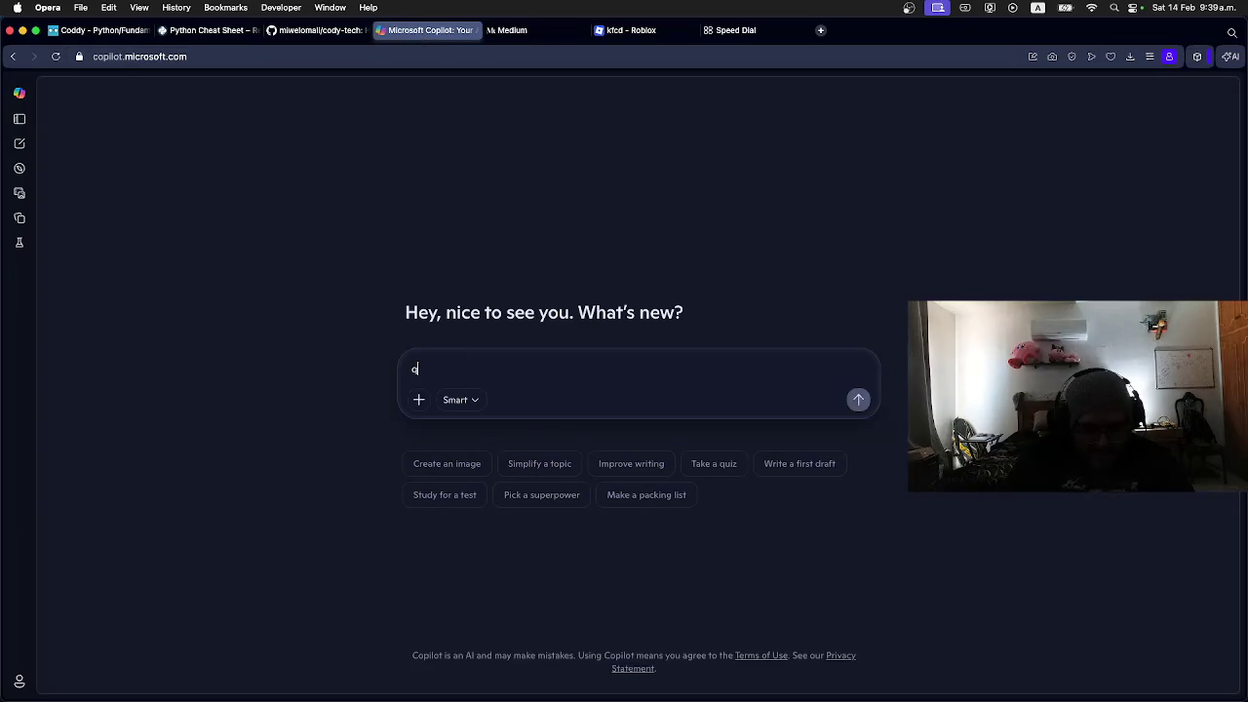
key(Return)
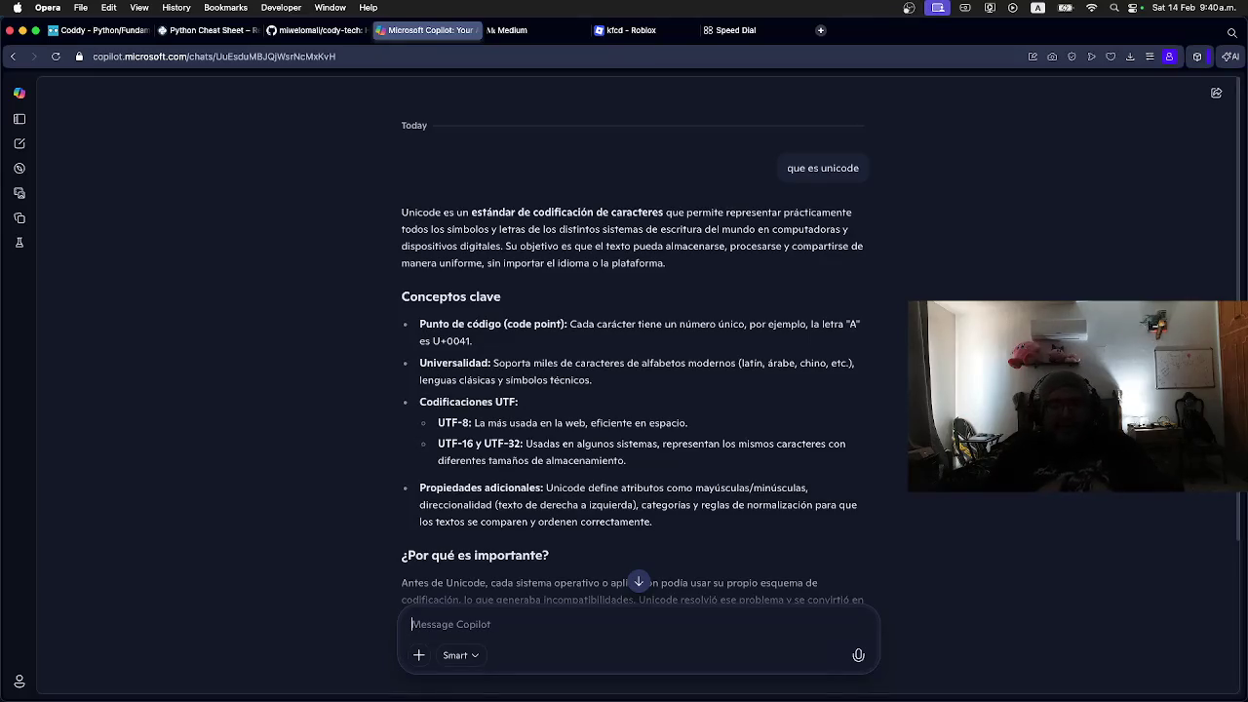
text(cuantos bits tien)
text(e unuco)
Step: Ask Copilot 'cuantos bits tiene la ultima version de unicode'
key(BackSpace)
key(BackSpace)
key(BackSpace)
text(la)
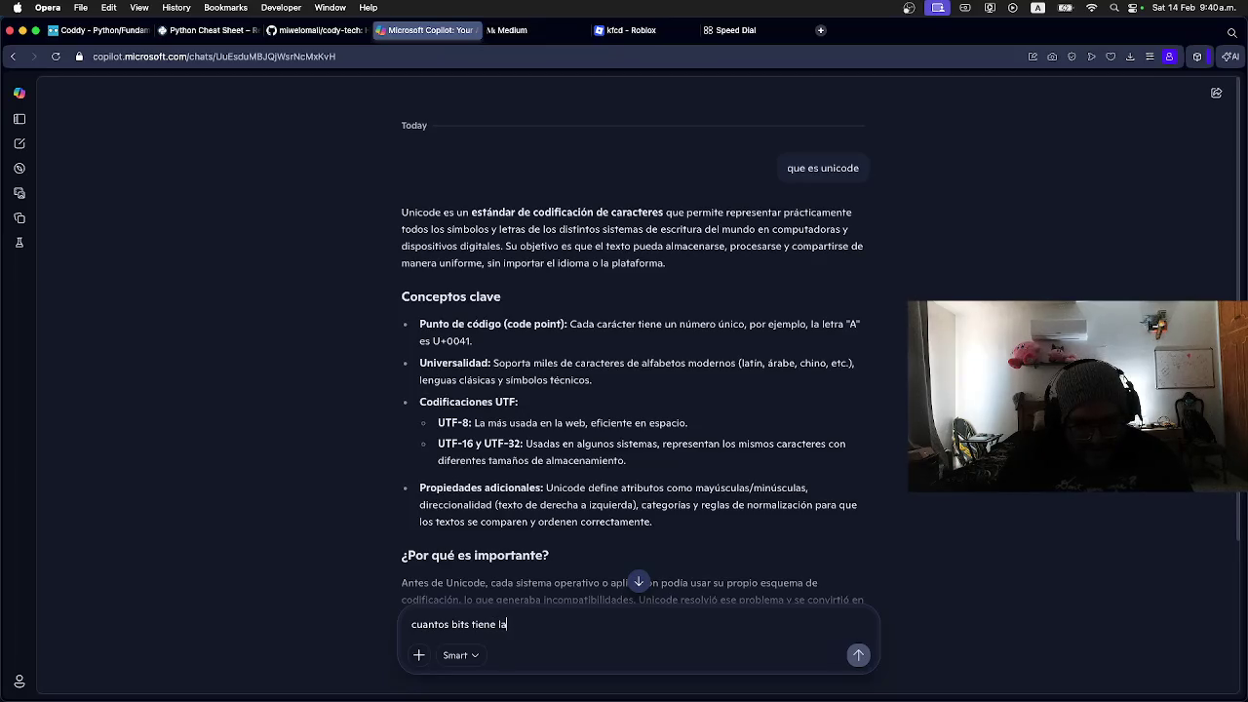
text( ultima version de unicode)
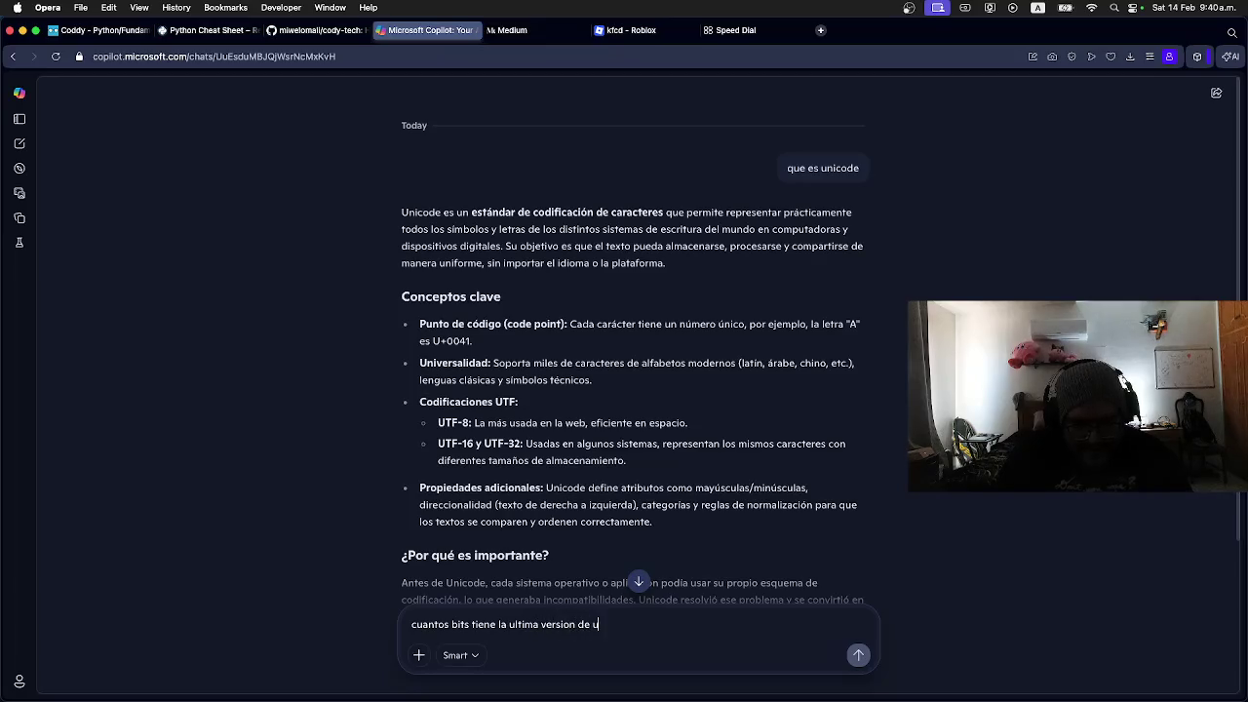
key(Return)
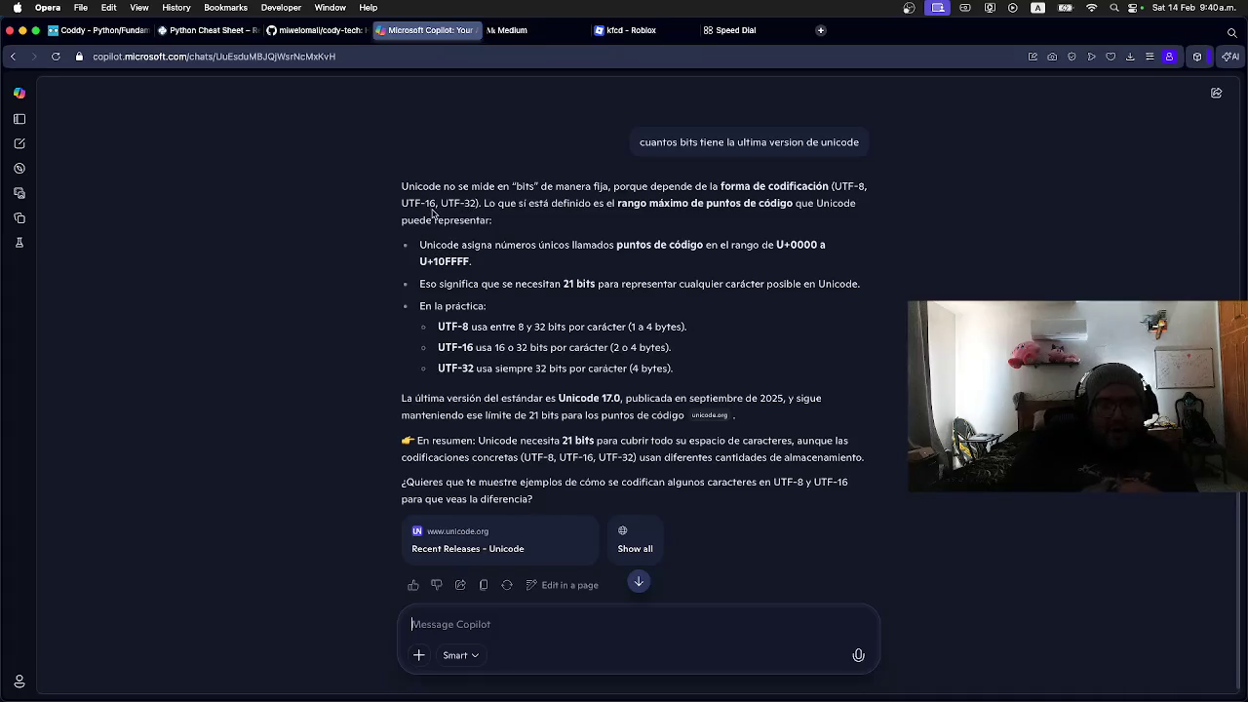
Step: Highlight the 16 in UTF-16 in the answer, then place the cursor for a new question
double_click(430, 203)
click(435, 212)
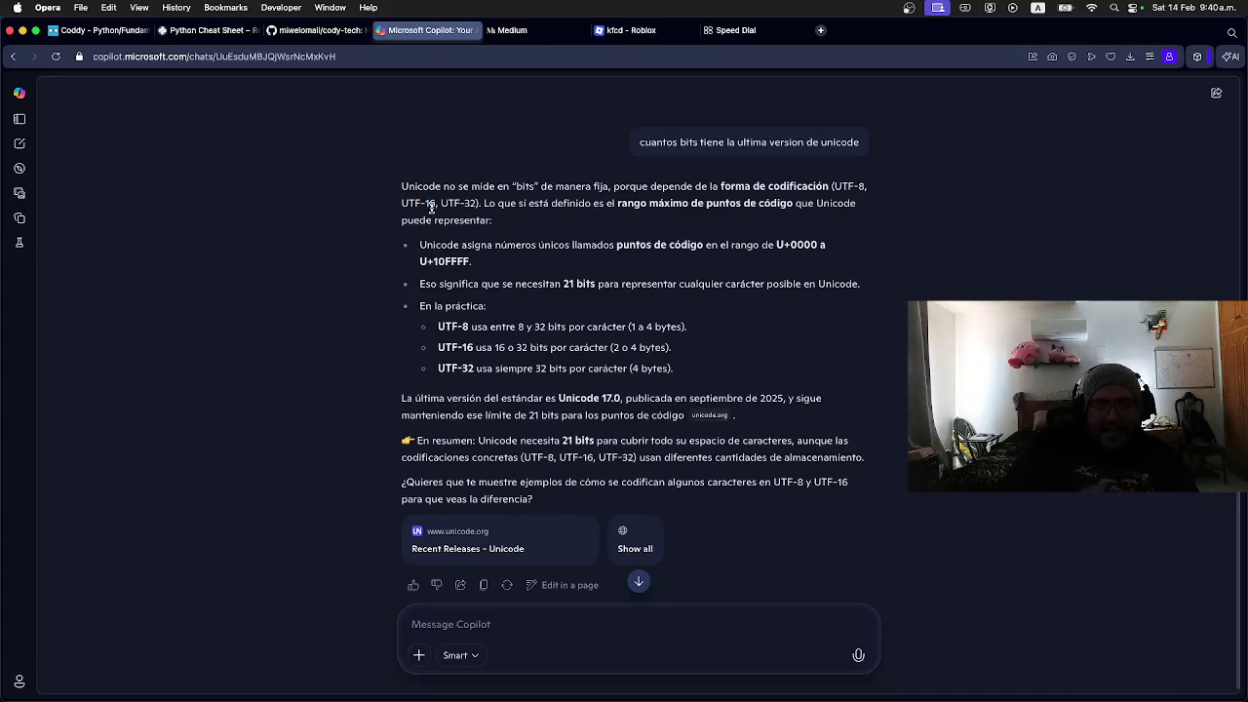
mouse_move(429, 700)
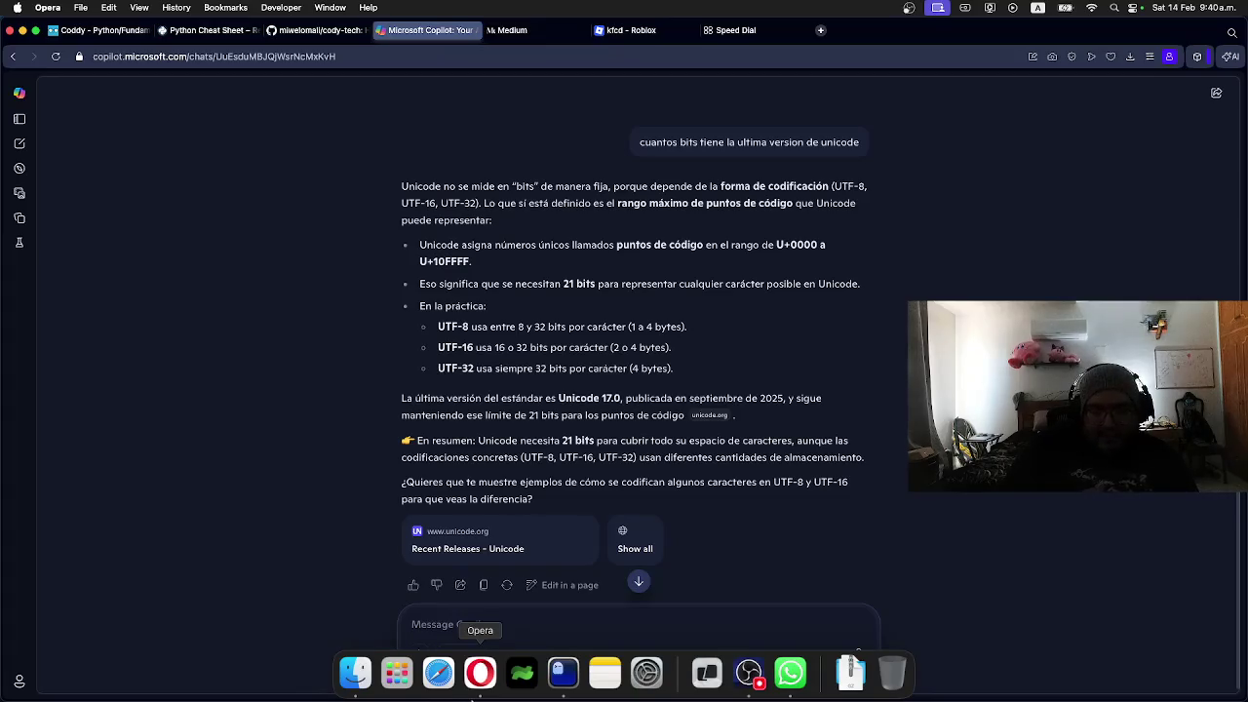
double_click(431, 204)
click(435, 212)
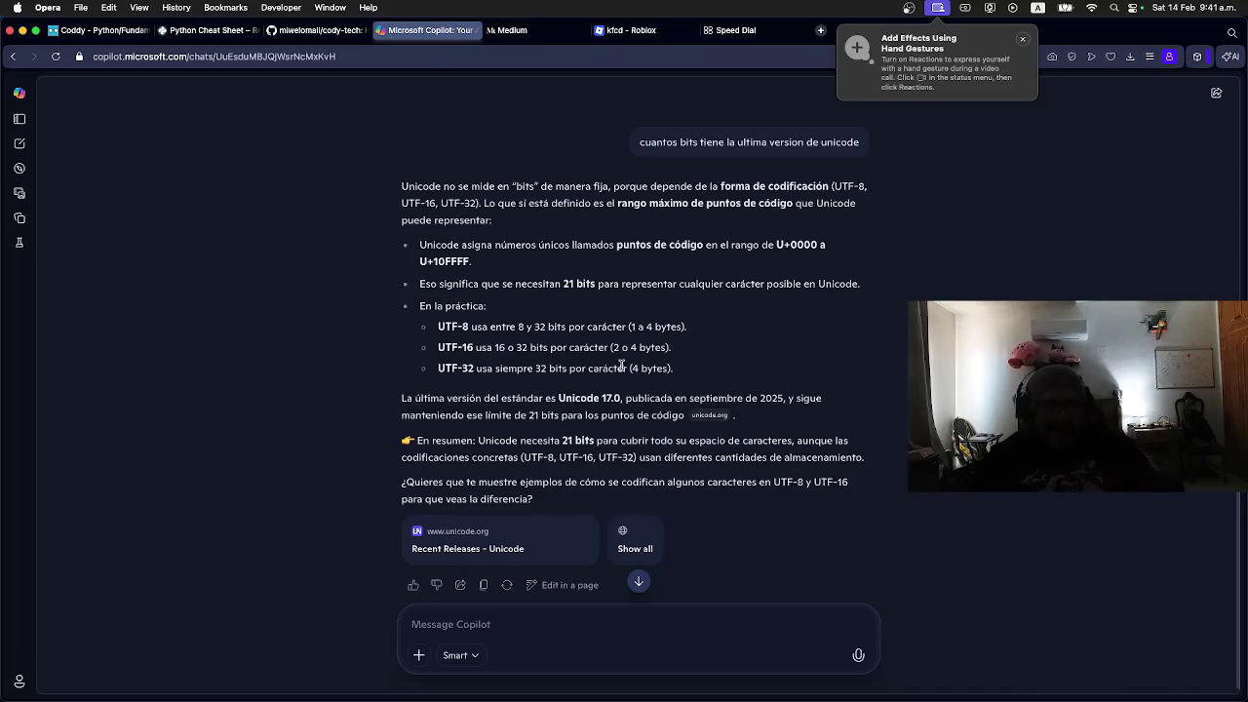
click(471, 629)
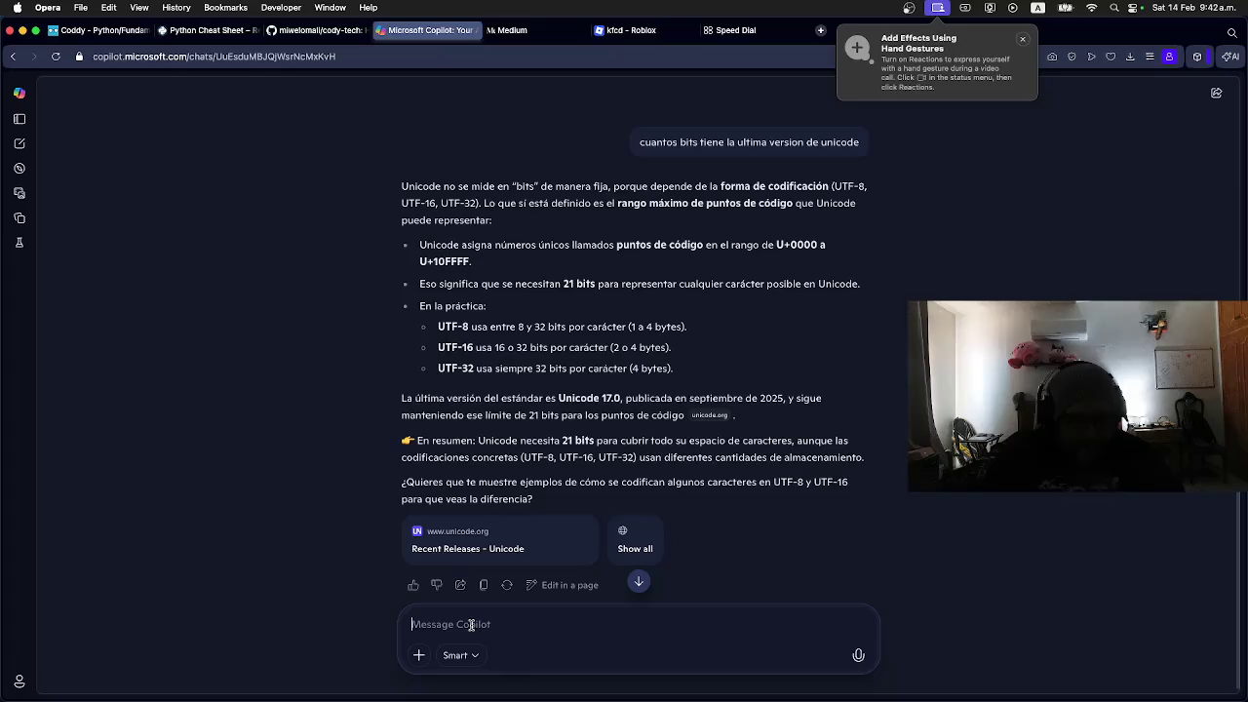
Step: Ask 'cuantos posibles bits hay en utf 32' and start typing the RGB follow-up
text(cuantos posibles bitys)
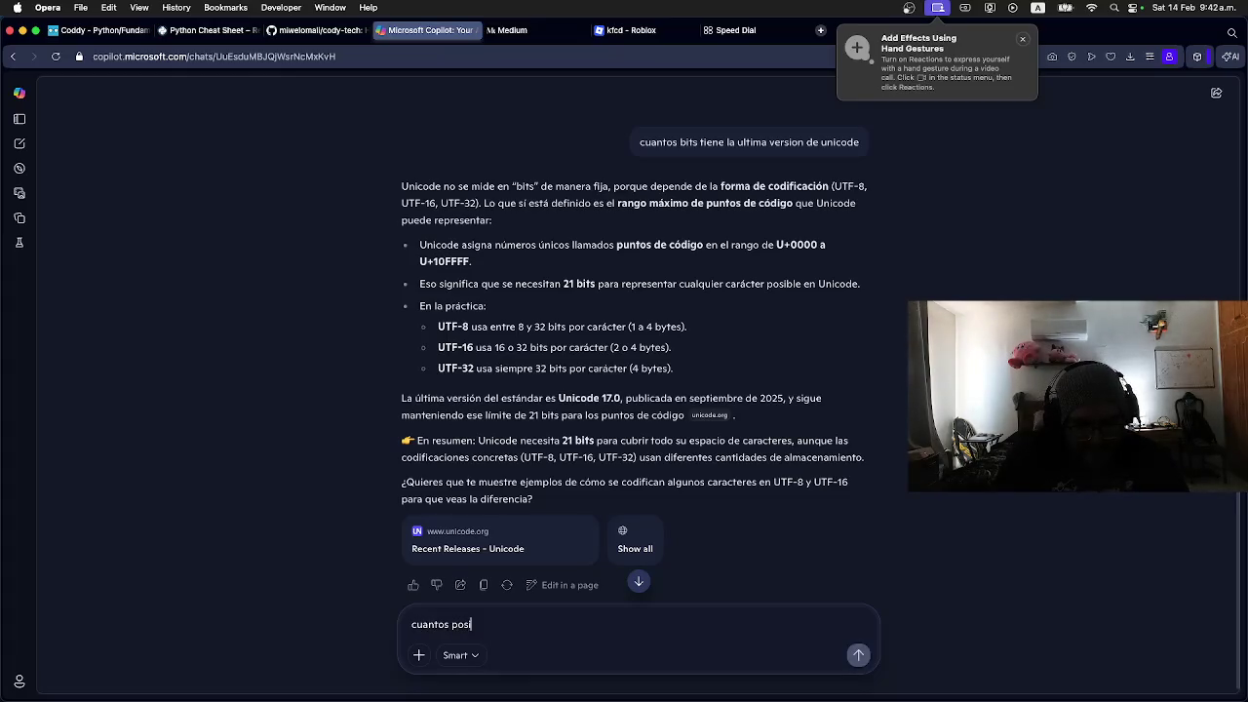
key(BackSpace)
text(hay en utf)
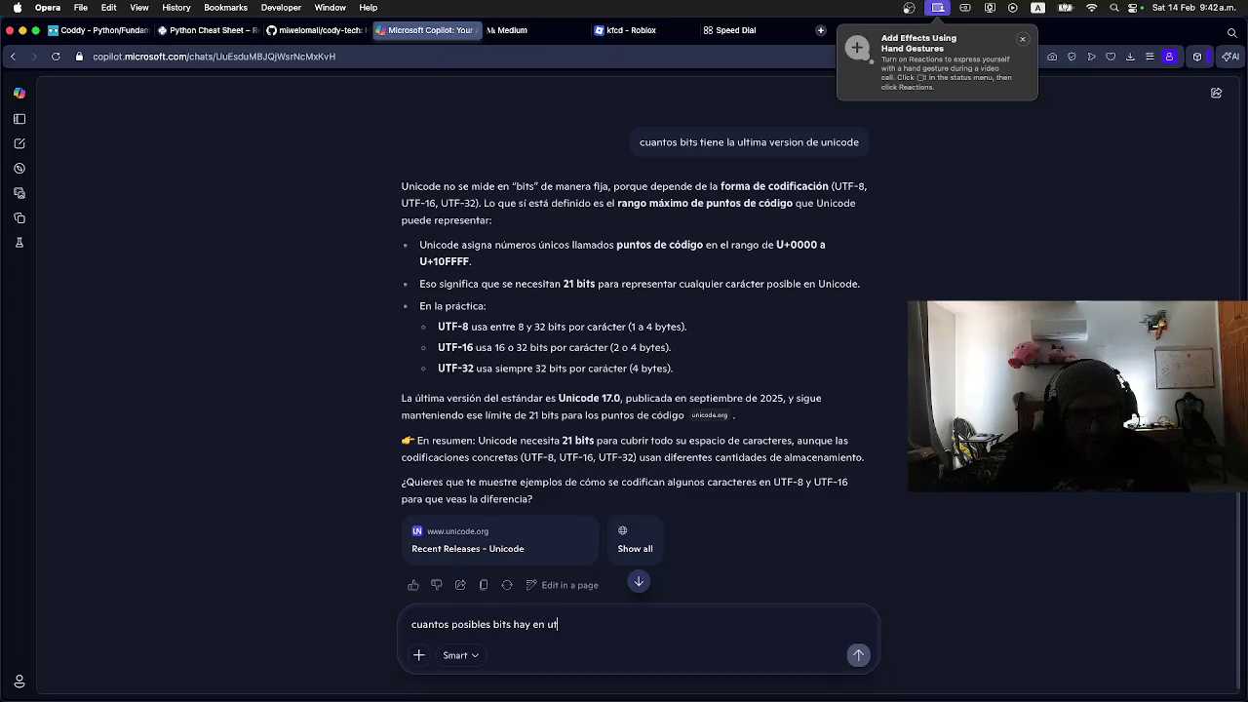
text( 32)
key(Return)
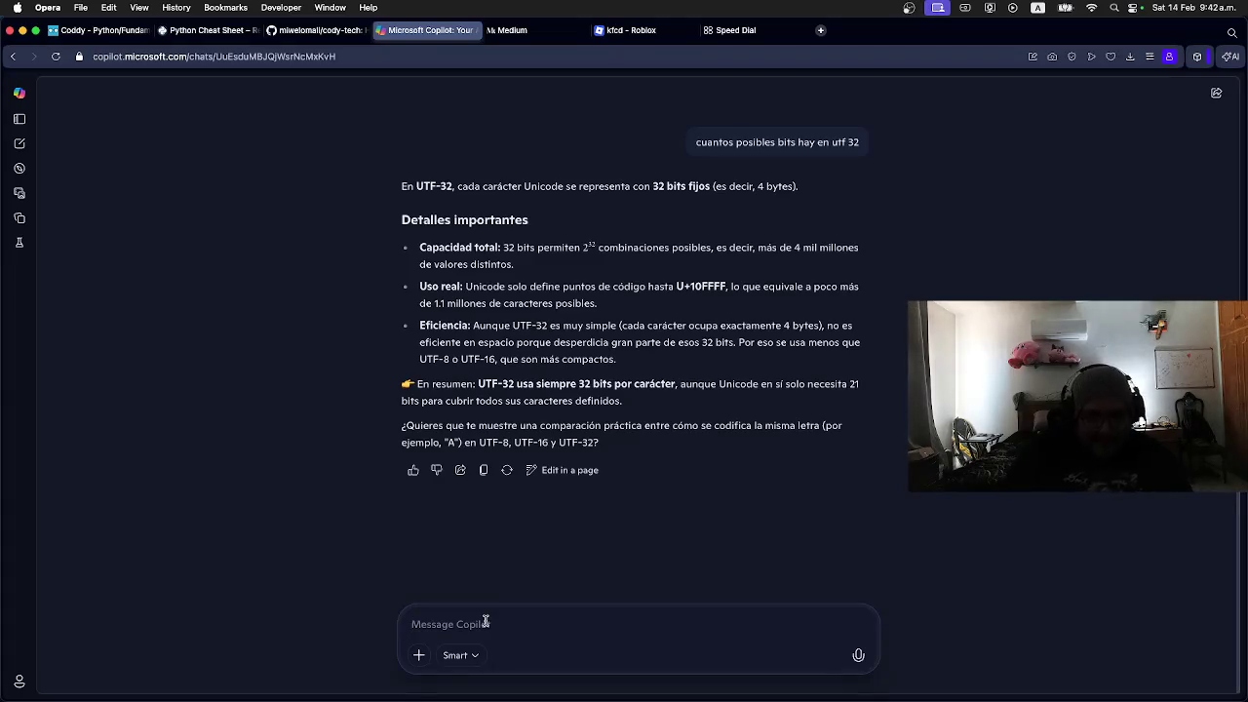
text(en el RGB)
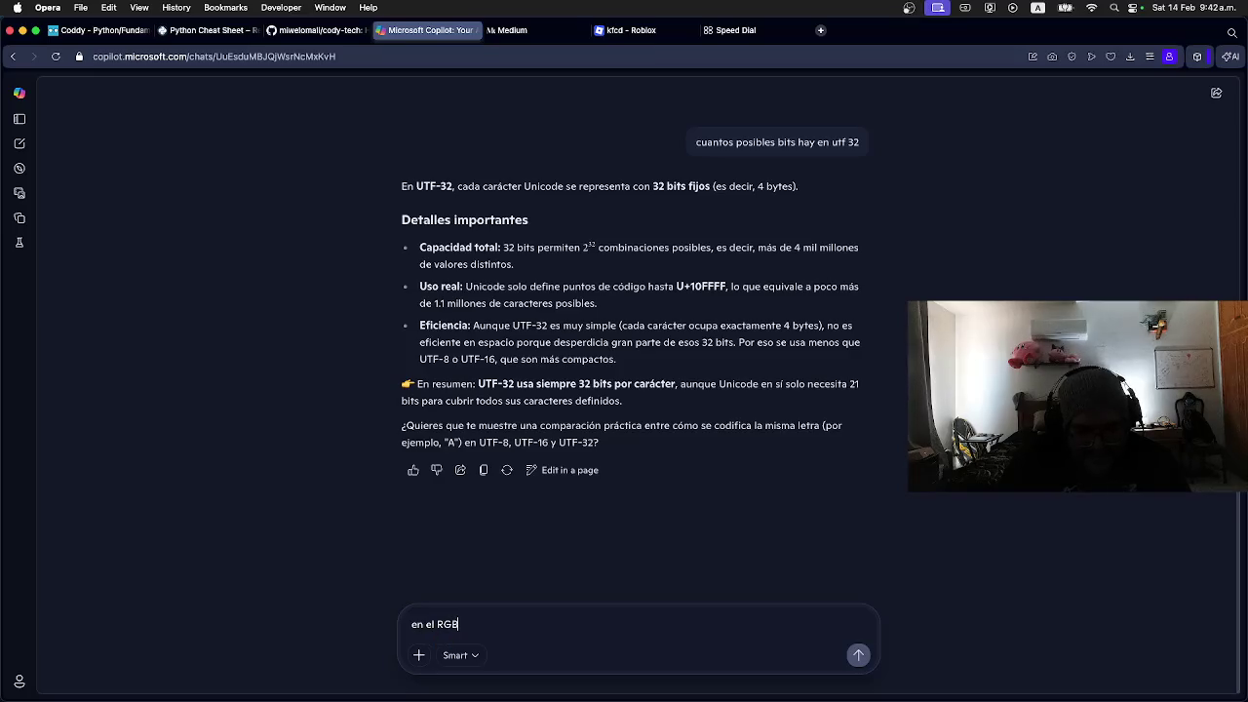
text( cuantos posible)
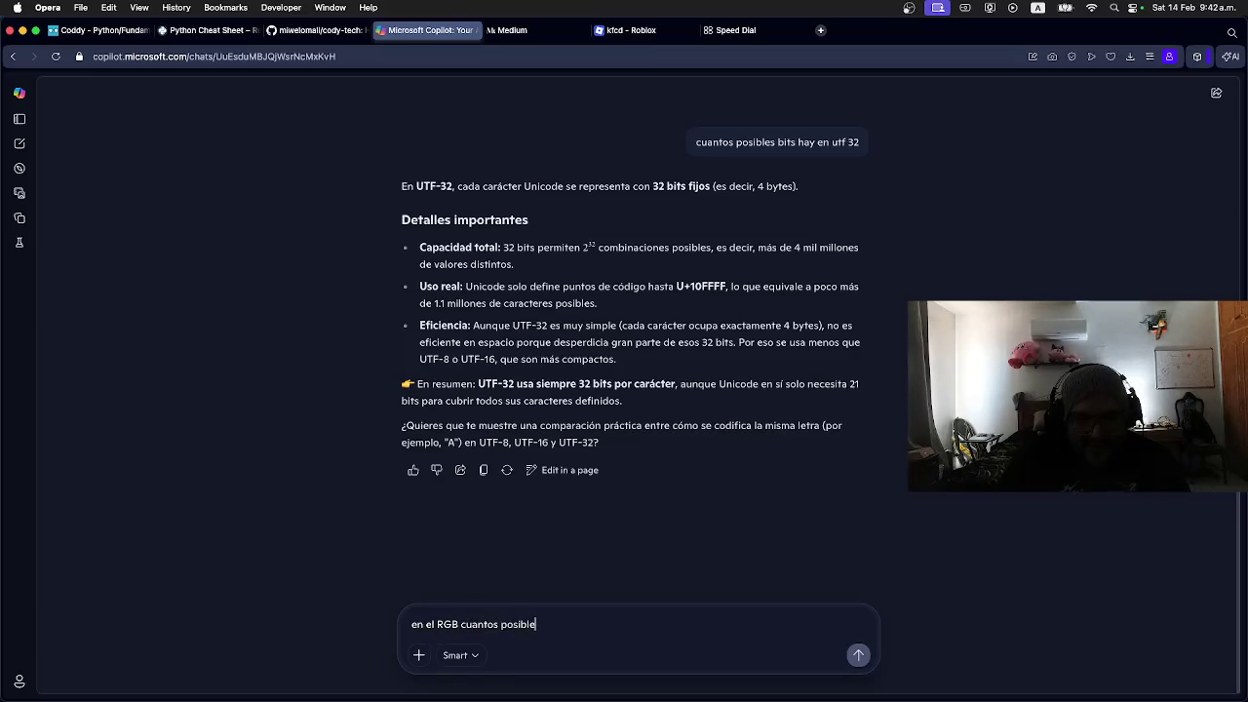
text(s bits pue)
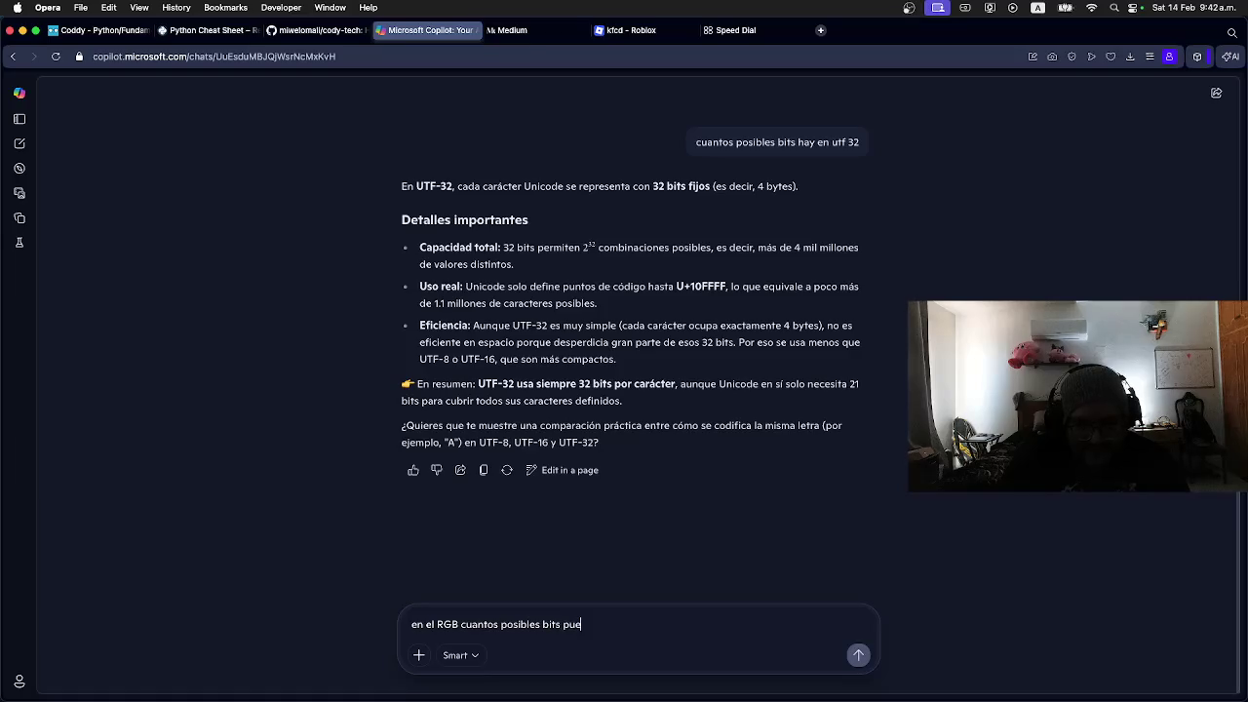
text(den haber)
Step: Send the RGB bits question and highlight the 16,777,216 colour count in the reply
key(Return)
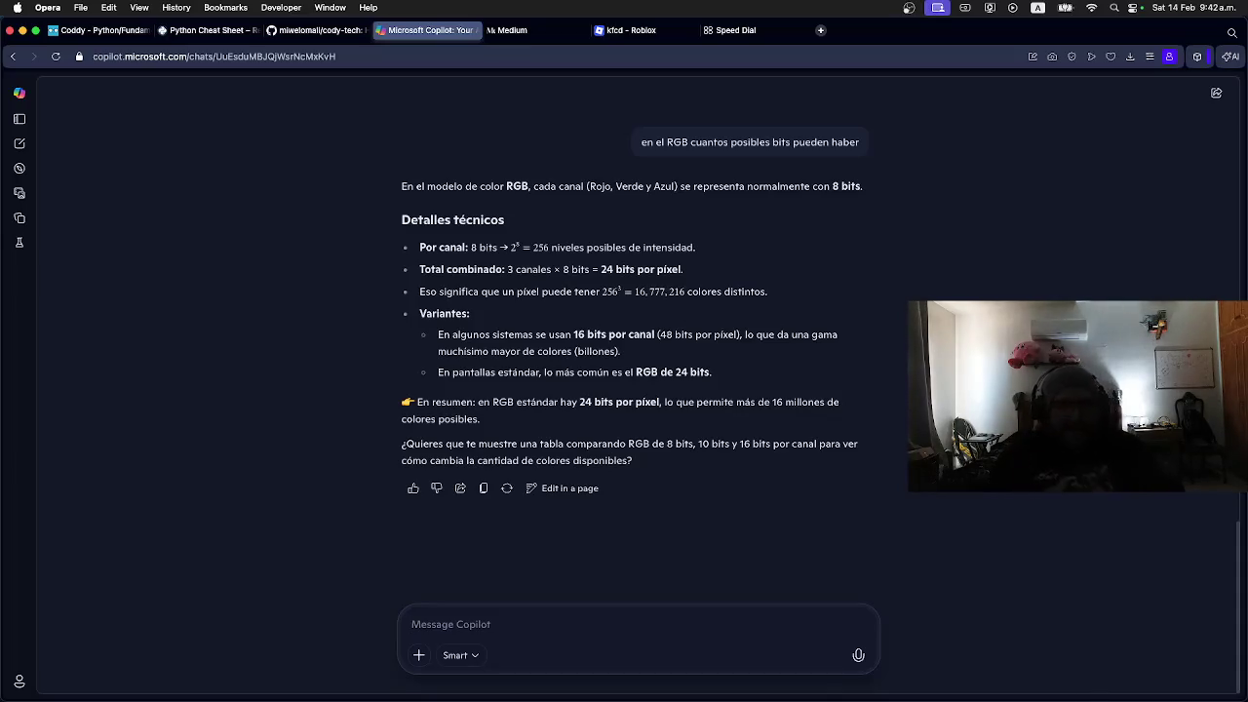
drag(636, 294, 681, 295)
click(647, 295)
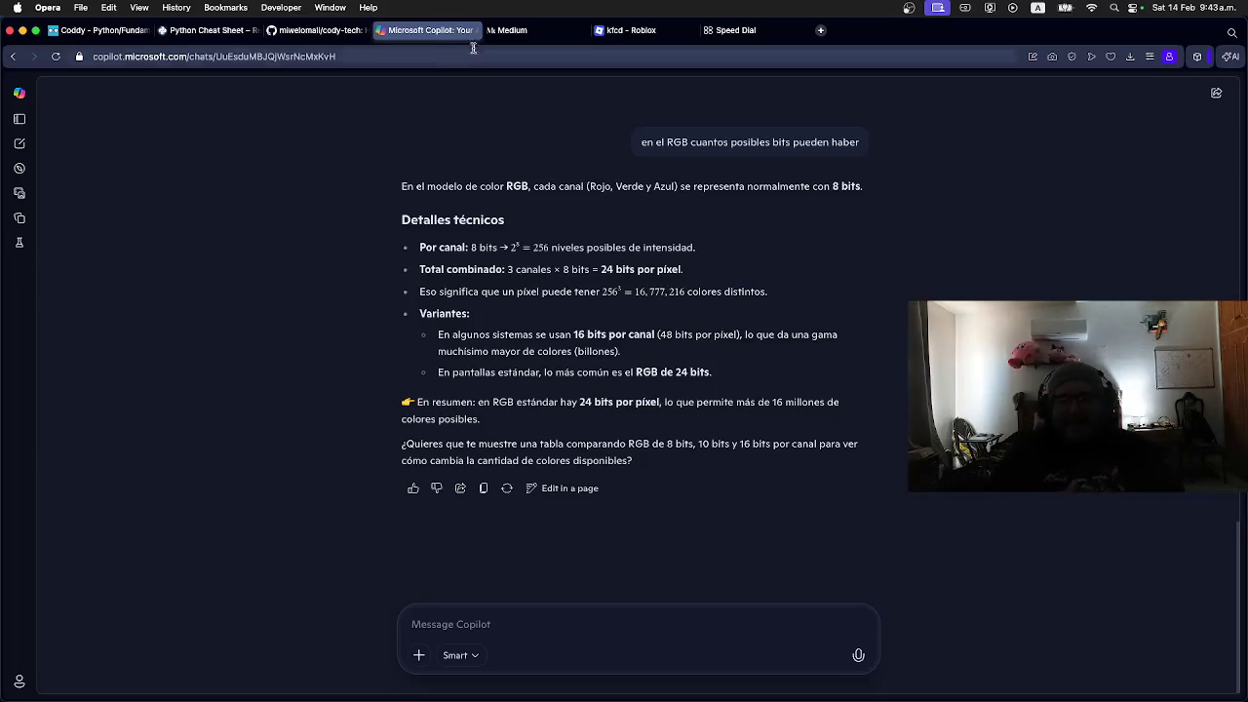
Step: Google images for 'jaja emoji' and preview the first crying-with-laughter emoji
click(733, 30)
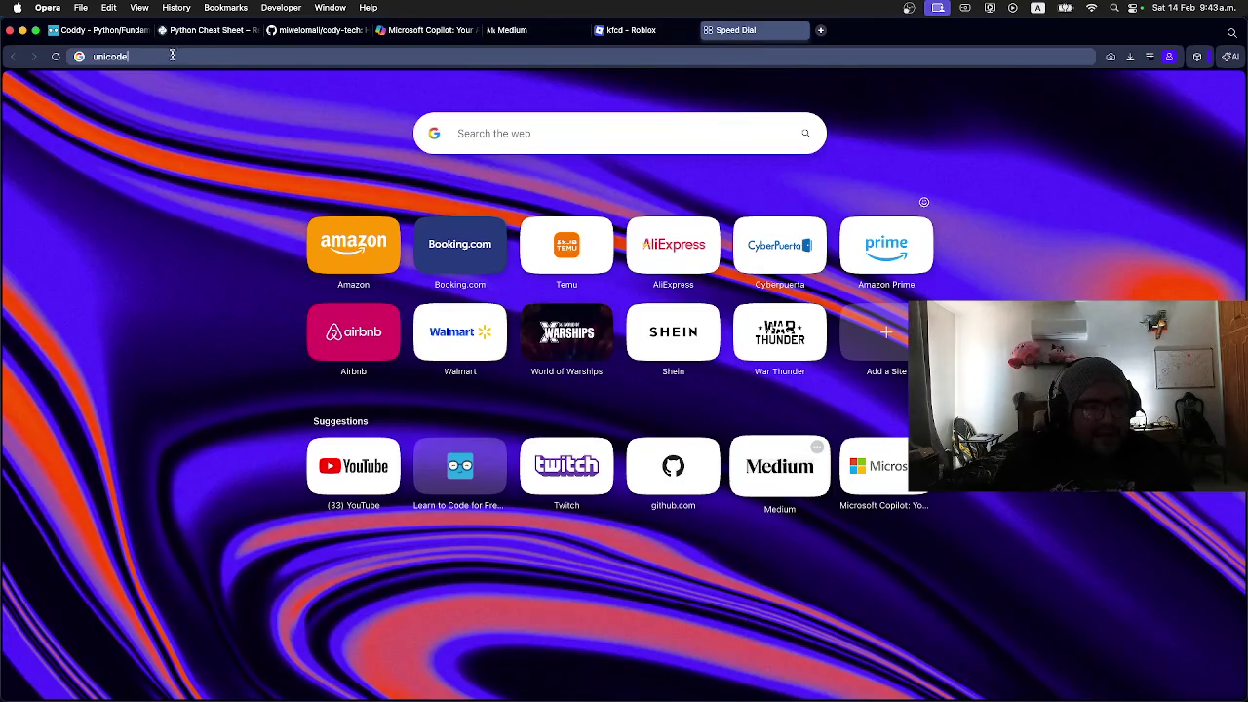
text(jaja emoji)
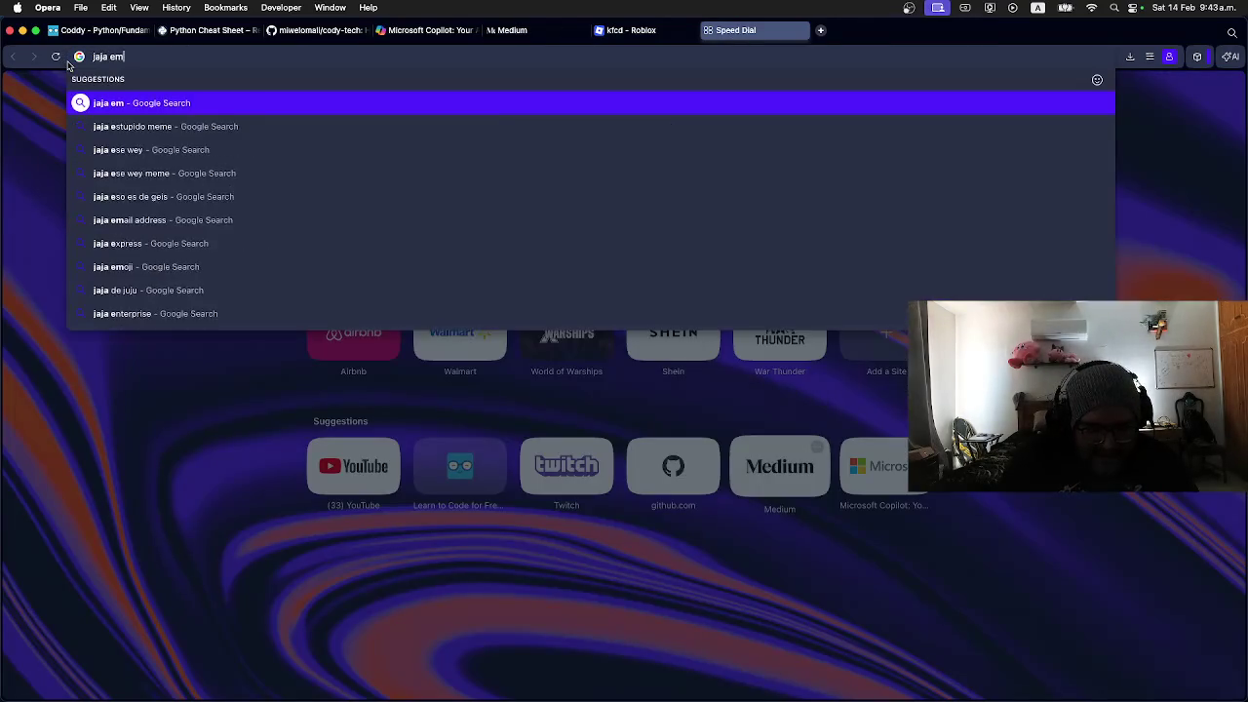
key(Return)
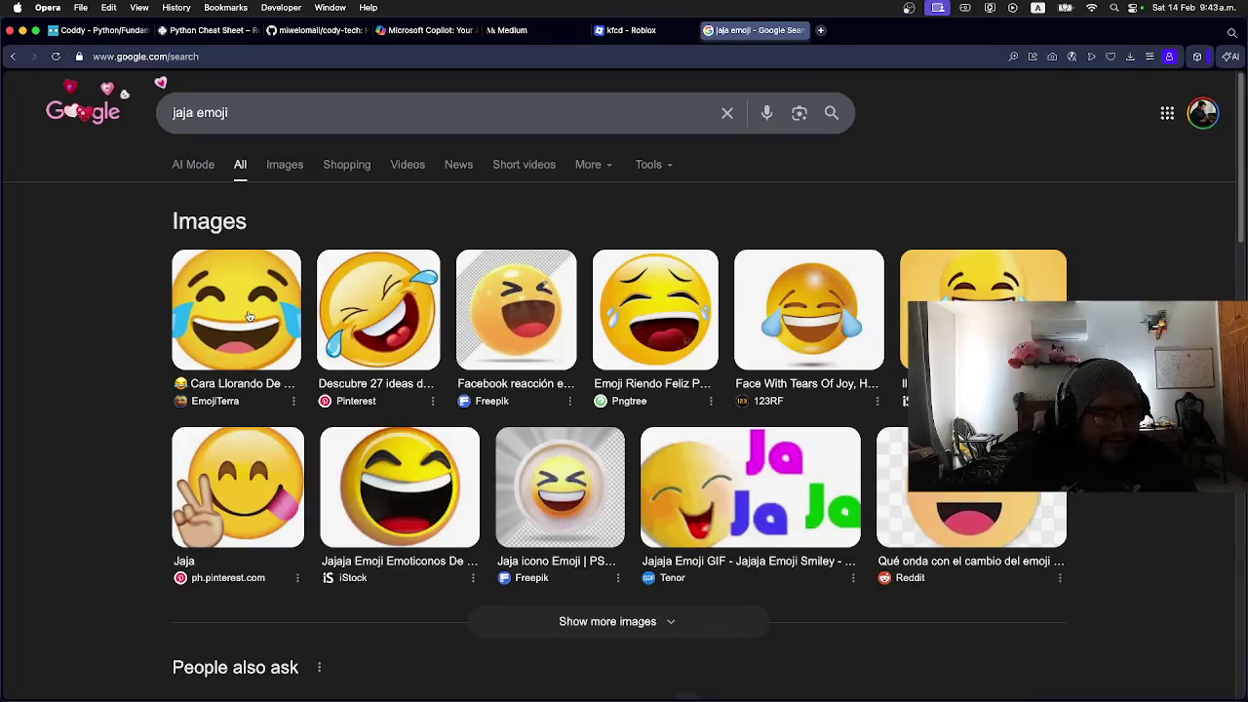
click(237, 310)
click(1033, 439)
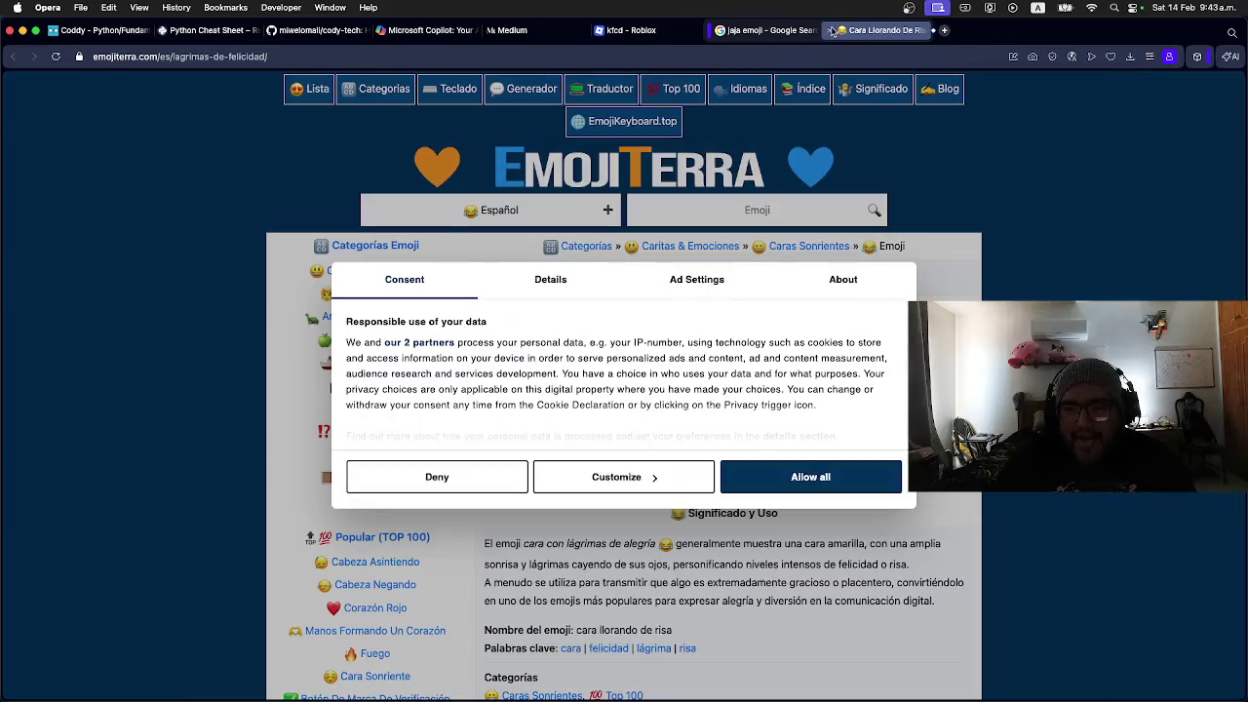
click(829, 31)
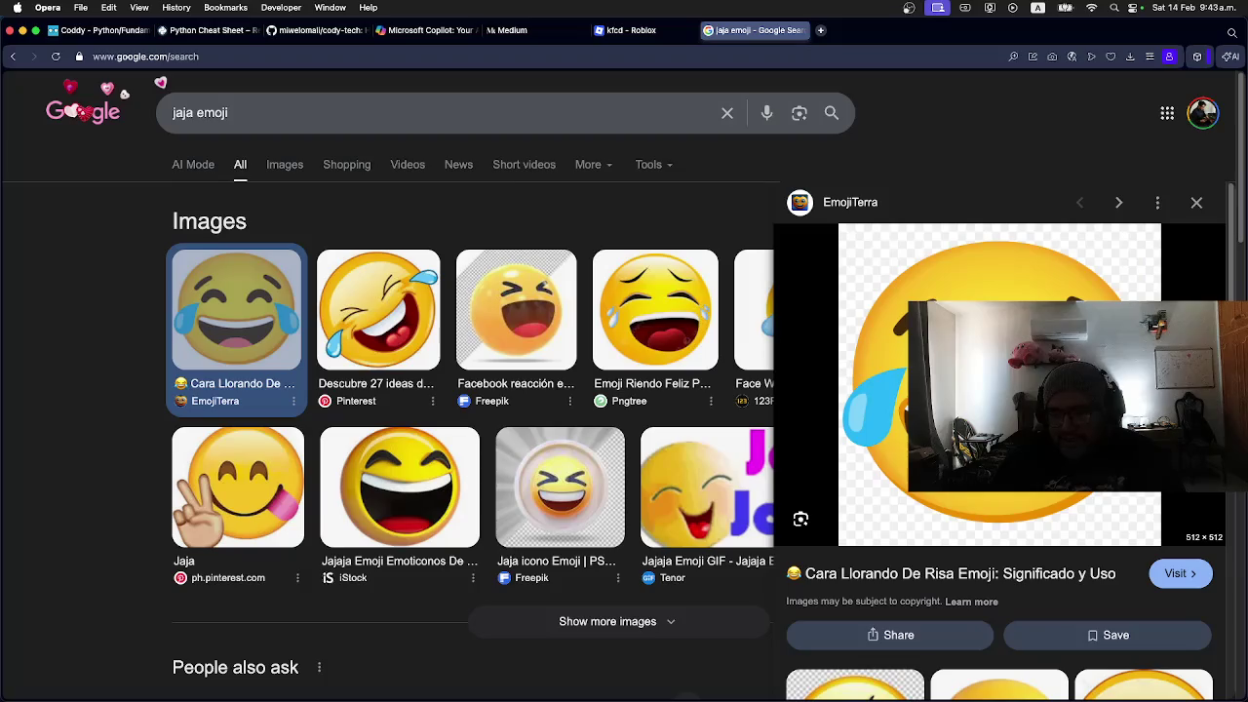
key(super+plus)
key(super+plus)
key(super+plus)
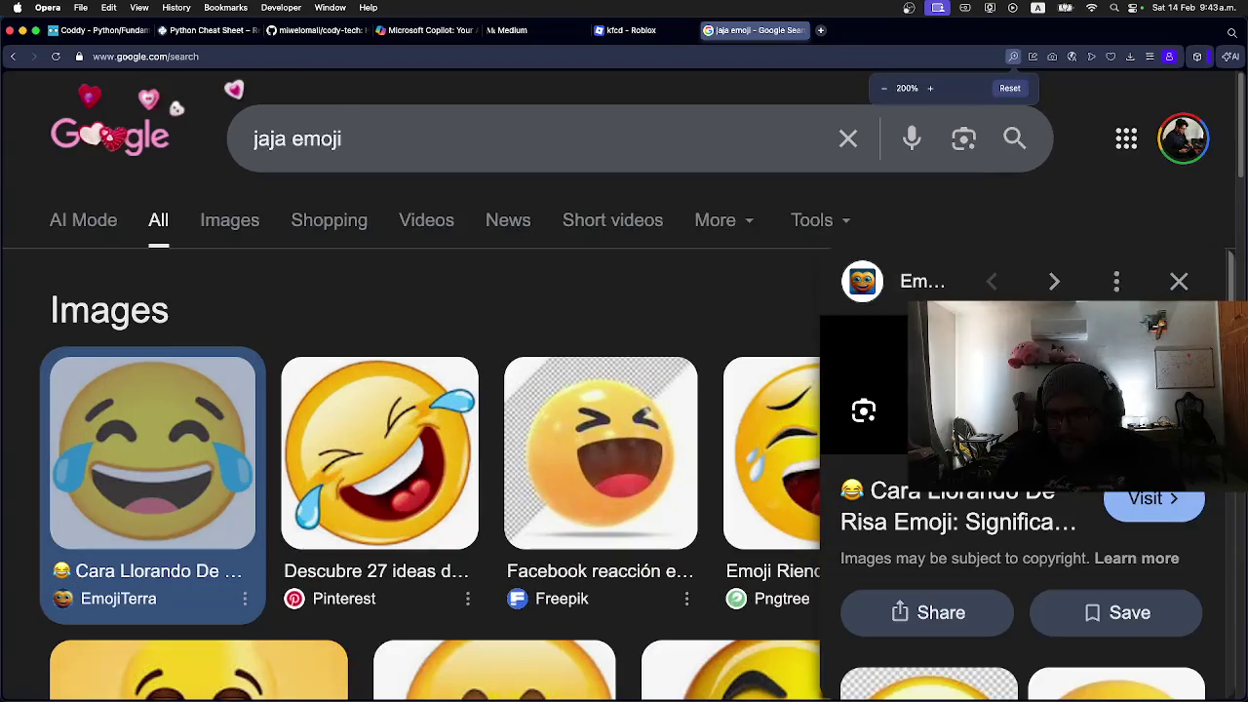
click(1034, 439)
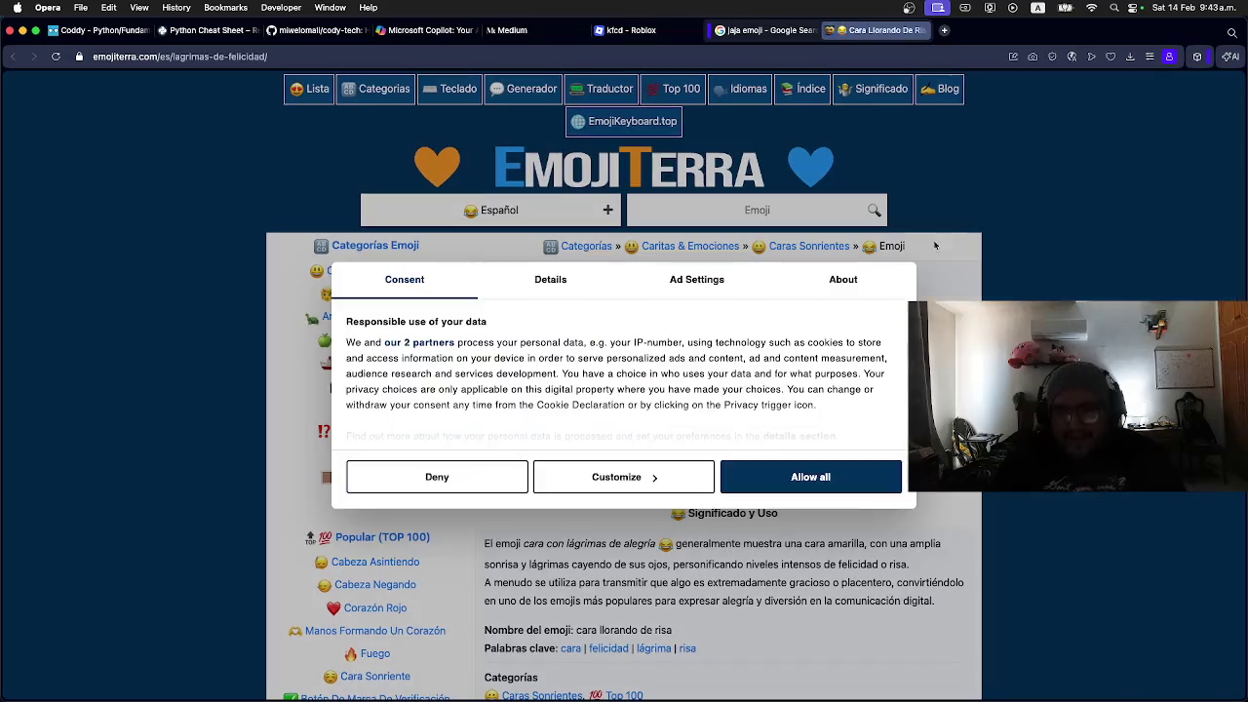
click(827, 30)
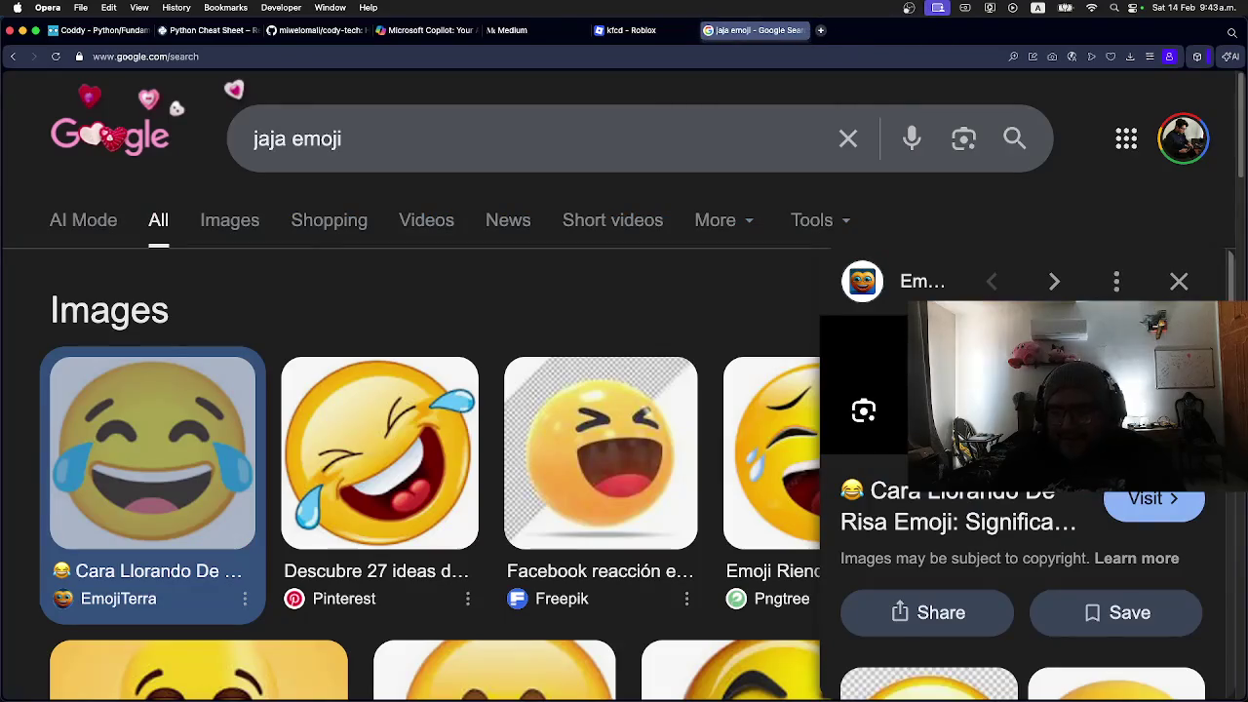
Step: Open the emoji image 1f602.png in its own tab and view it
right_click(1047, 275)
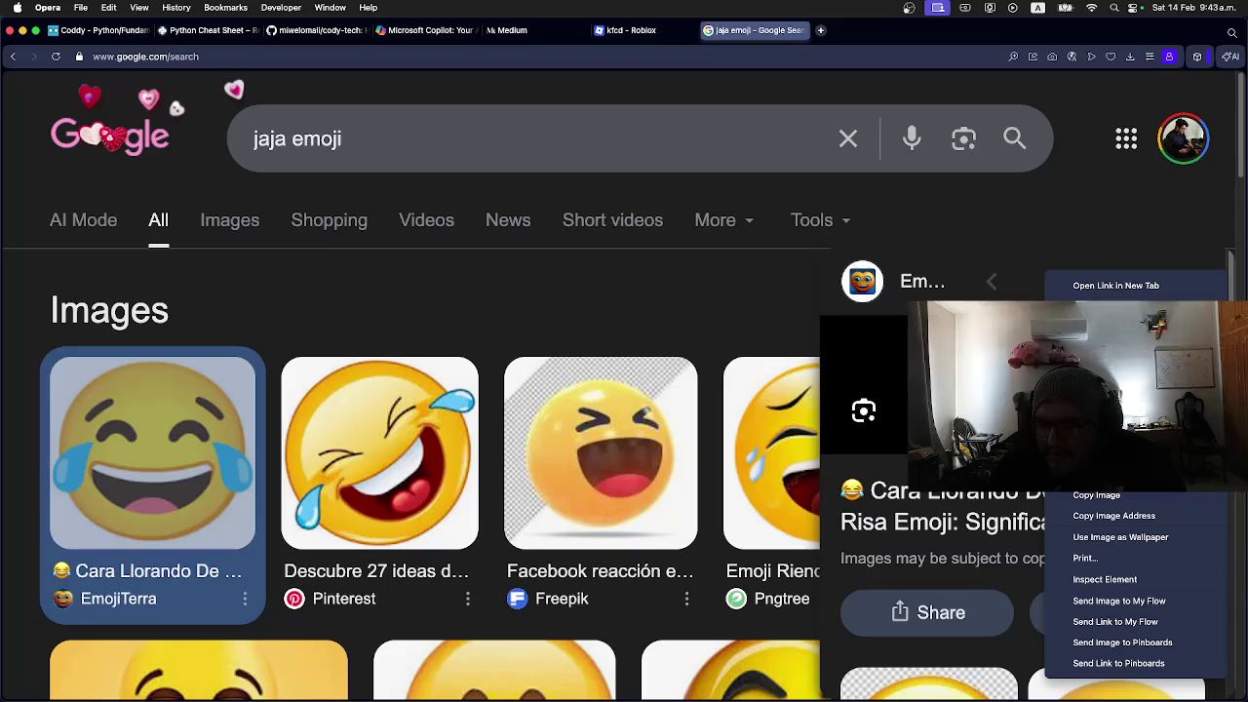
click(1112, 451)
click(864, 31)
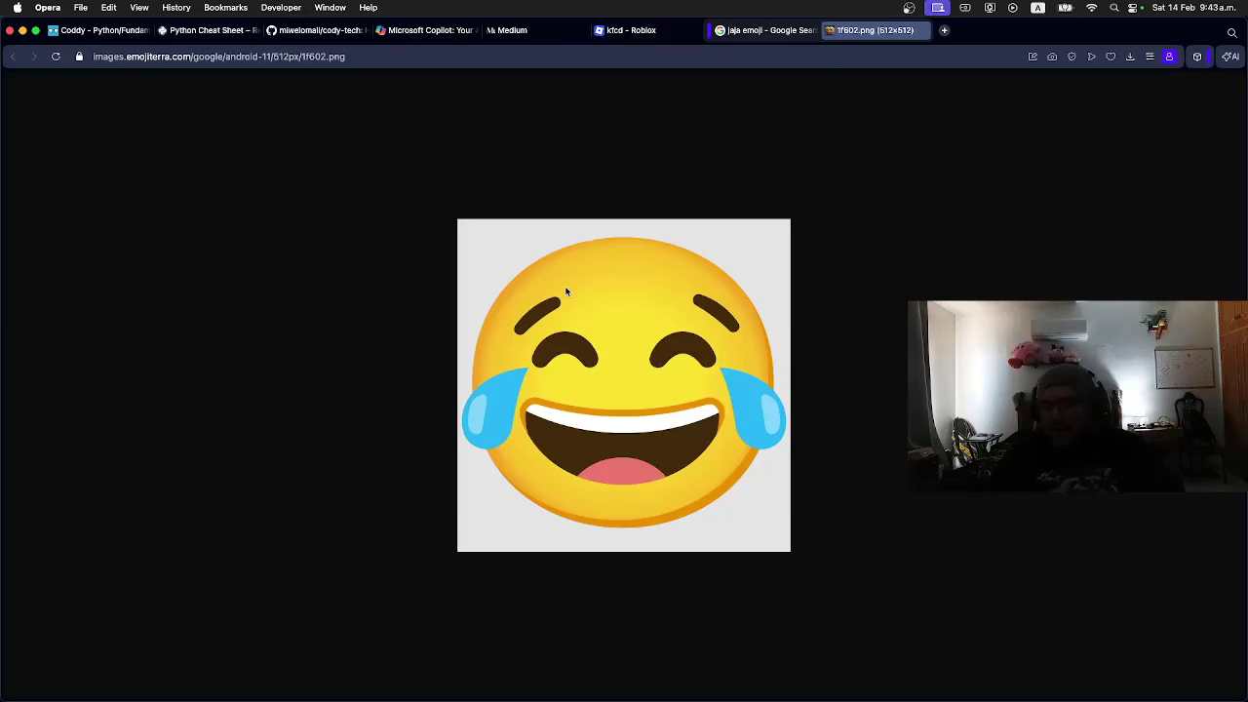
scroll(566, 291, up, 10)
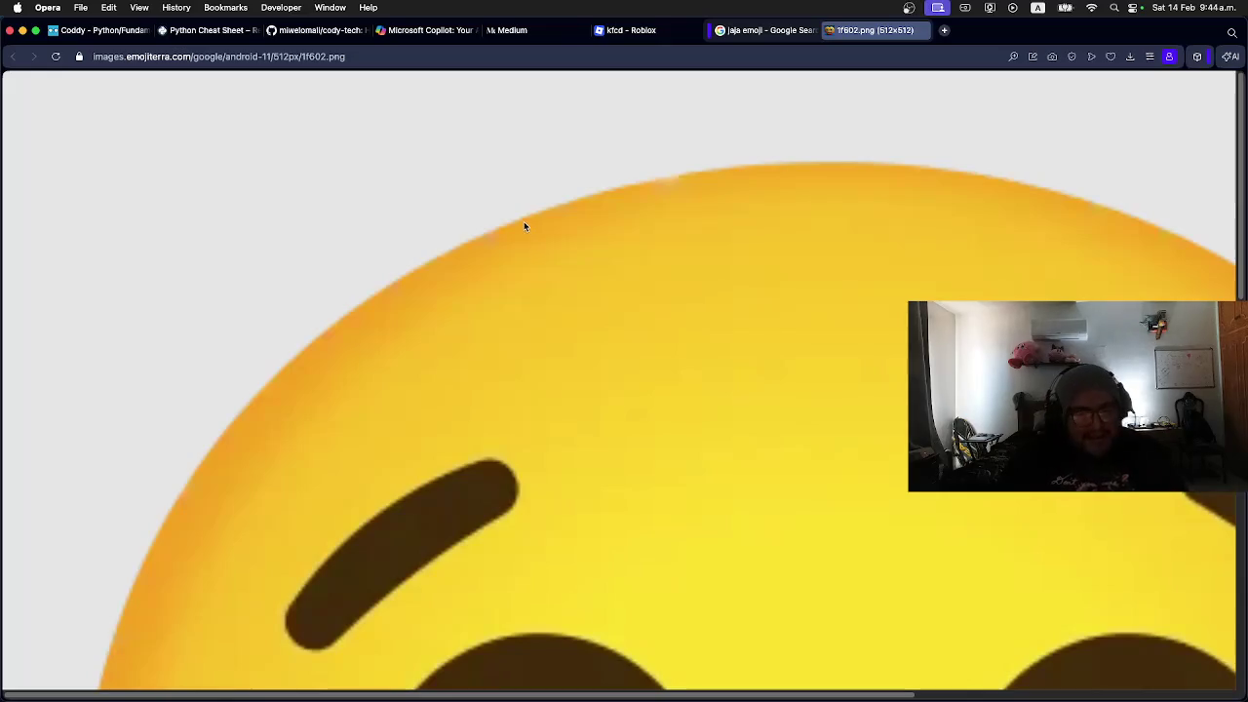
scroll(525, 227, down, 5)
scroll(524, 227, up, 5)
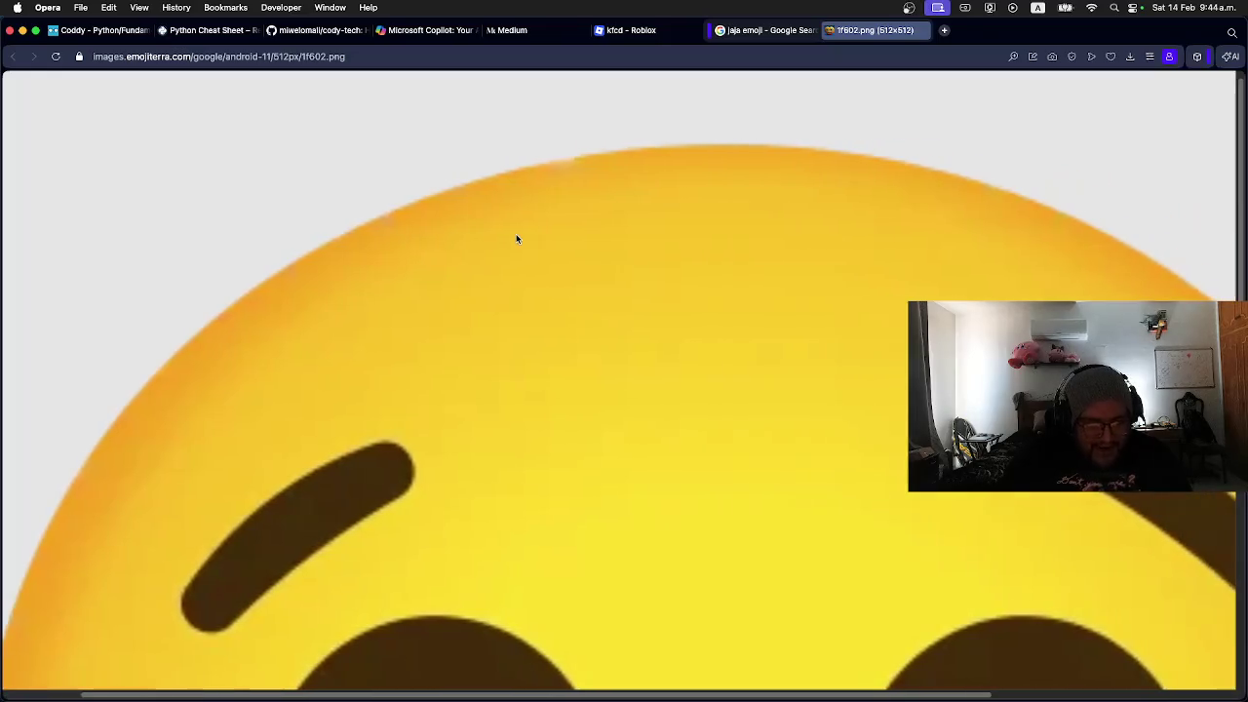
scroll(516, 239, down, 3)
scroll(507, 239, left, 2)
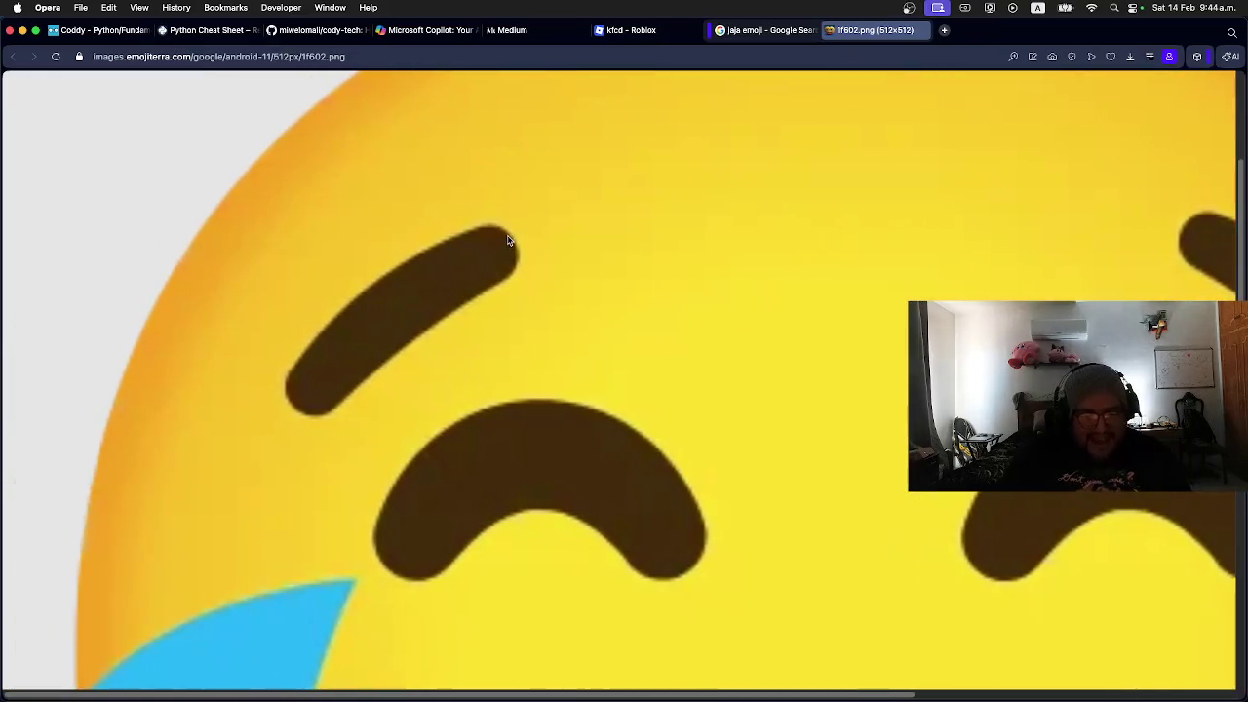
key(super+minus)
key(super+minus)
key(super+minus)
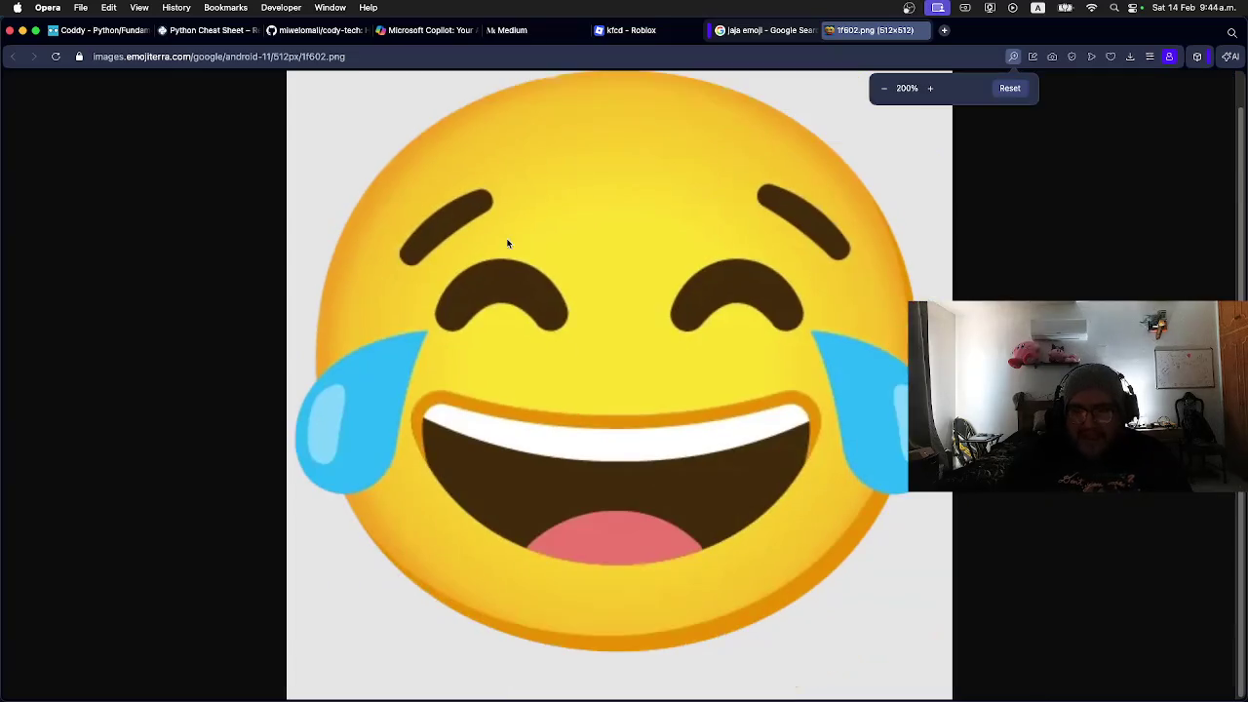
key(super+minus)
key(super+minus)
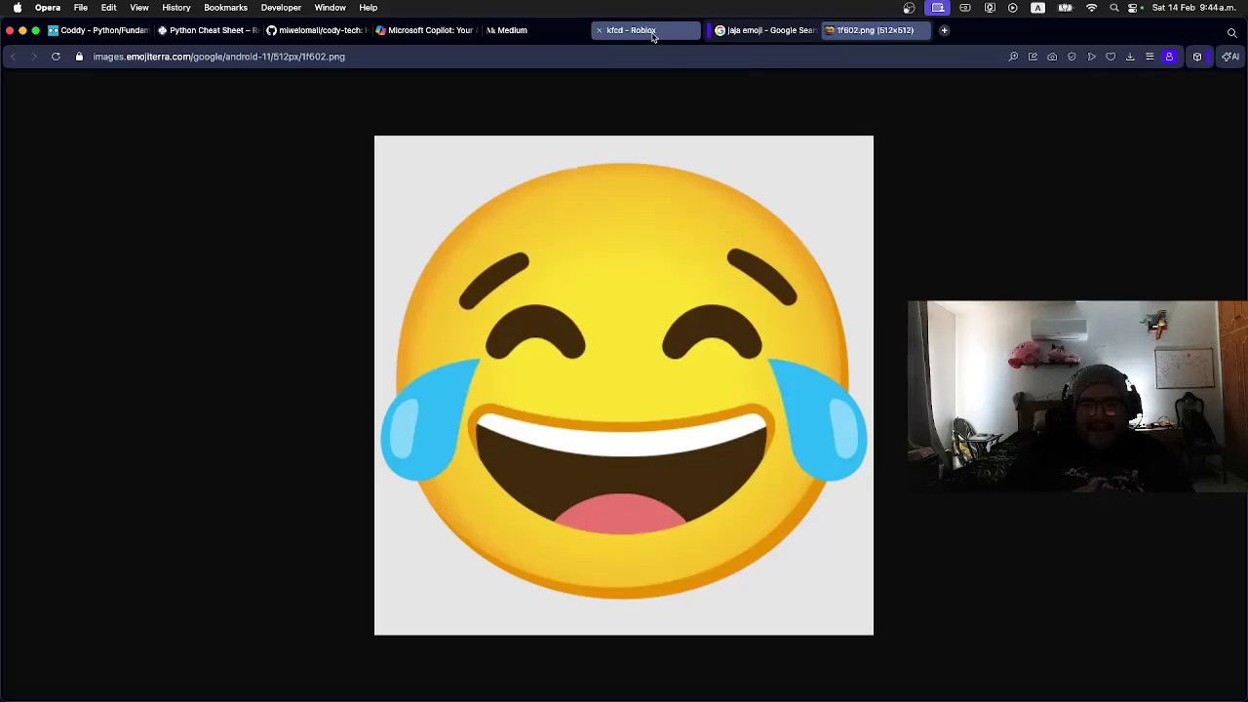
click(419, 29)
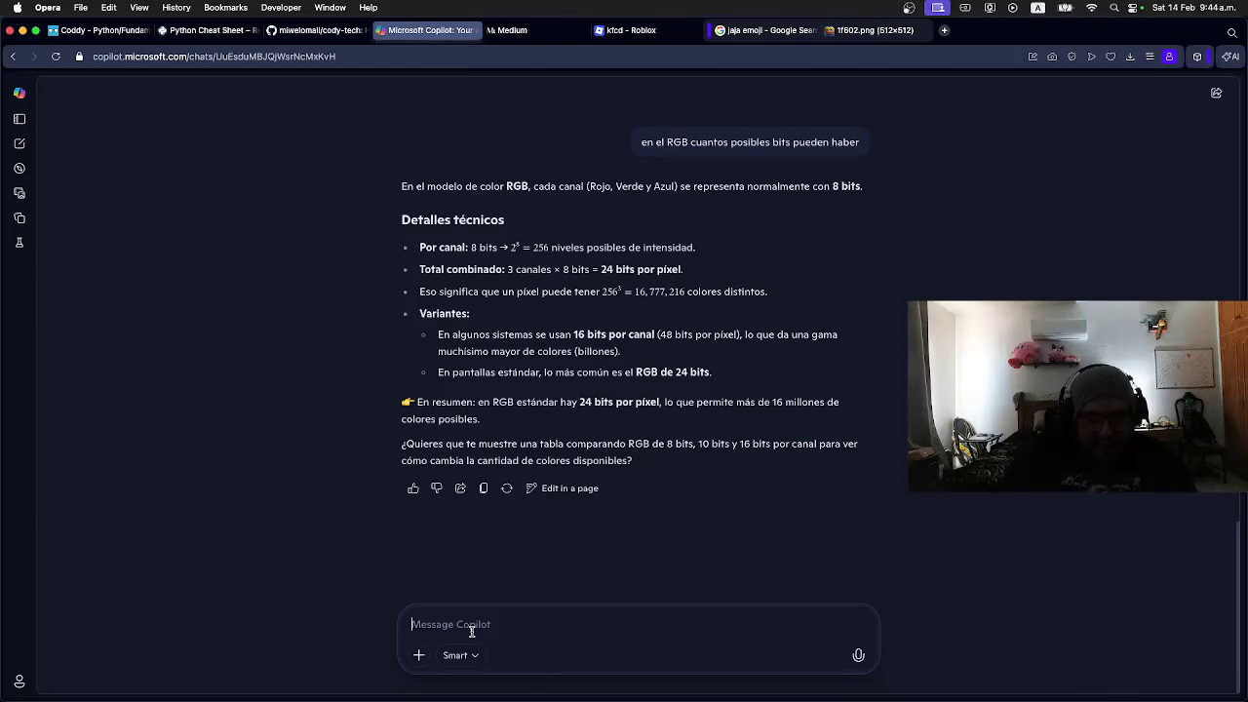
Step: Ask Copilot 'unicode de 1f602', using the code copied from the emoji image's URL
text(unicode de)
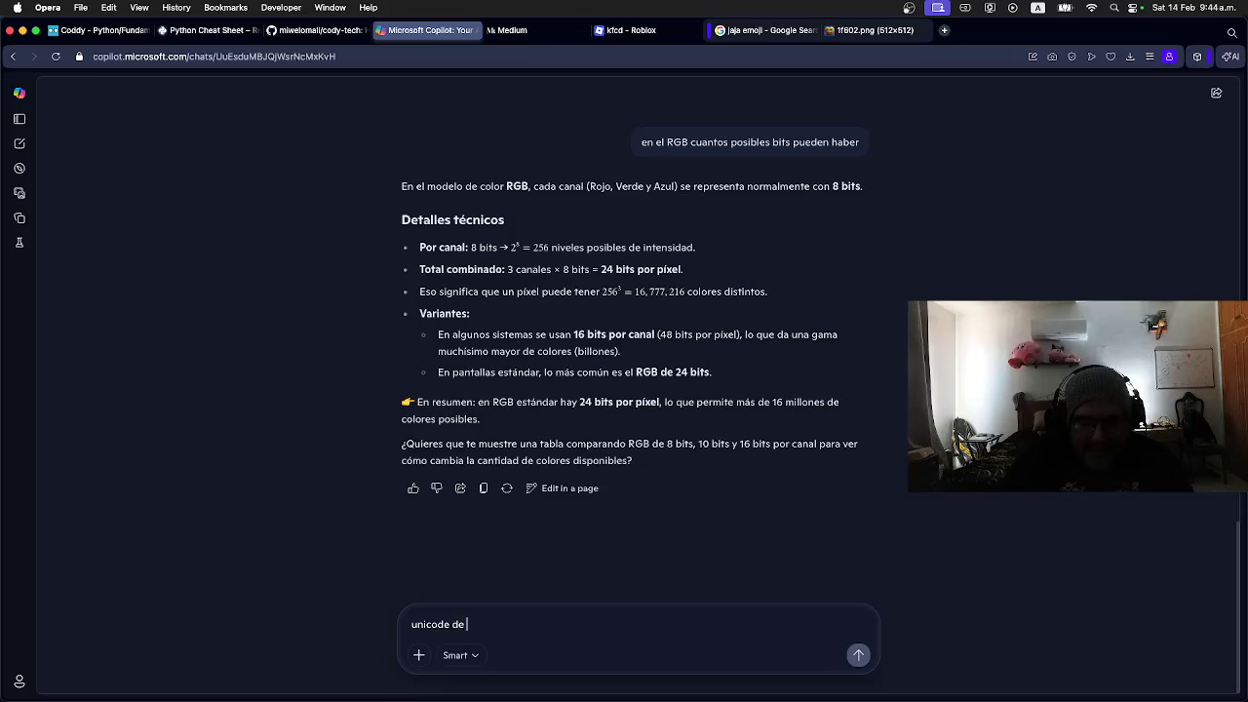
click(865, 31)
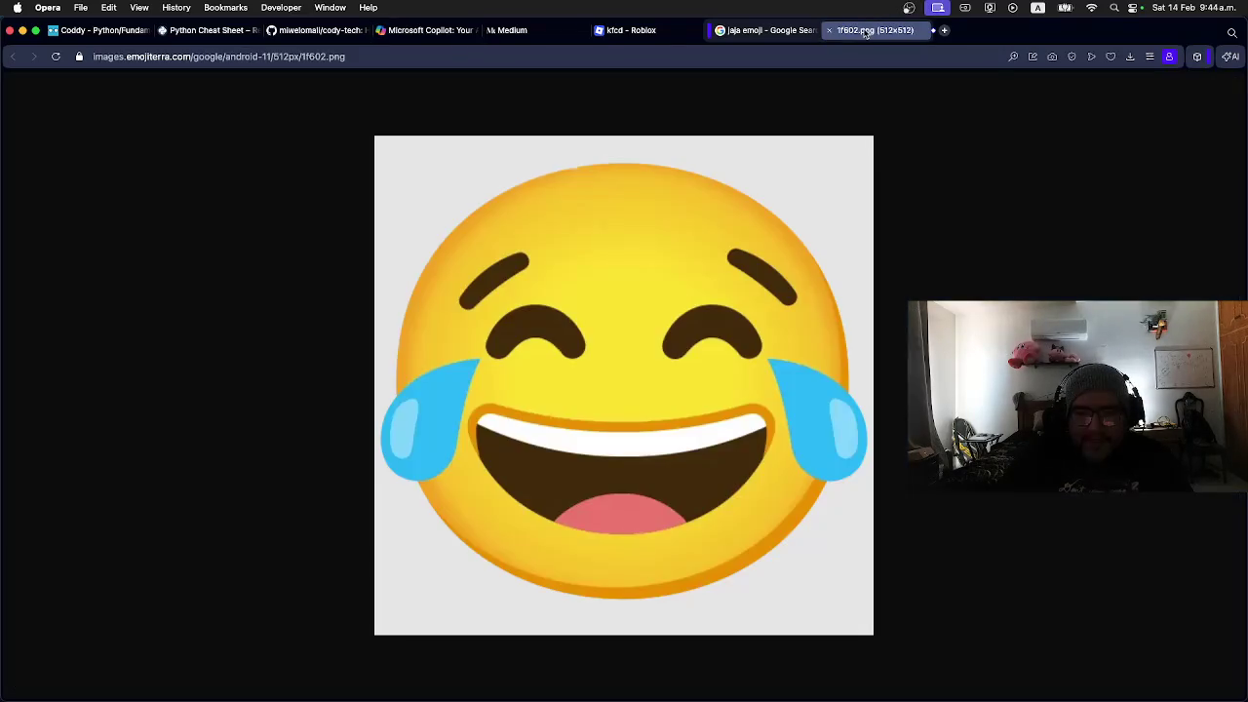
click(263, 56)
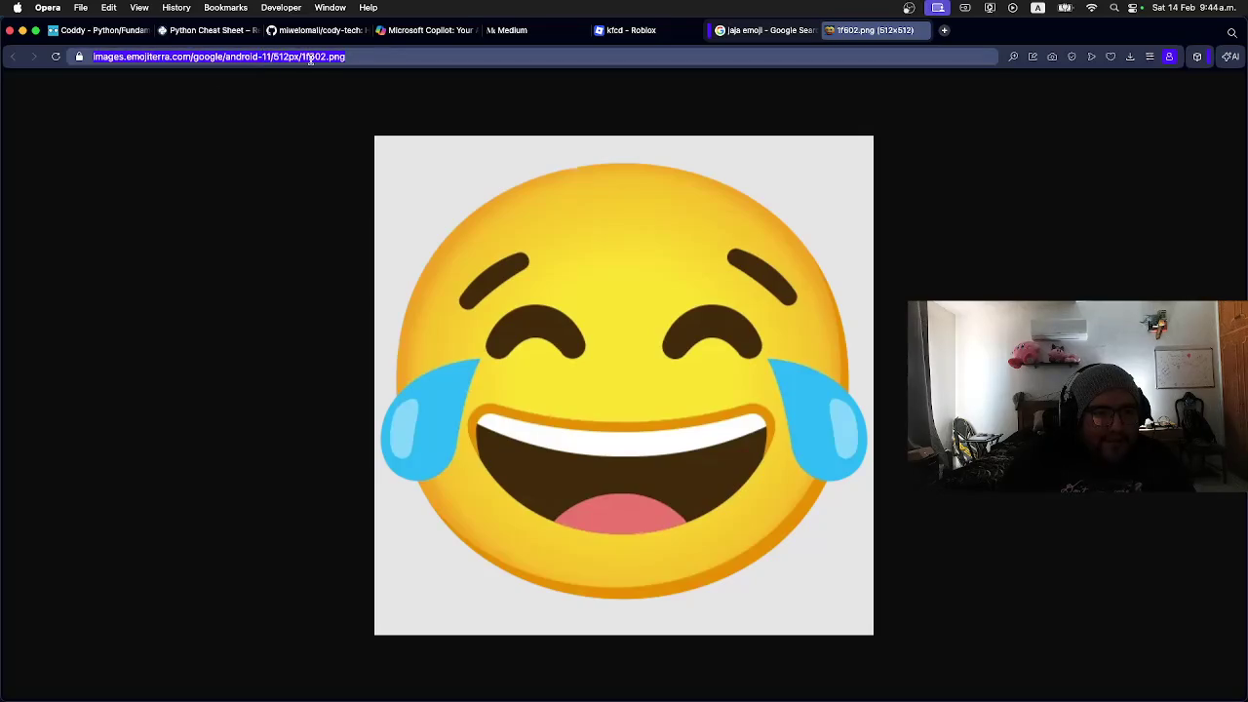
drag(301, 56, 323, 57)
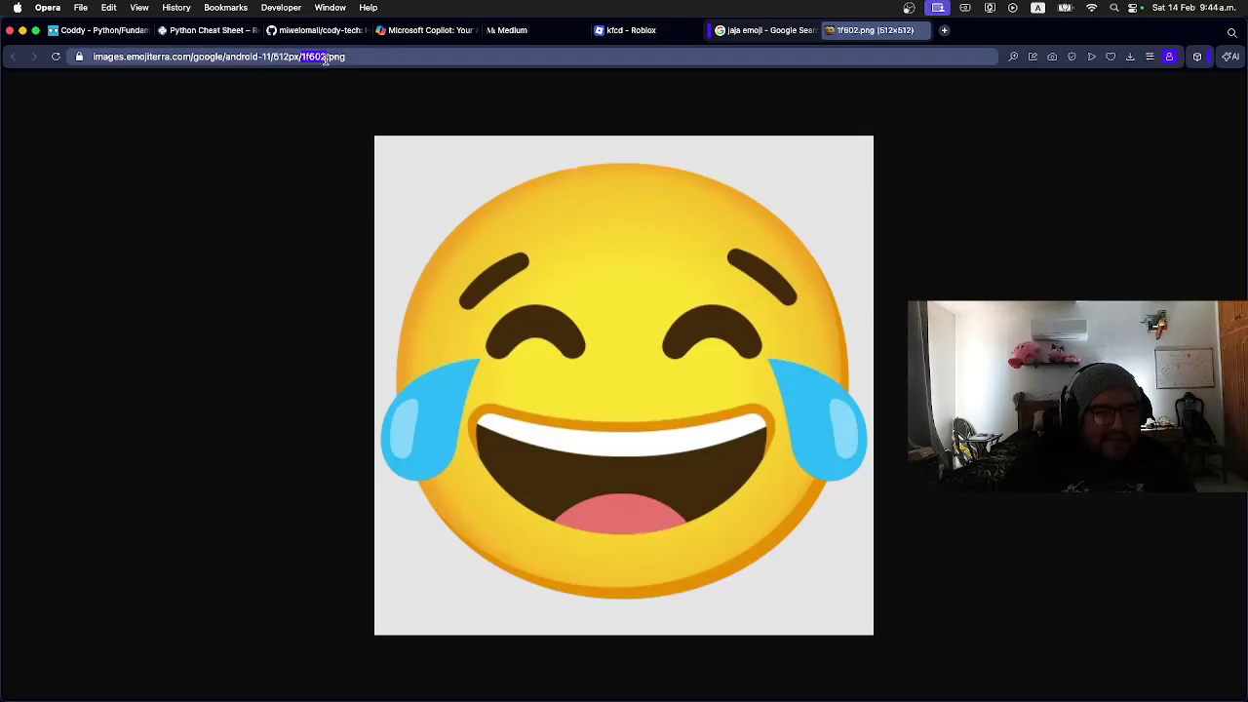
right_click(319, 59)
click(339, 115)
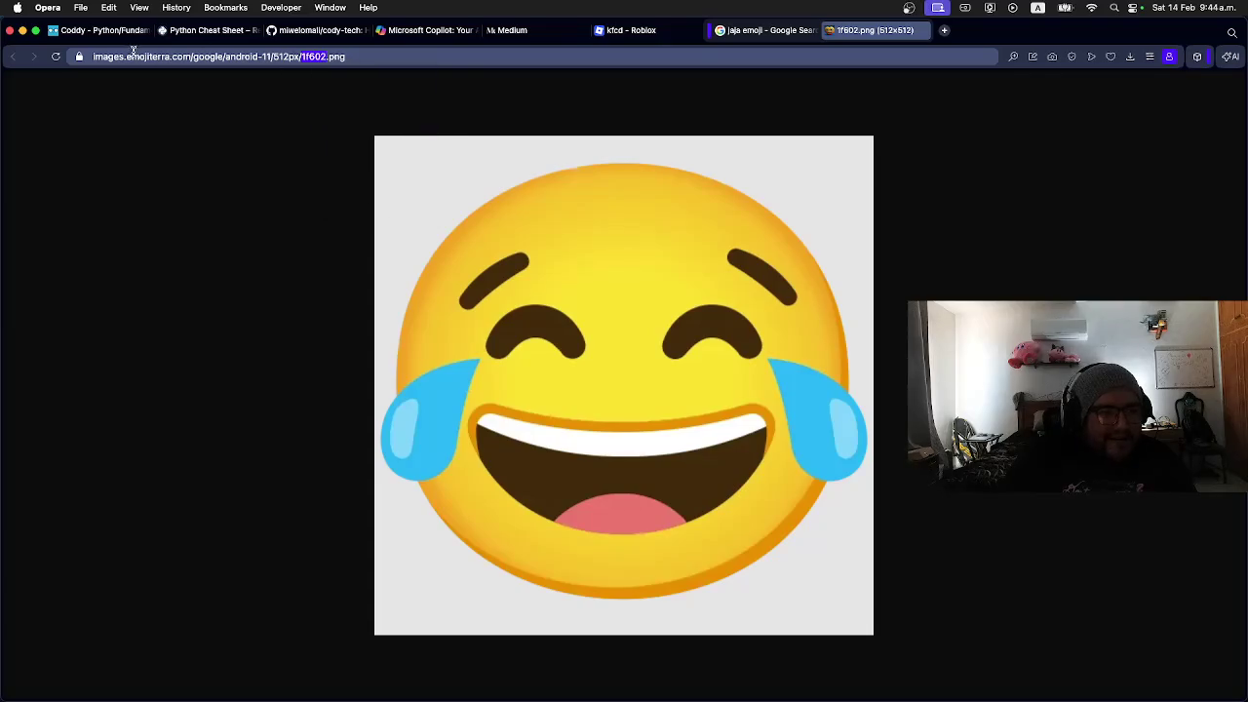
click(767, 31)
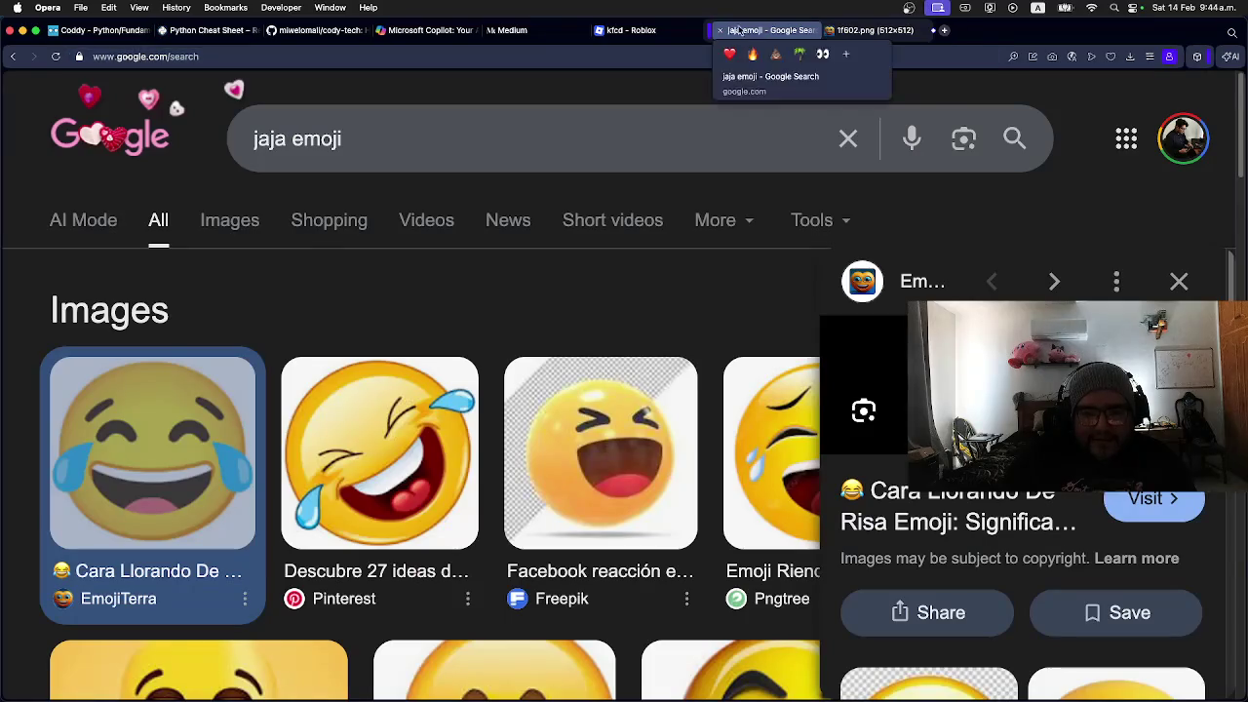
click(466, 32)
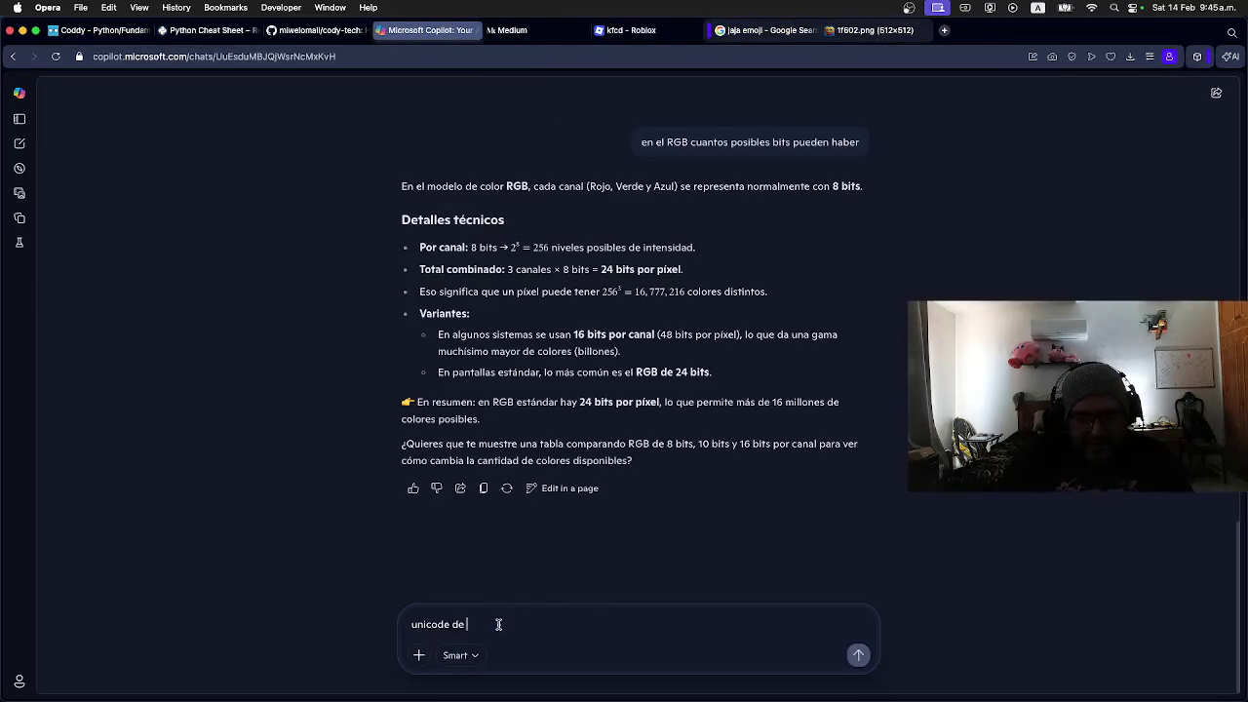
key(super+v)
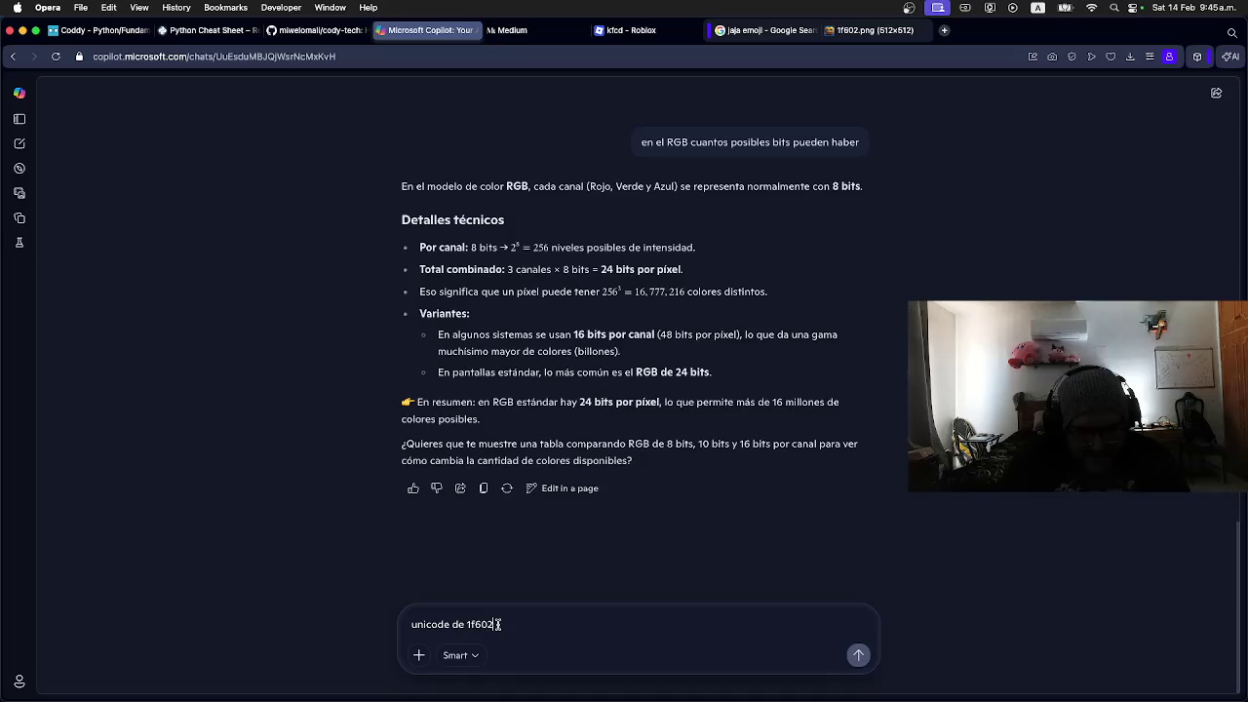
key(Return)
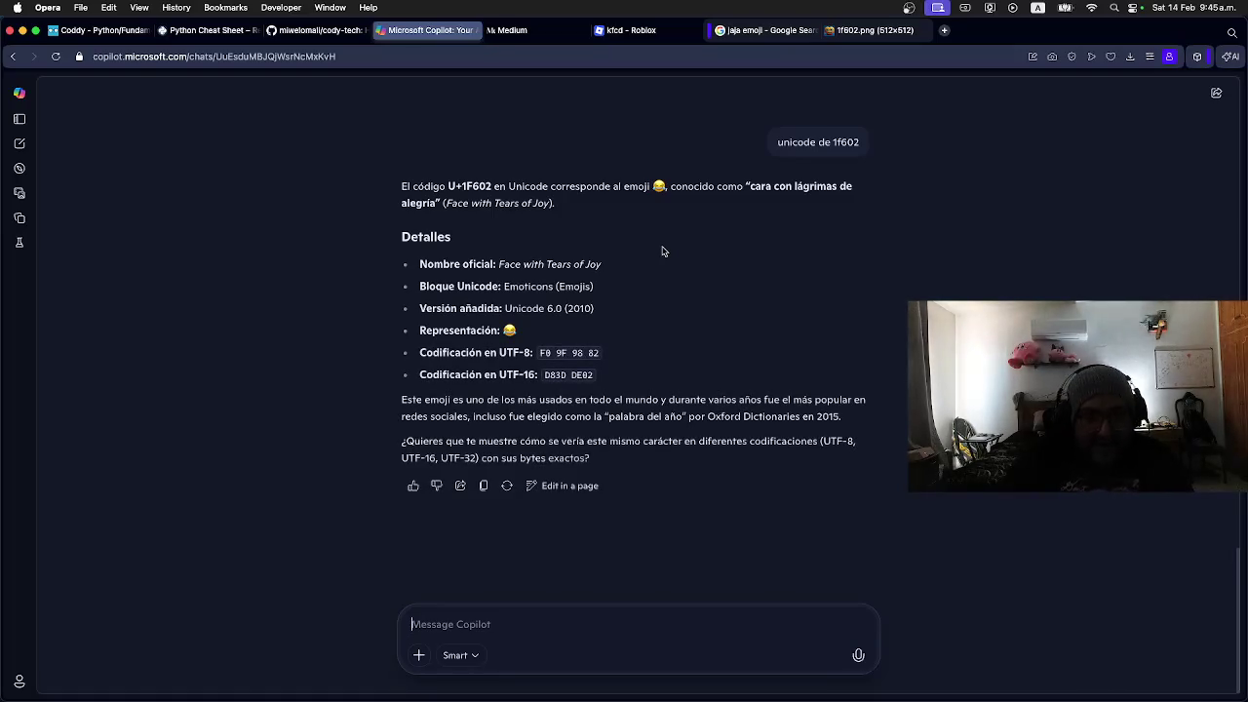
Step: Review the Face with Tears of Joy reply and ask for its exact size in bits
double_click(477, 186)
click(480, 188)
double_click(553, 377)
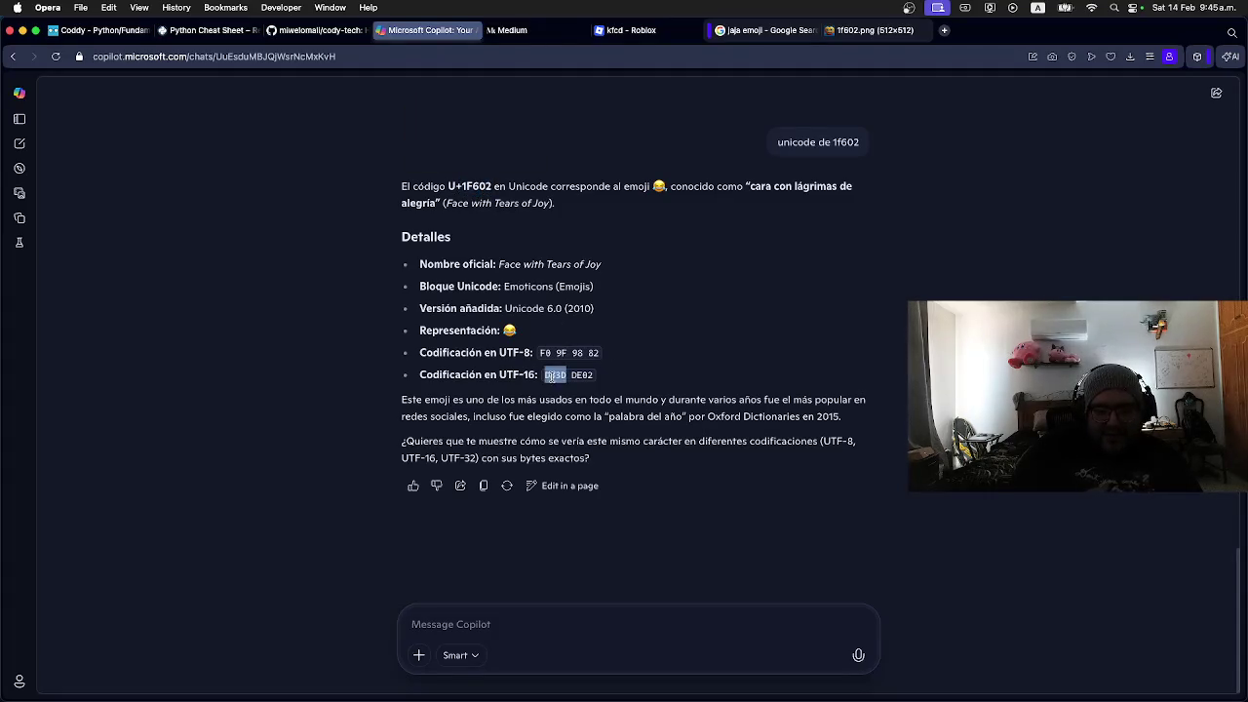
click(505, 614)
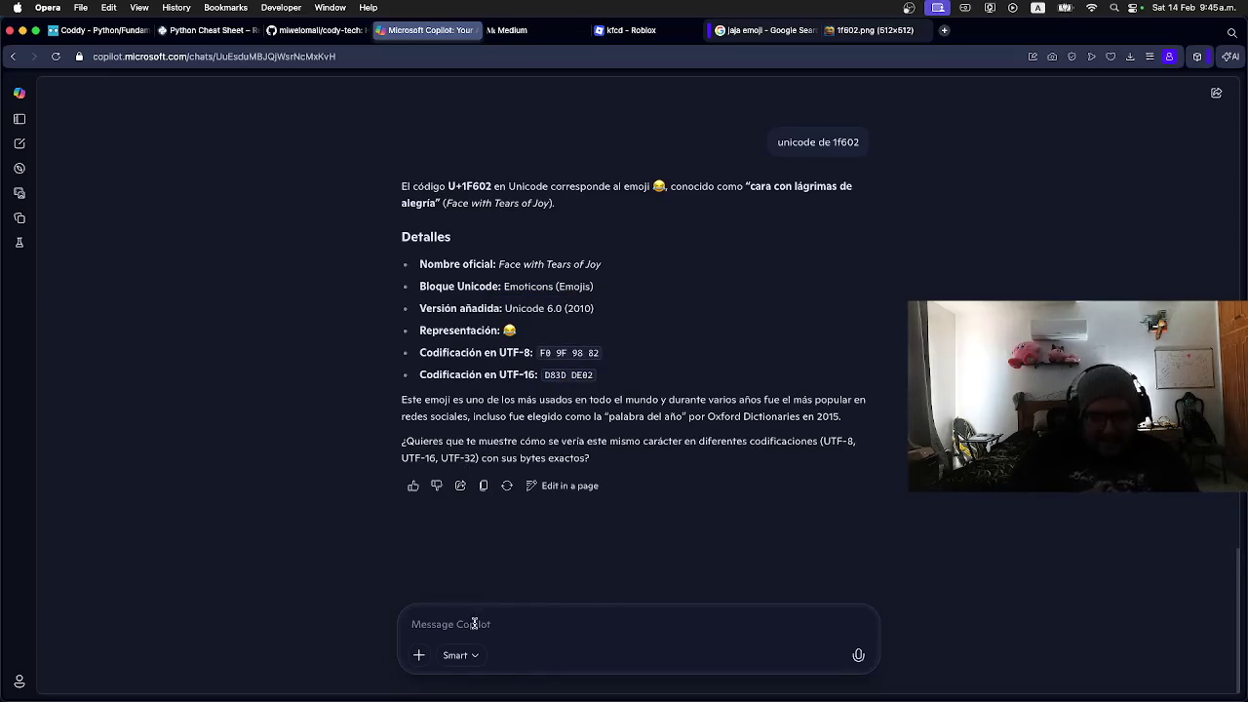
text(e)
key(BackSpace)
text(y en)
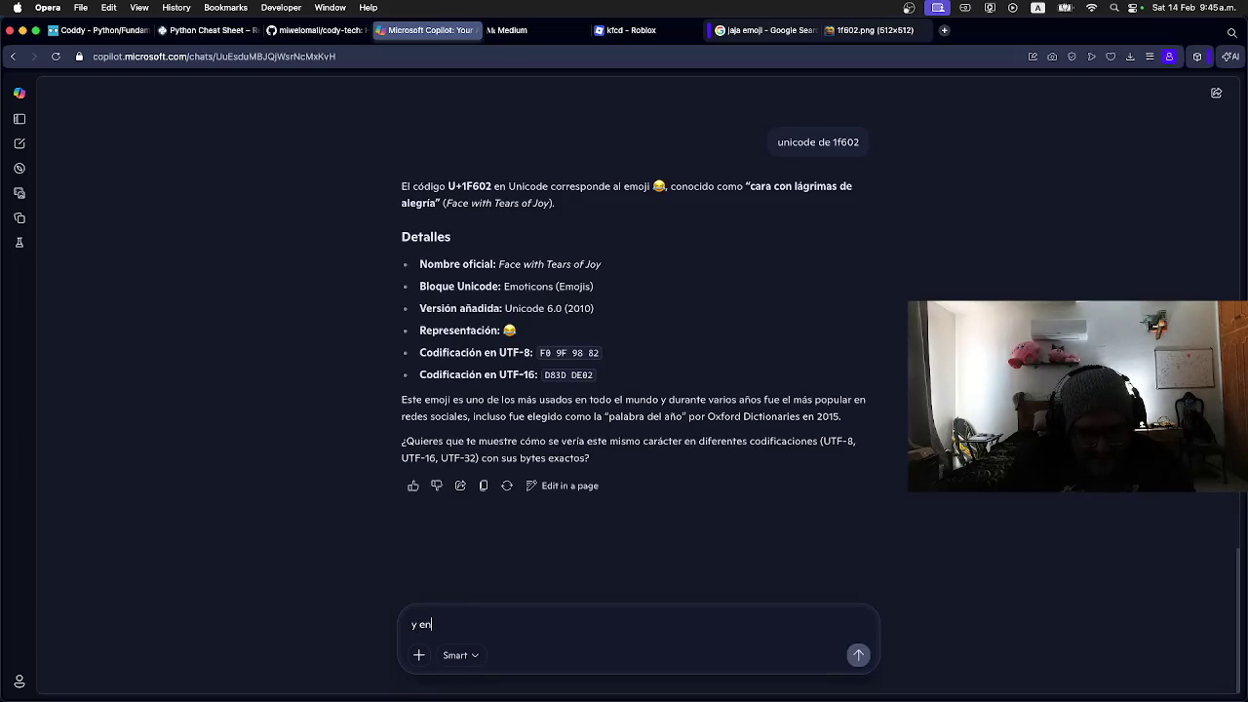
text(tidad )
text(cta )
text(itys)
text( cual es)
key(Return)
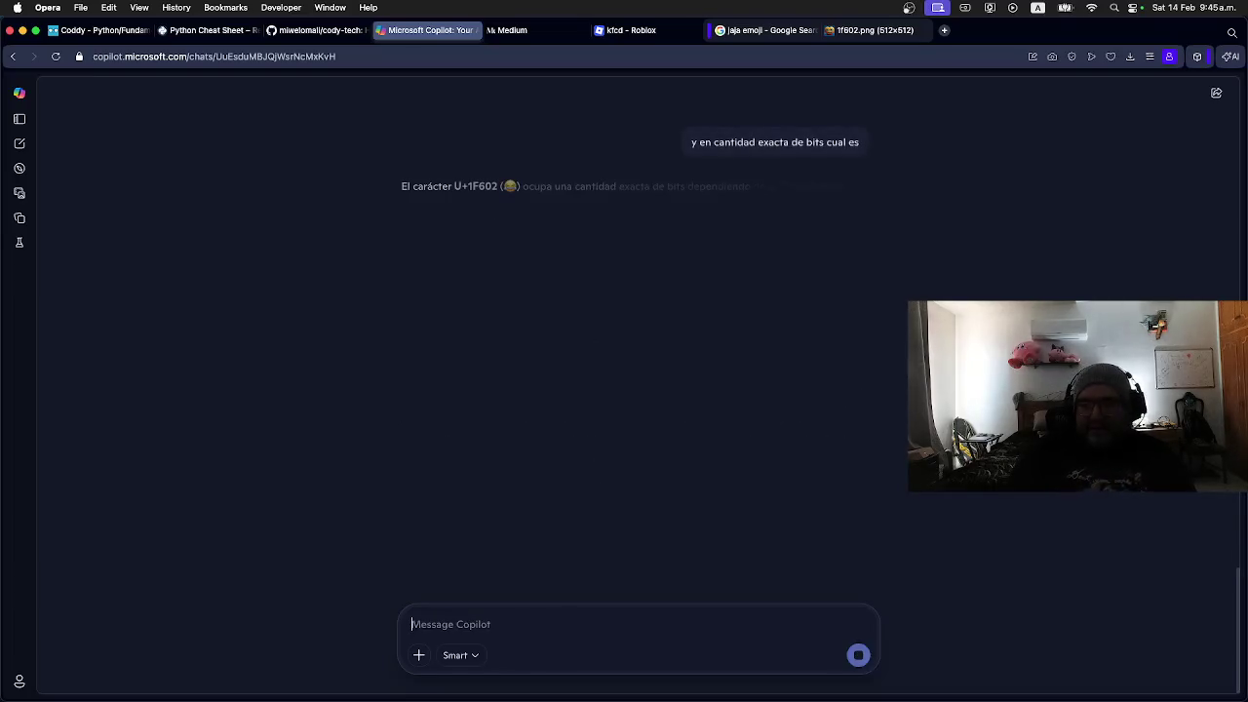